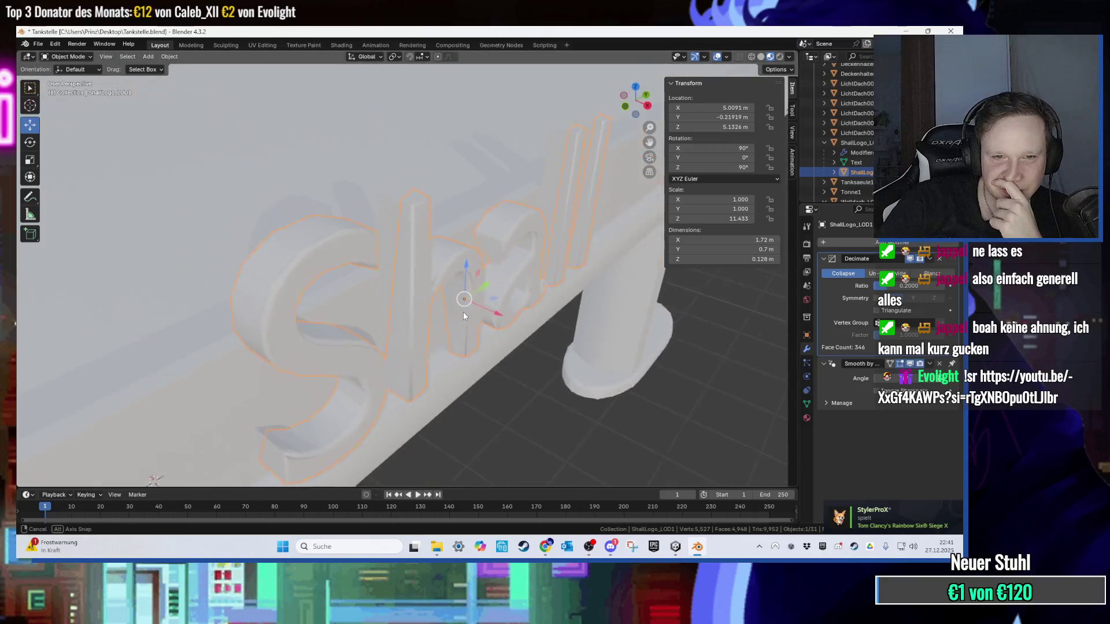
Step: Export the ShallLogo_LOD0 mesh to FBX, then return to the Unity editor
left_click(445, 304)
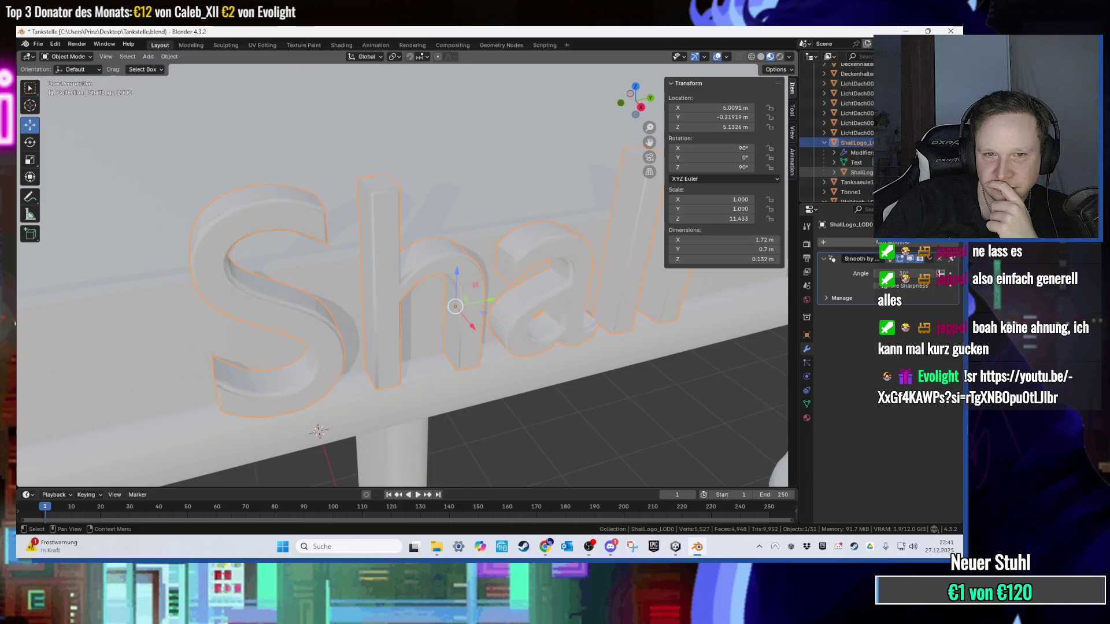
left_click(40, 44)
mouse_move(76, 193)
left_click(178, 282)
double_click(410, 227)
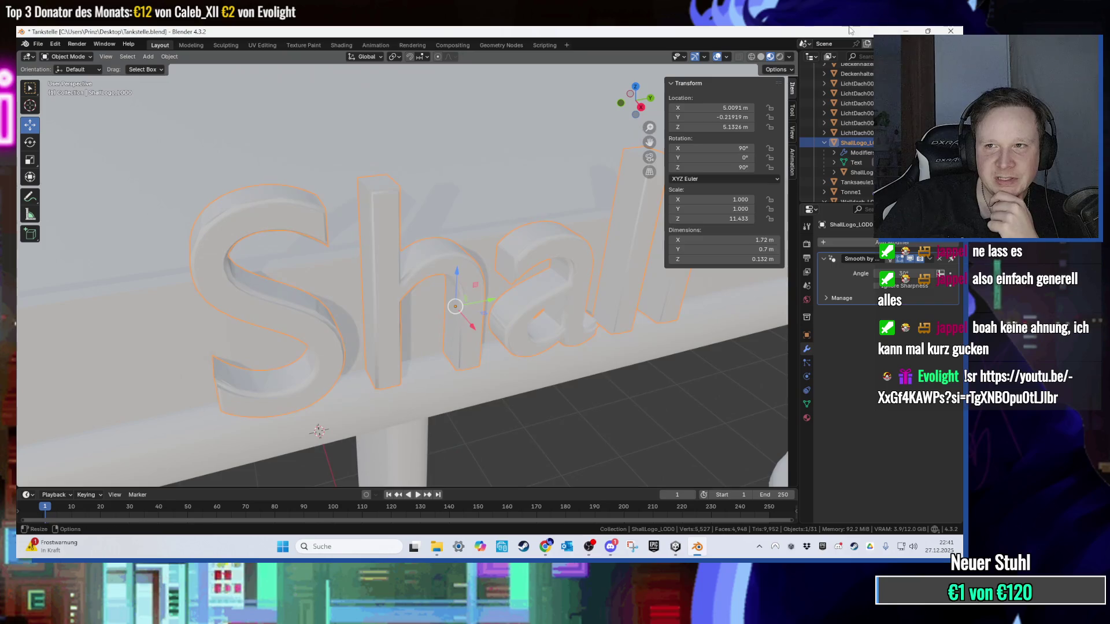
key("alt+Tab")
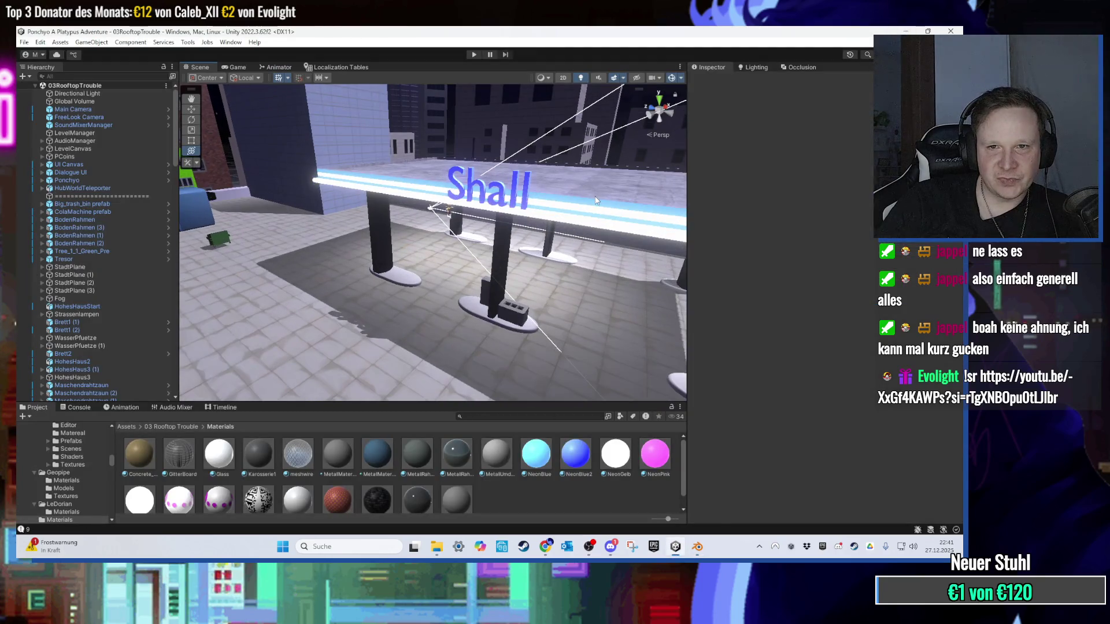
Step: Select and frame the Tankstelle canopy, then inspect its model asset's import settings
left_click(595, 201)
key("f")
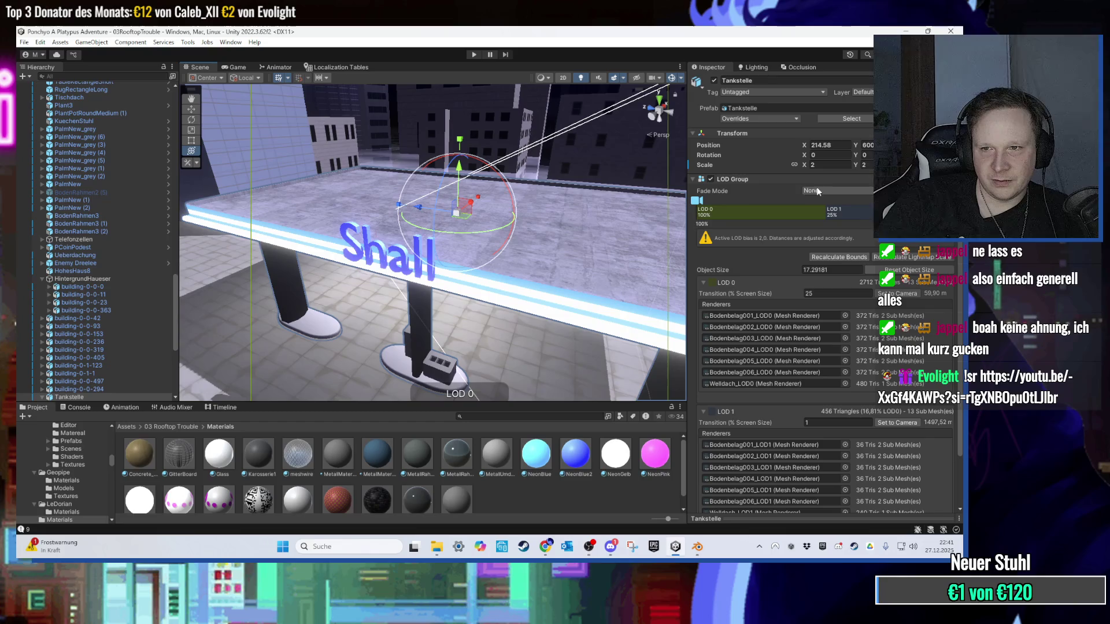
left_click(793, 110)
left_click(640, 479)
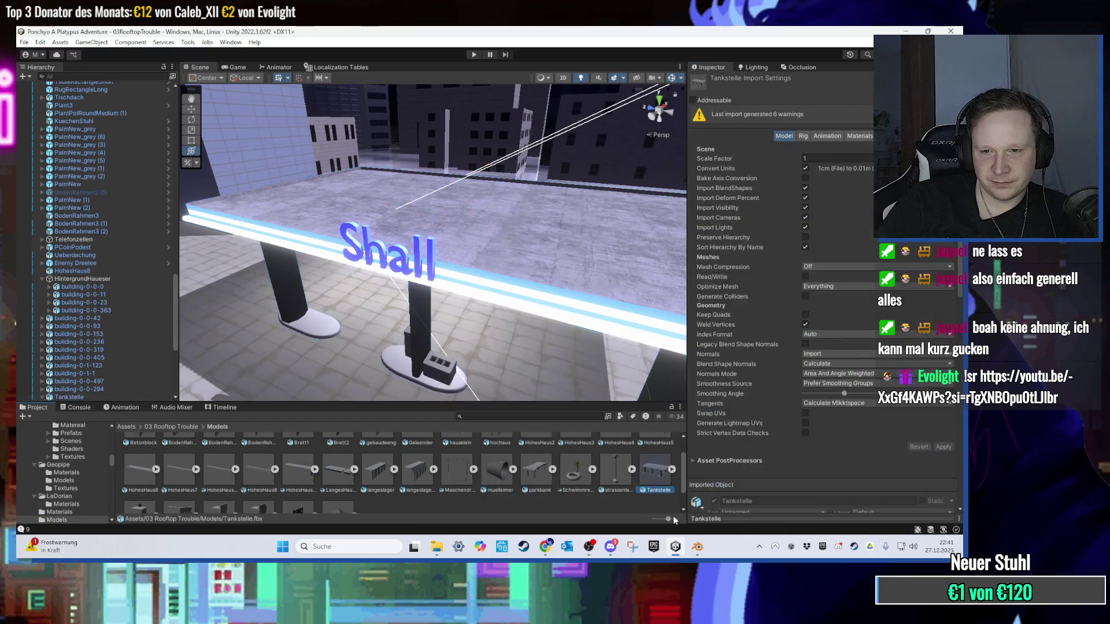
Step: Zoom around the grey Shall sign, then return to the 03 Rooftop Trouble folder
key("super+d")
mouse_move(230, 92)
left_mouse_down()
mouse_move(675, 546)
mouse_move(602, 470)
left_mouse_up()
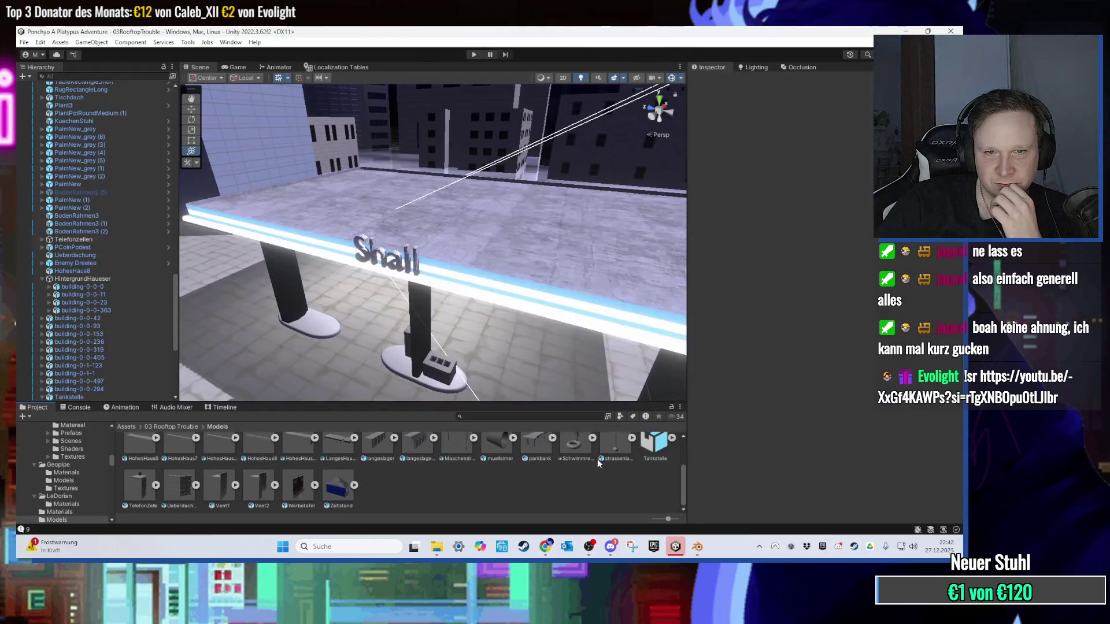
scroll(448, 299, "up", 10)
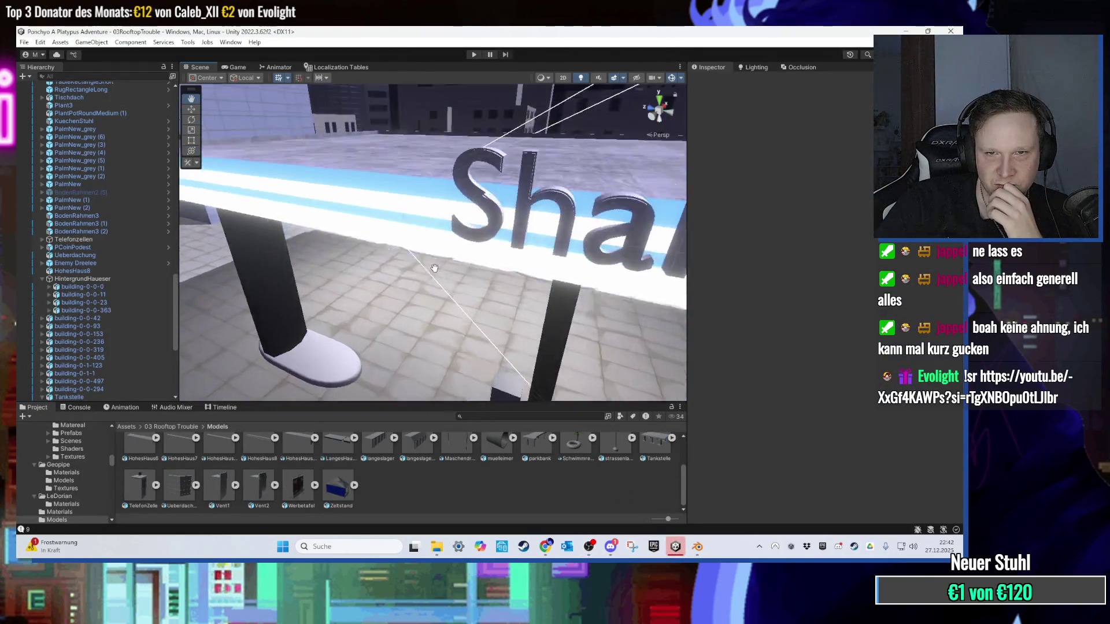
scroll(499, 269, "up", 10)
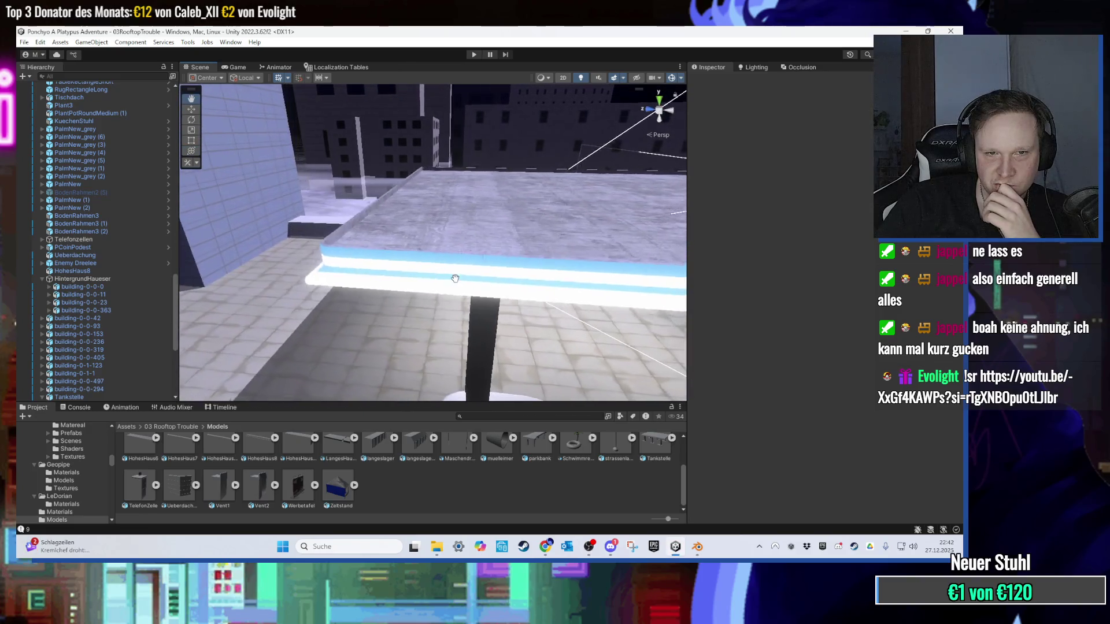
scroll(463, 280, "up", 10)
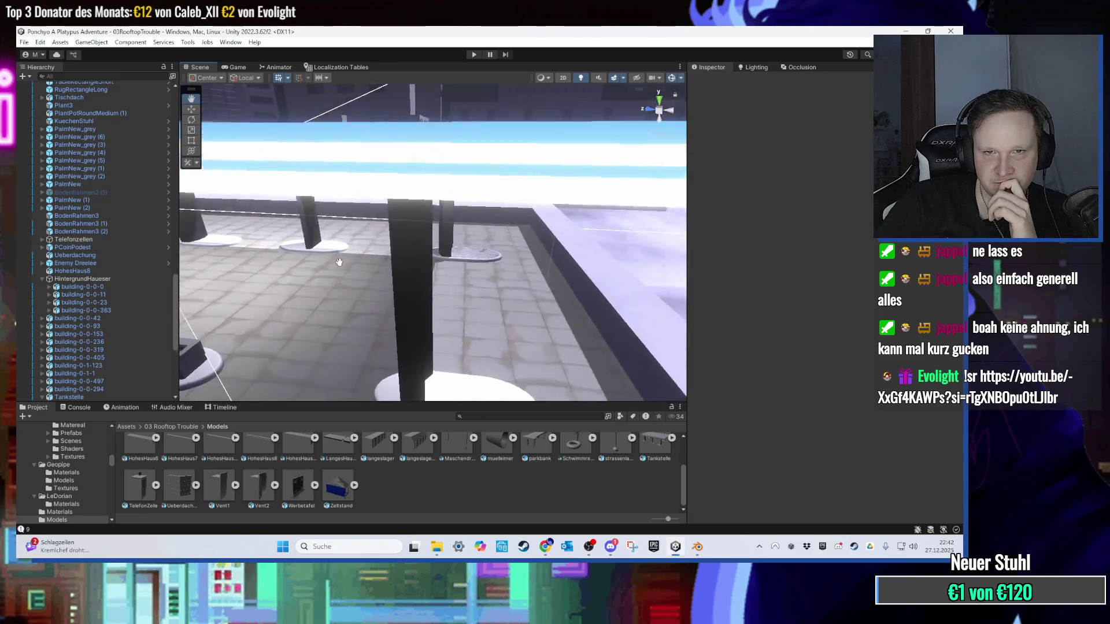
scroll(369, 257, "down", 10)
scroll(376, 258, "up", 5)
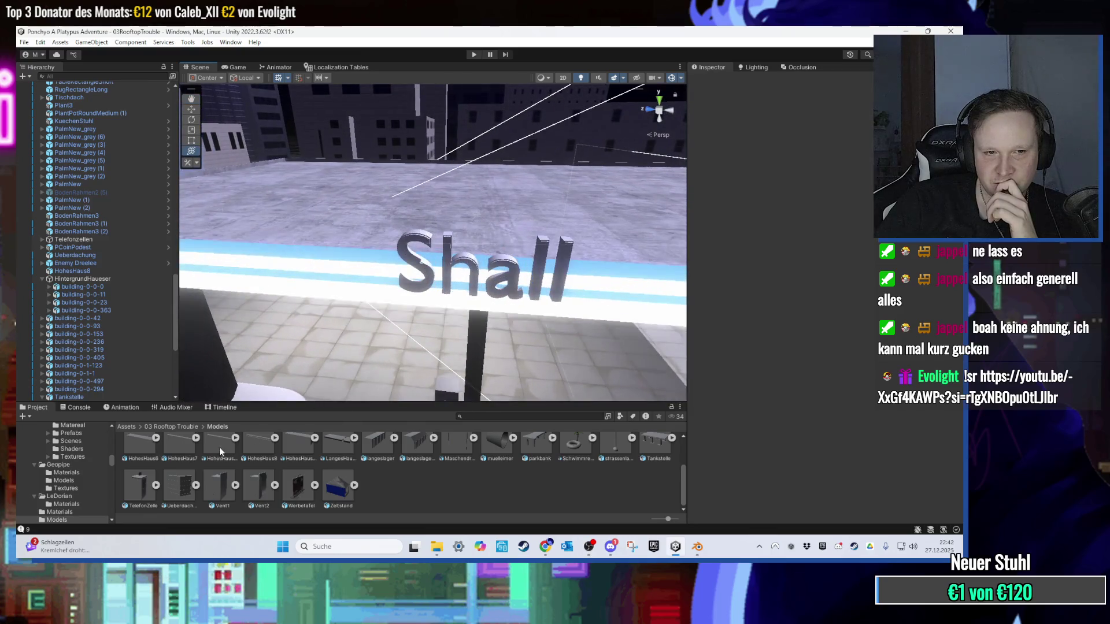
left_click(192, 429)
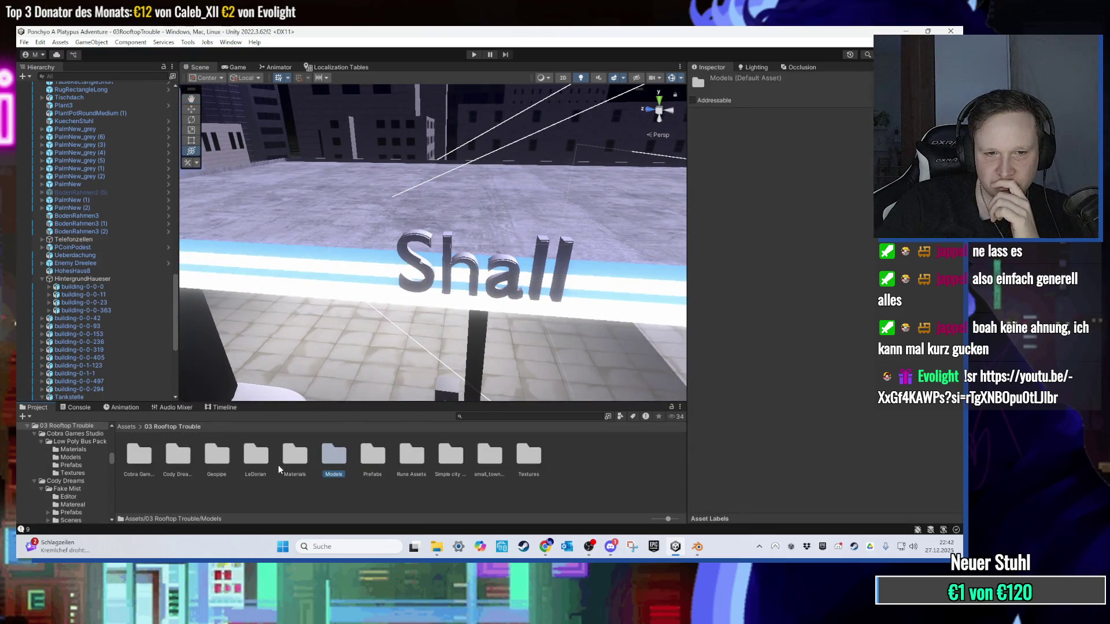
Step: Drop NeonBlue2 and then NeonGelb onto the Shall text and orbit to inspect the sign
double_click(296, 457)
mouse_move(564, 410)
left_mouse_down()
mouse_move(405, 272)
mouse_move(509, 268)
left_mouse_up()
mouse_move(628, 474)
left_mouse_down()
mouse_move(502, 262)
mouse_move(501, 284)
left_mouse_up()
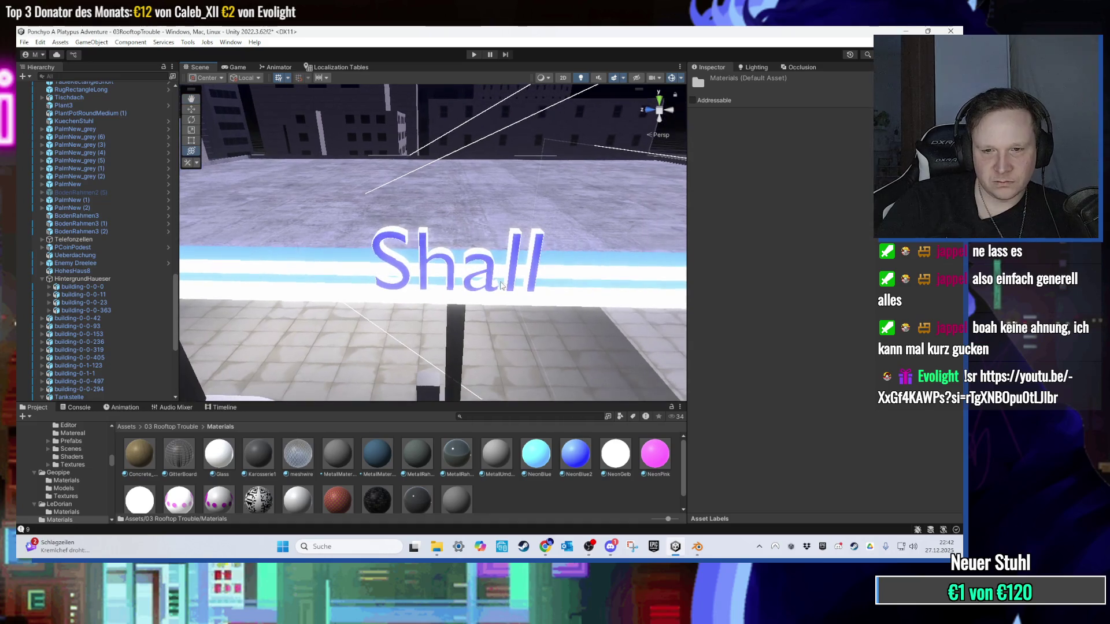
scroll(433, 283, "up", 6)
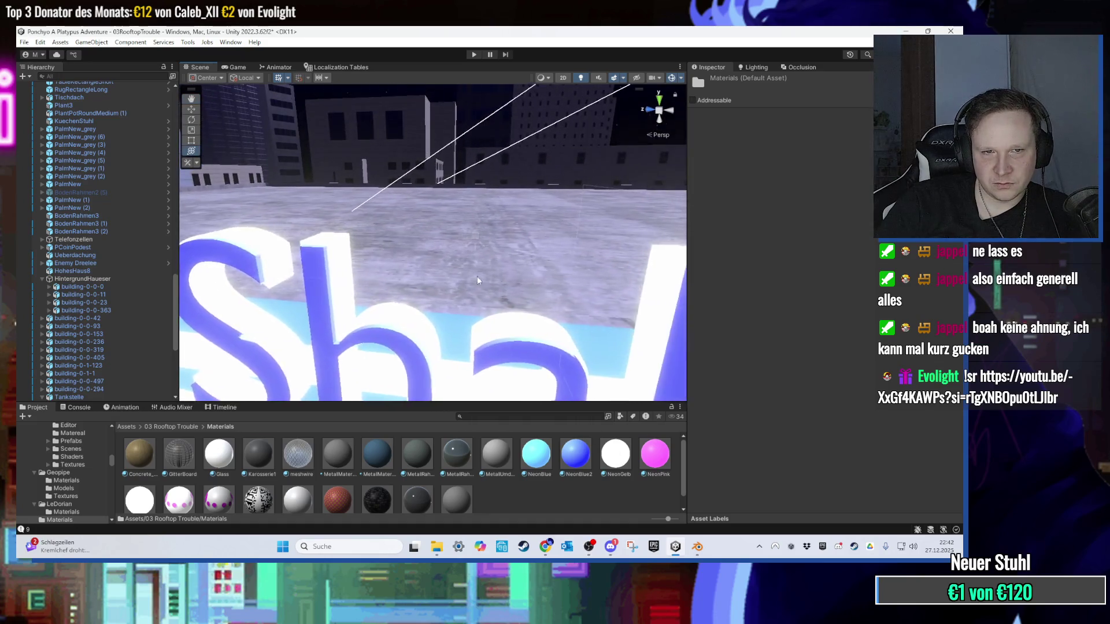
mouse_move(432, 283)
left_mouse_down()
mouse_move(330, 297)
mouse_move(451, 330)
mouse_move(531, 382)
mouse_move(571, 431)
mouse_move(540, 352)
left_mouse_up()
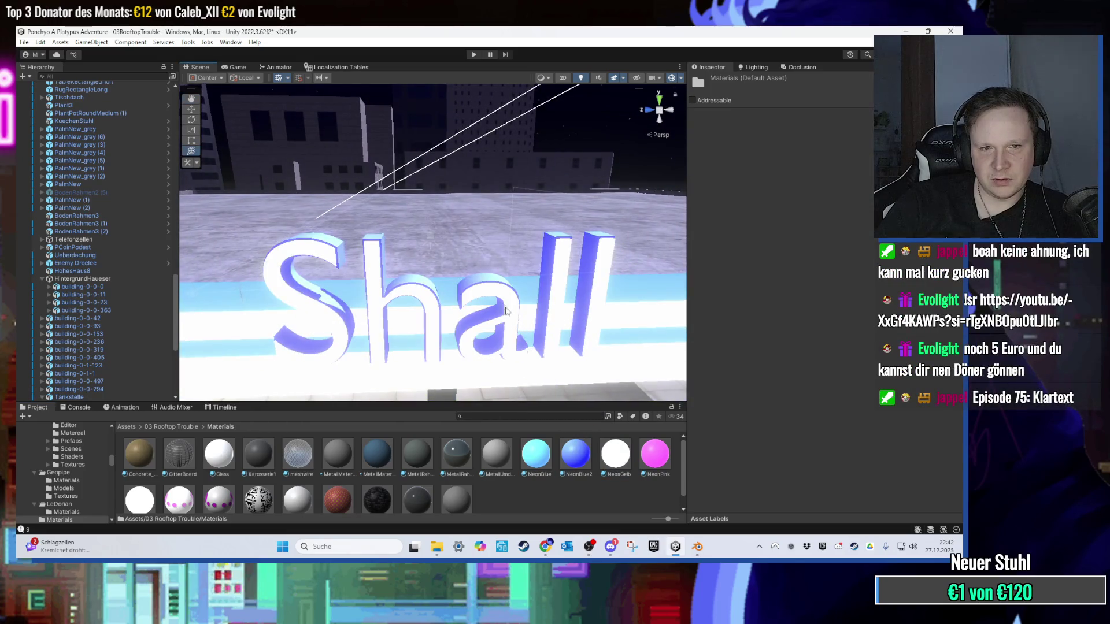
scroll(509, 314, "down", 3)
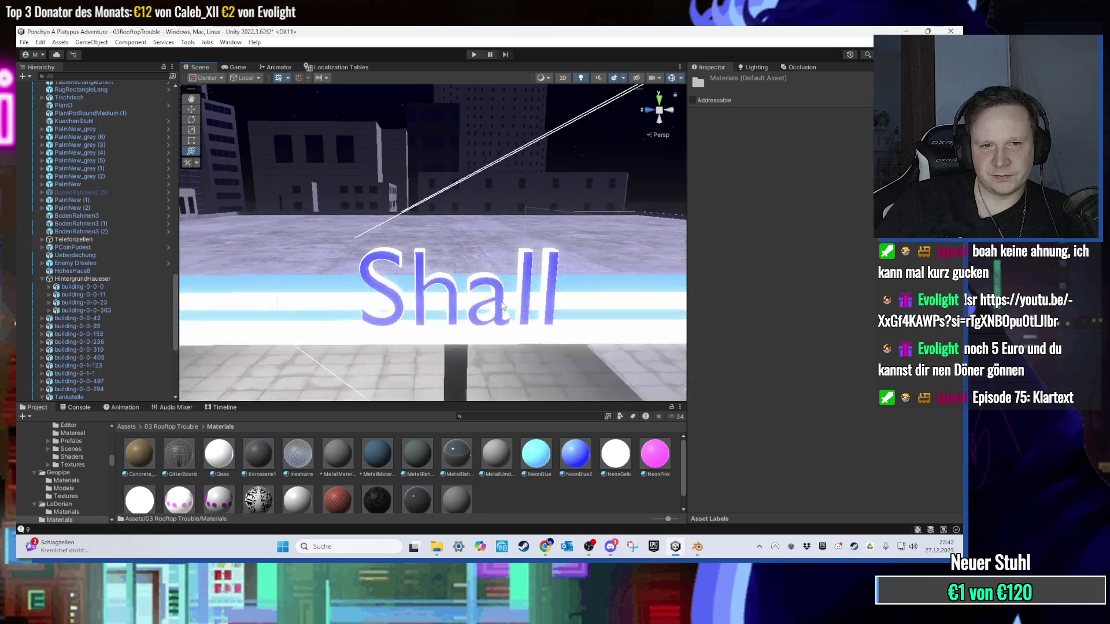
mouse_move(501, 306)
left_mouse_down()
mouse_move(507, 265)
mouse_move(461, 412)
left_mouse_up()
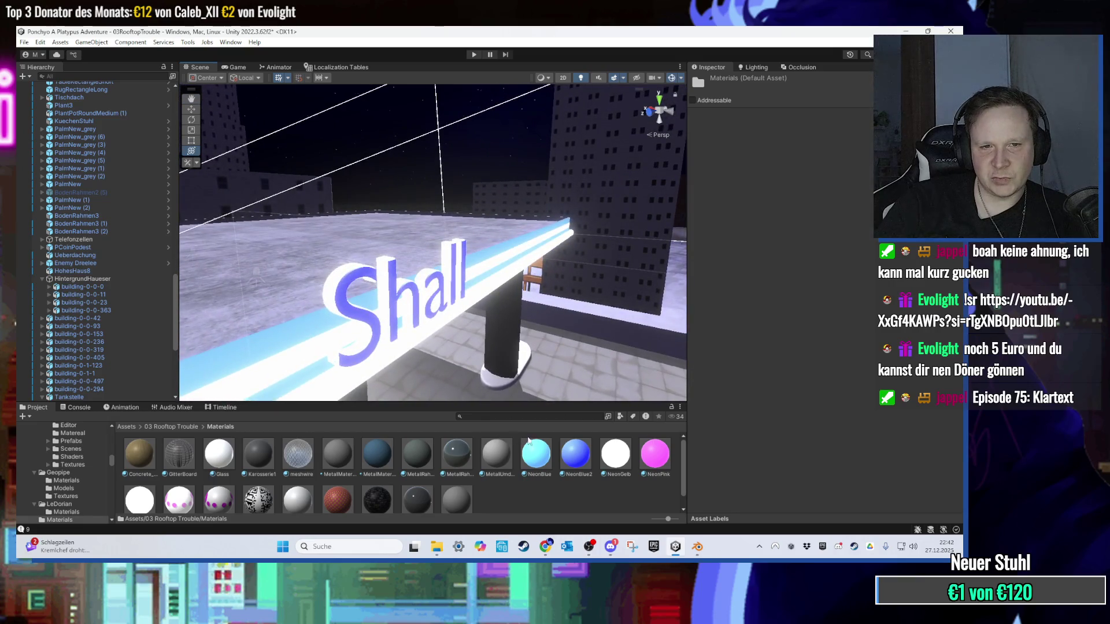
mouse_move(403, 306)
left_mouse_down()
mouse_move(468, 306)
mouse_move(599, 467)
mouse_move(505, 339)
mouse_move(462, 327)
left_mouse_up()
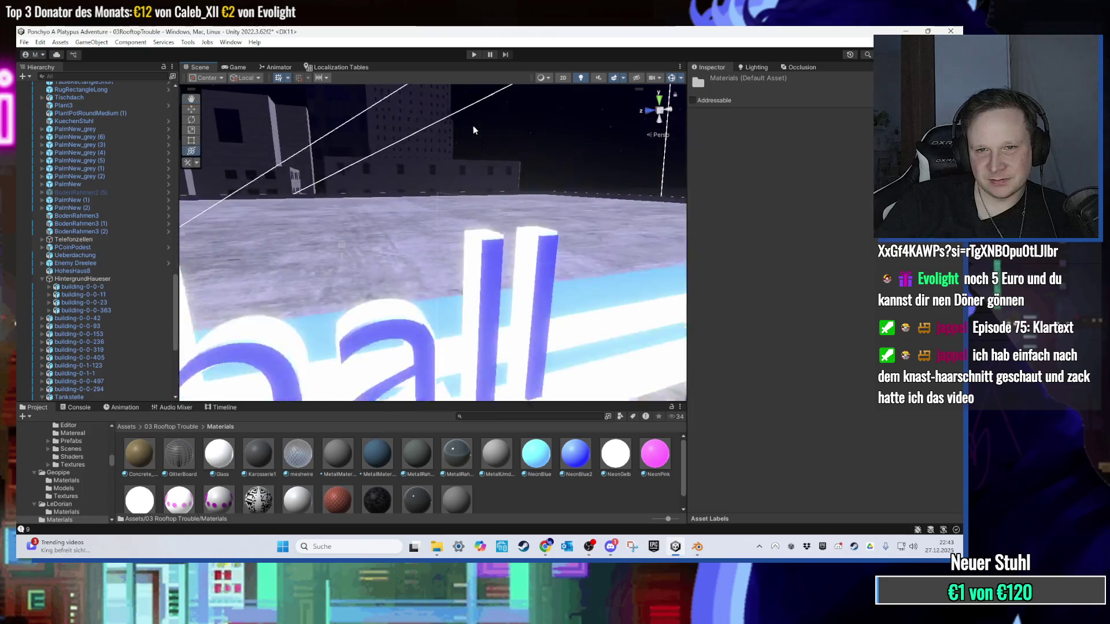
Step: Select the whole Tankstelle object and frame the canopy in the view
left_click(426, 268)
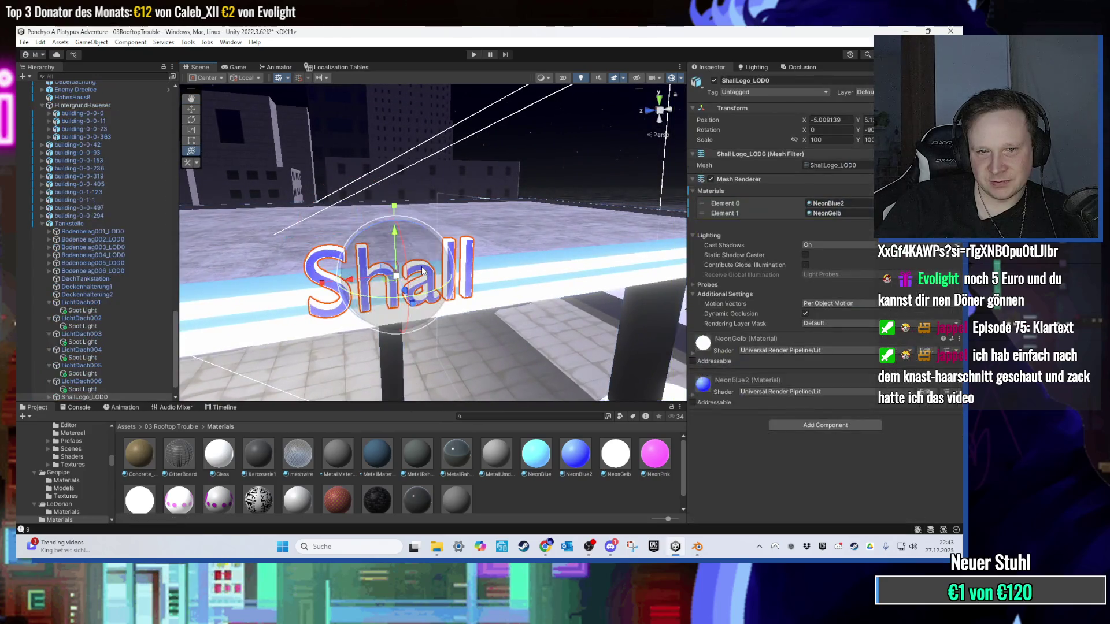
left_click(69, 223)
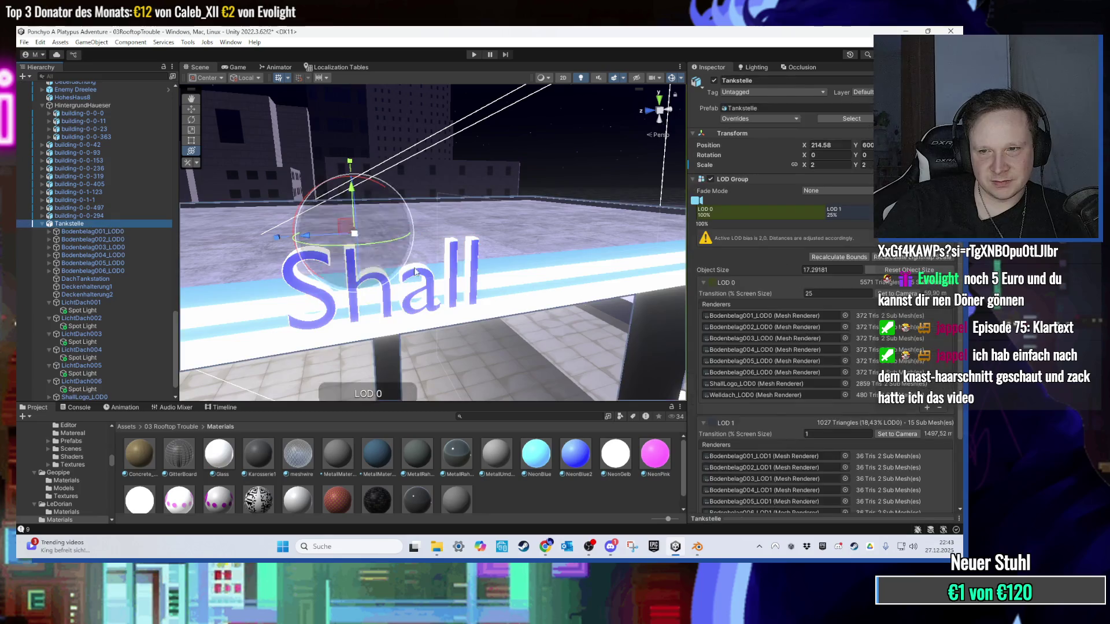
scroll(812, 373, "down", 1)
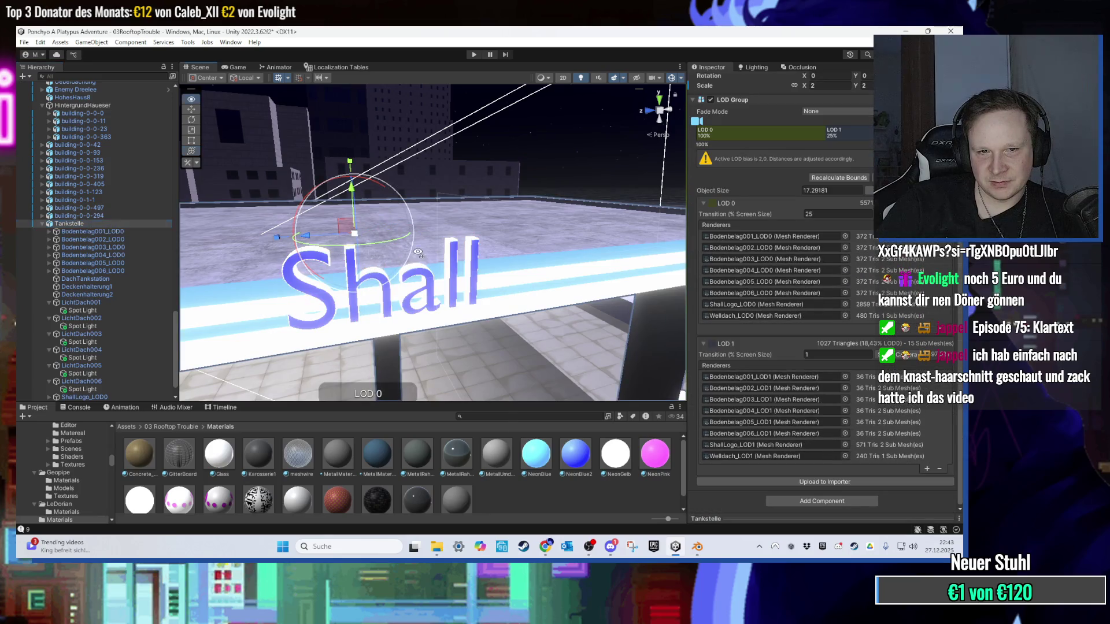
key("f")
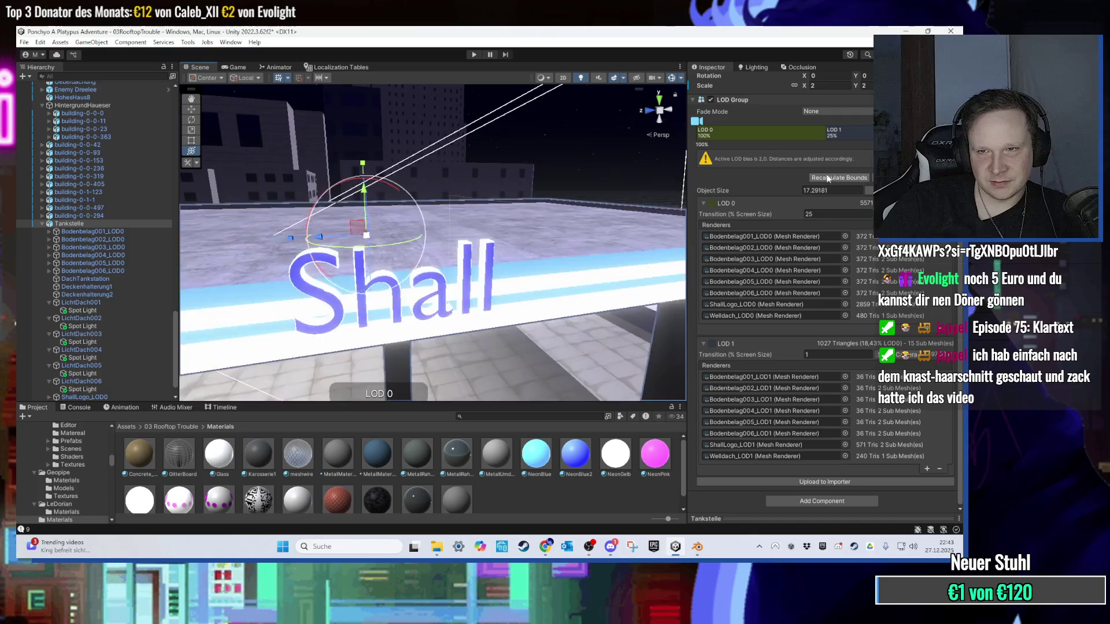
Step: Raise the LOD 0 to LOD 1 transition to about 85%, then run the game in Play mode
mouse_move(825, 138)
left_mouse_down()
mouse_move(636, 144)
mouse_move(722, 144)
left_mouse_up()
scroll(483, 195, "up", 5)
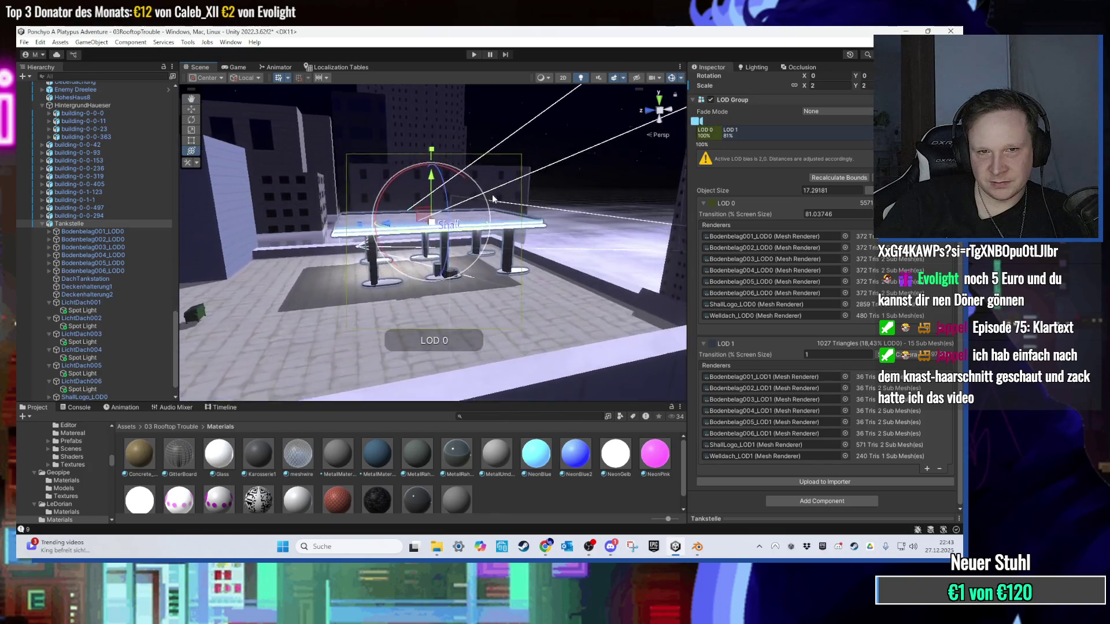
scroll(497, 220, "down", 5)
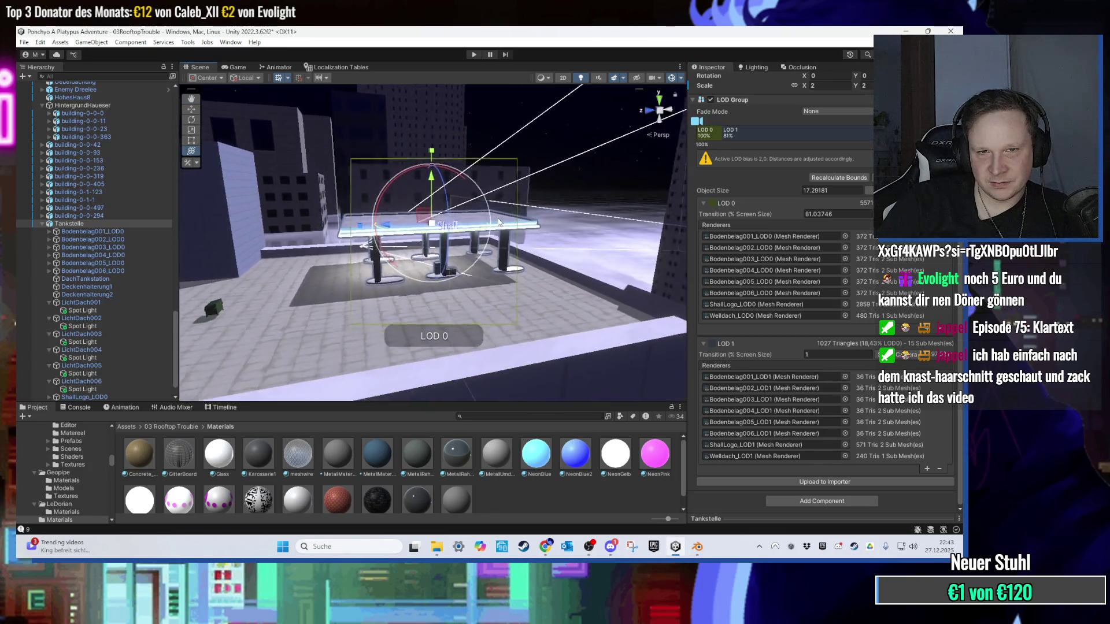
scroll(499, 222, "up", 5)
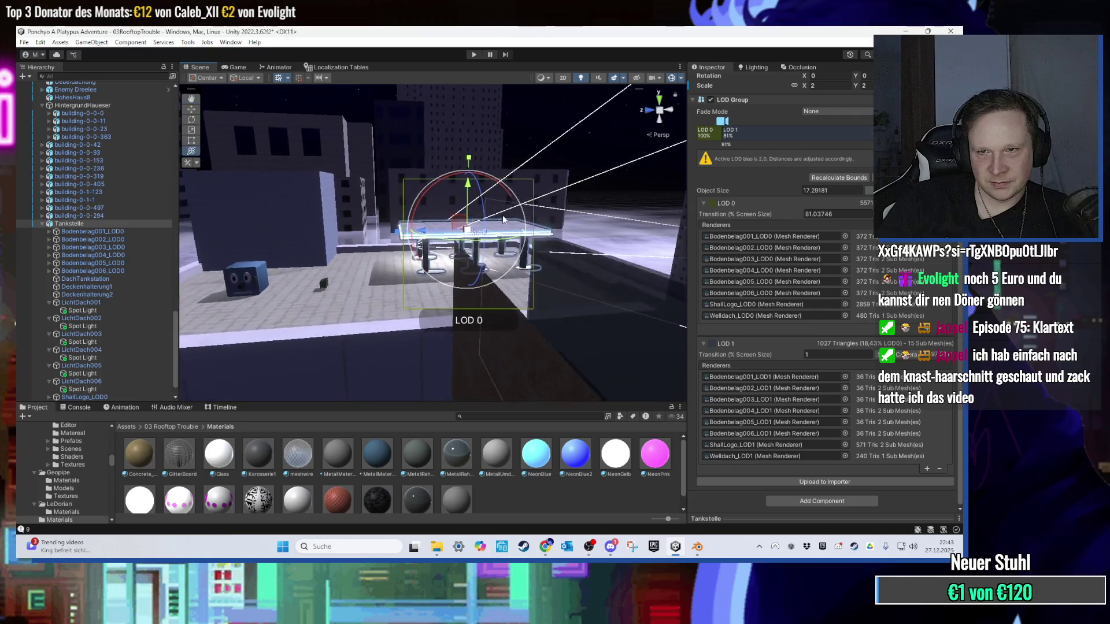
mouse_move(721, 132)
left_mouse_down()
mouse_move(679, 142)
mouse_move(715, 131)
left_mouse_up()
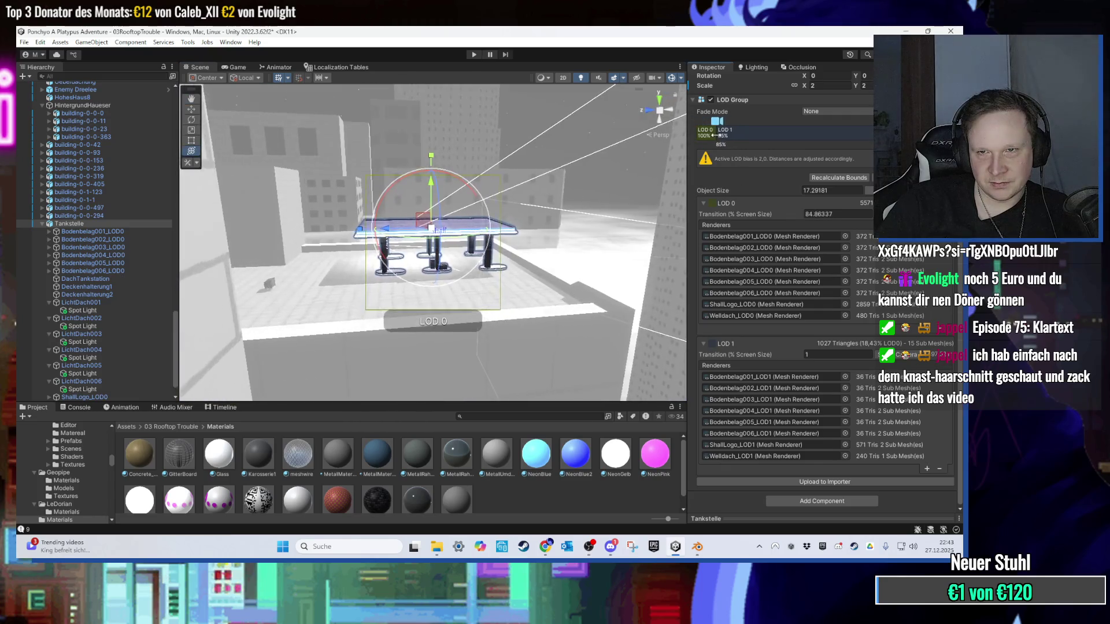
scroll(500, 191, "up", 3)
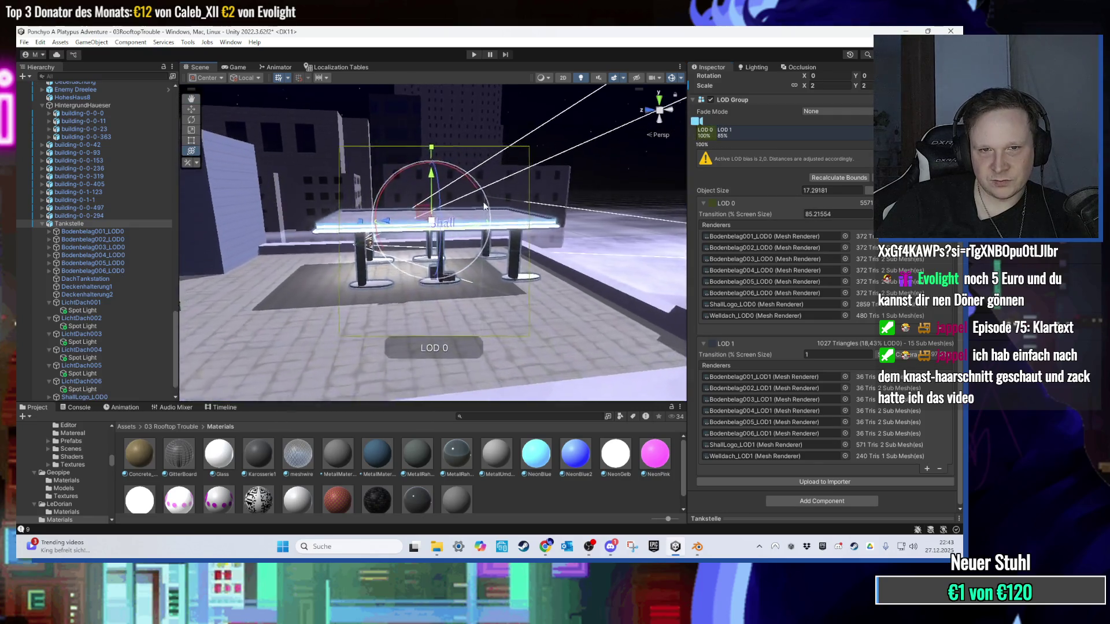
left_click(474, 55)
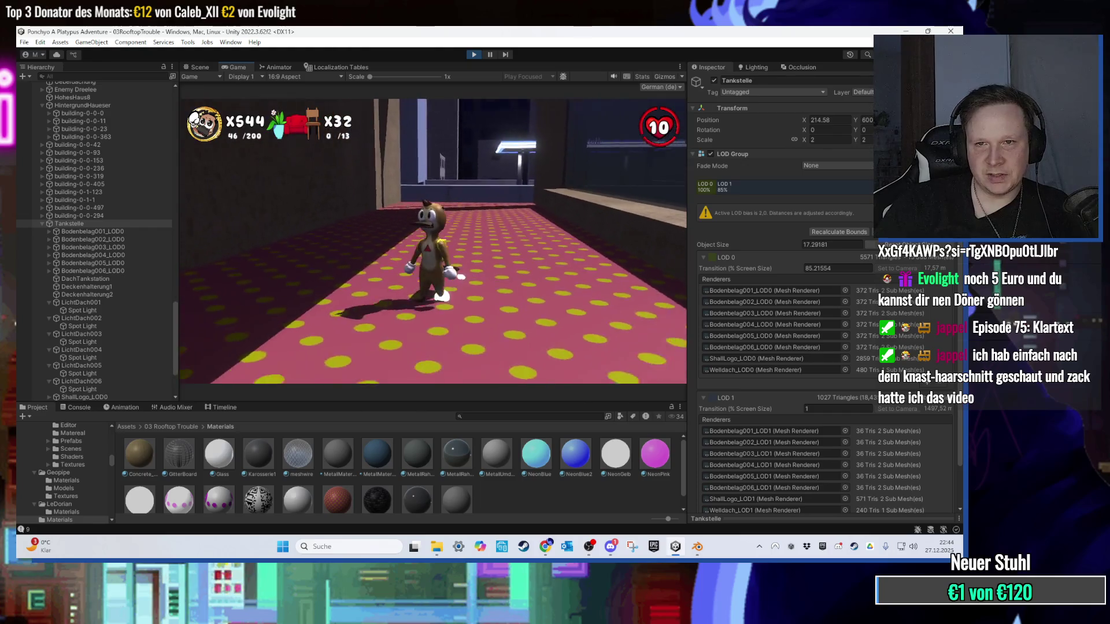
key("super")
left_click(197, 67)
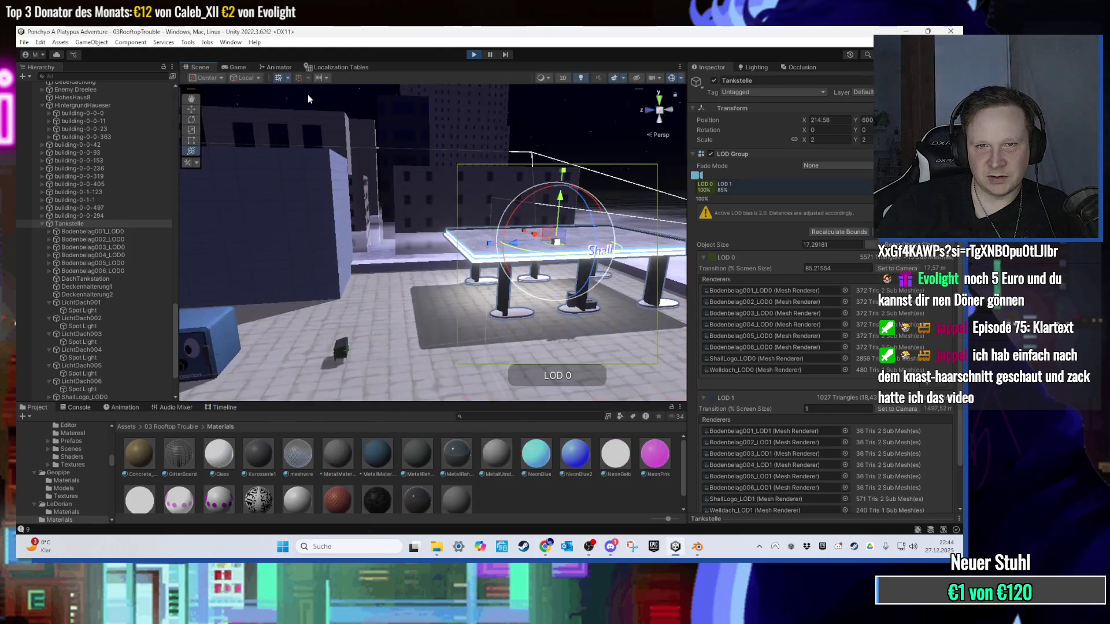
mouse_move(340, 216)
left_mouse_down()
mouse_move(386, 264)
mouse_move(374, 272)
left_mouse_up()
scroll(373, 272, "up", 5)
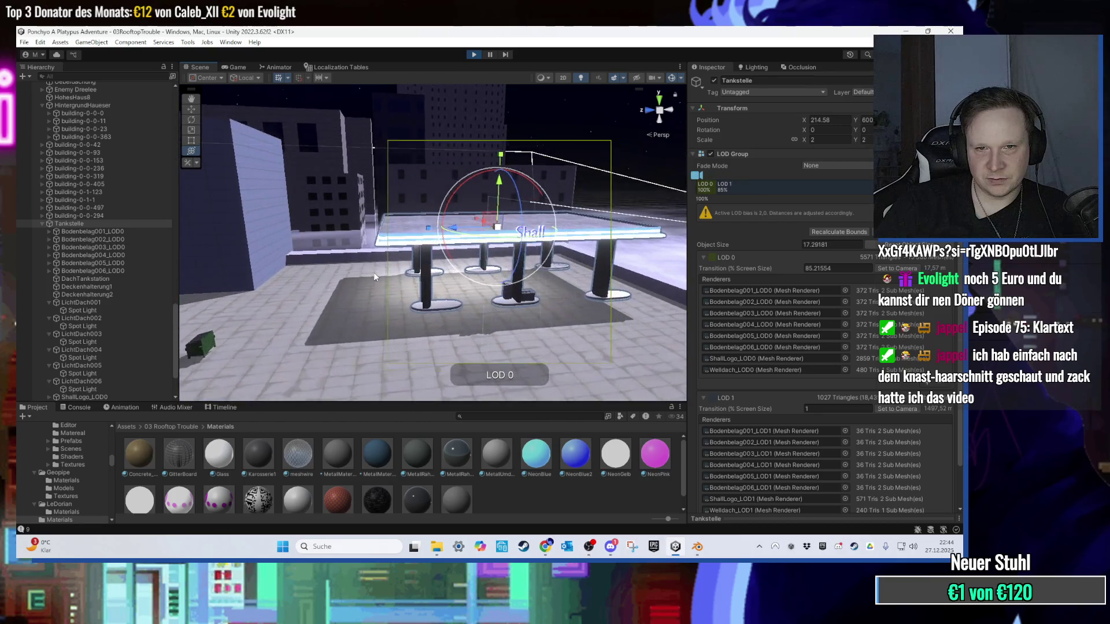
scroll(390, 254, "down", 5)
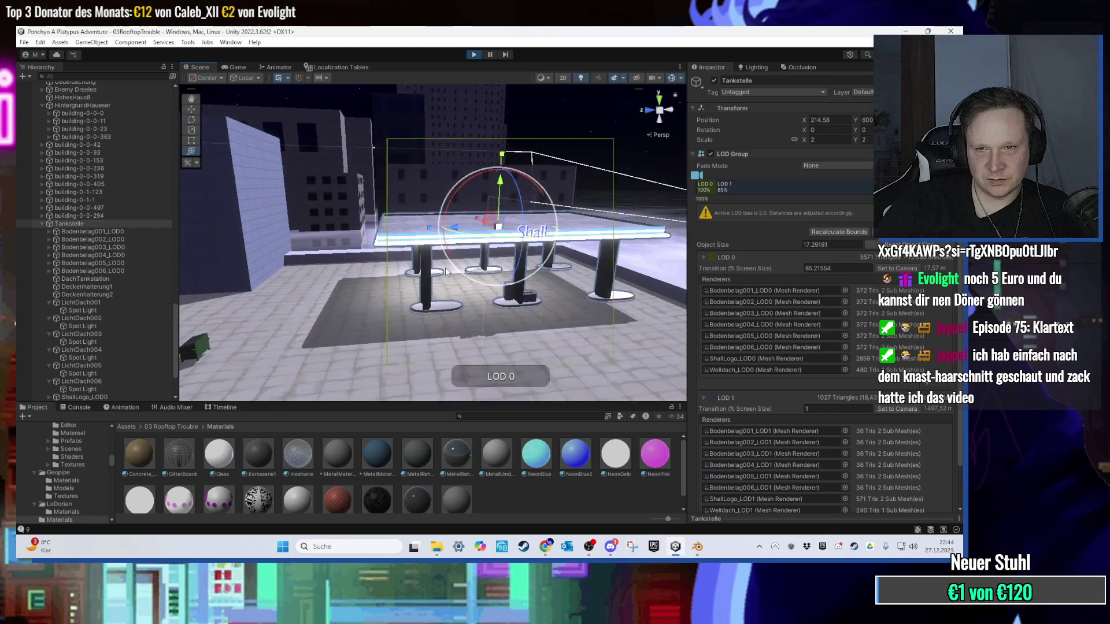
left_click(754, 431)
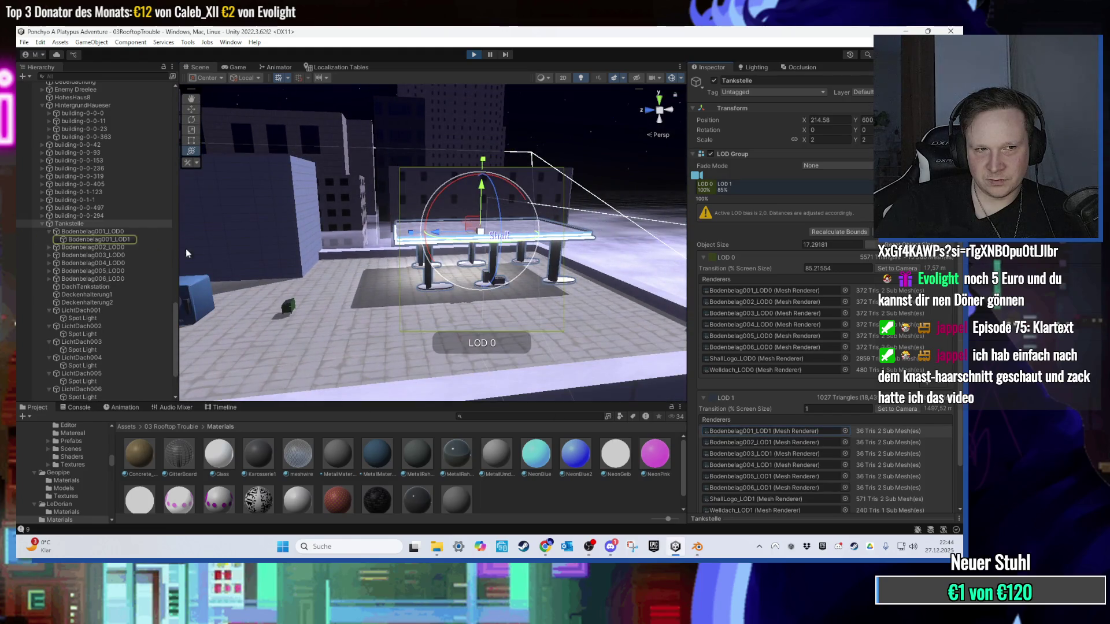
double_click(111, 239)
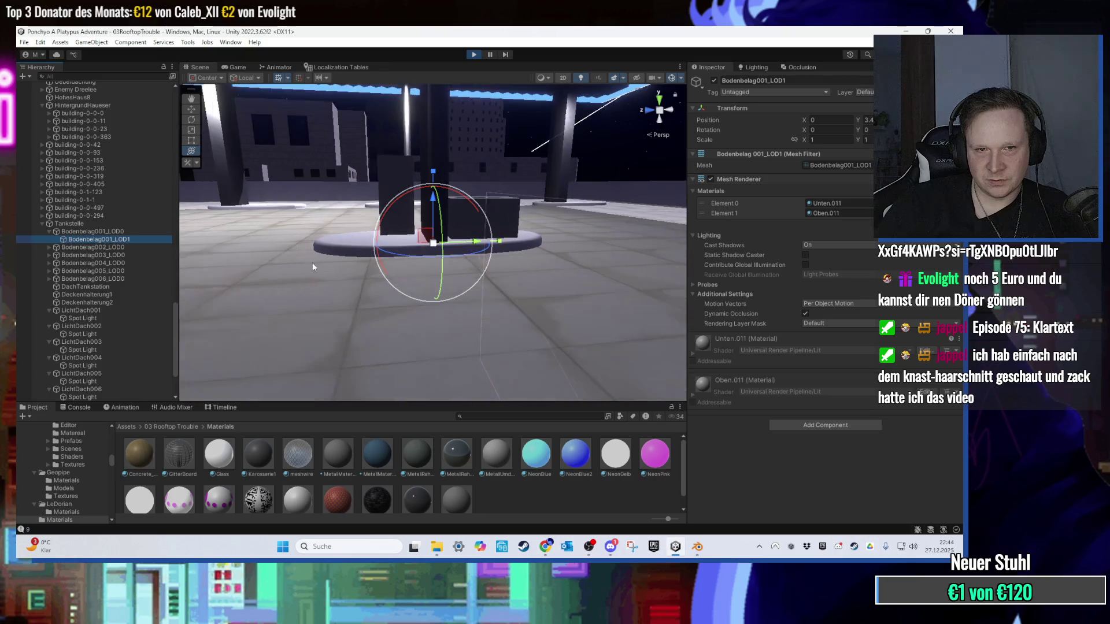
scroll(333, 279, "down", 10)
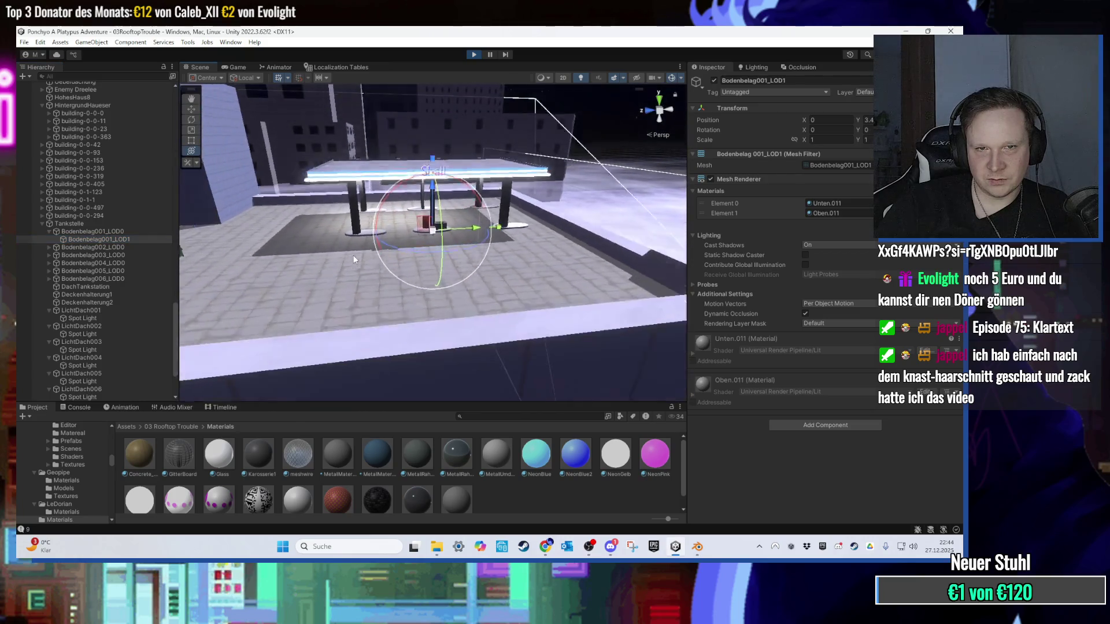
mouse_move(347, 250)
left_mouse_down()
mouse_move(367, 277)
mouse_move(432, 270)
mouse_move(434, 301)
left_mouse_up()
double_click(90, 225)
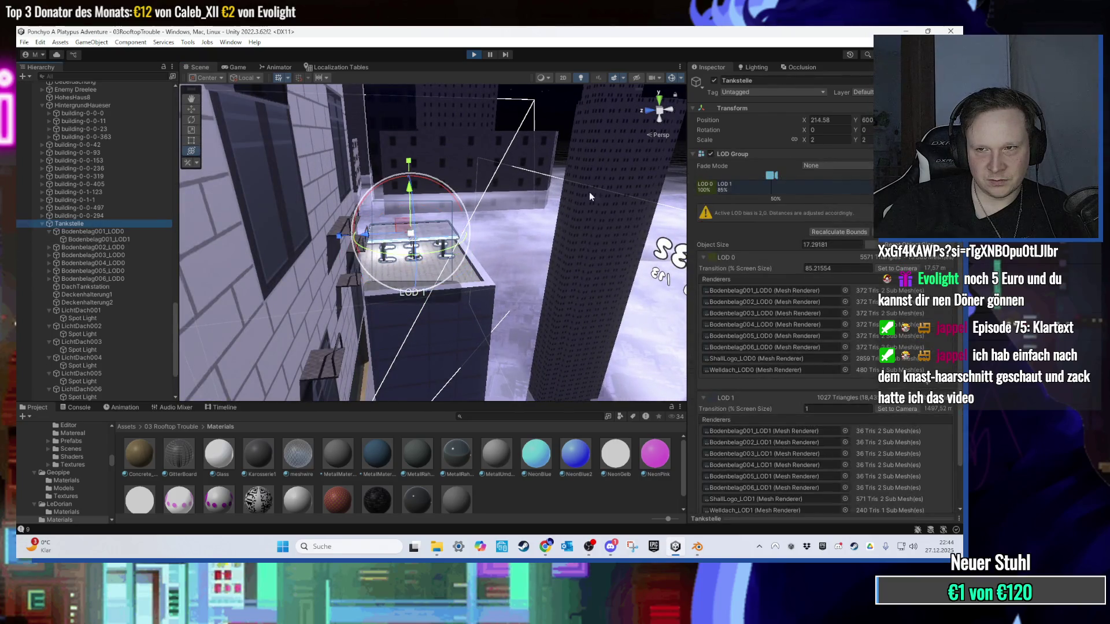
scroll(514, 191, "down", 5)
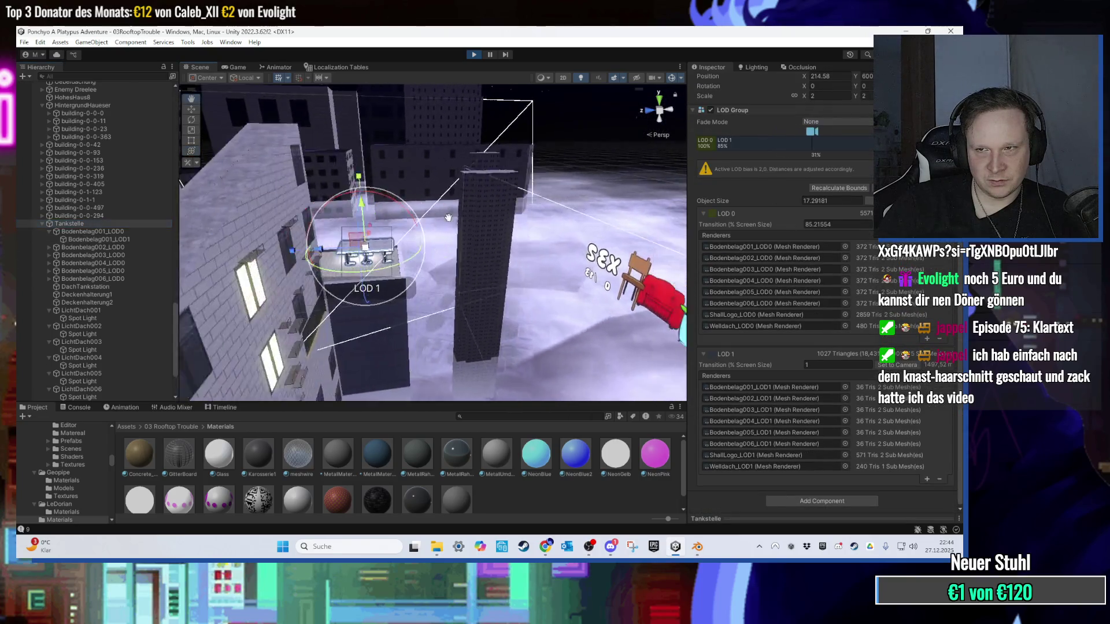
scroll(452, 219, "down", 5)
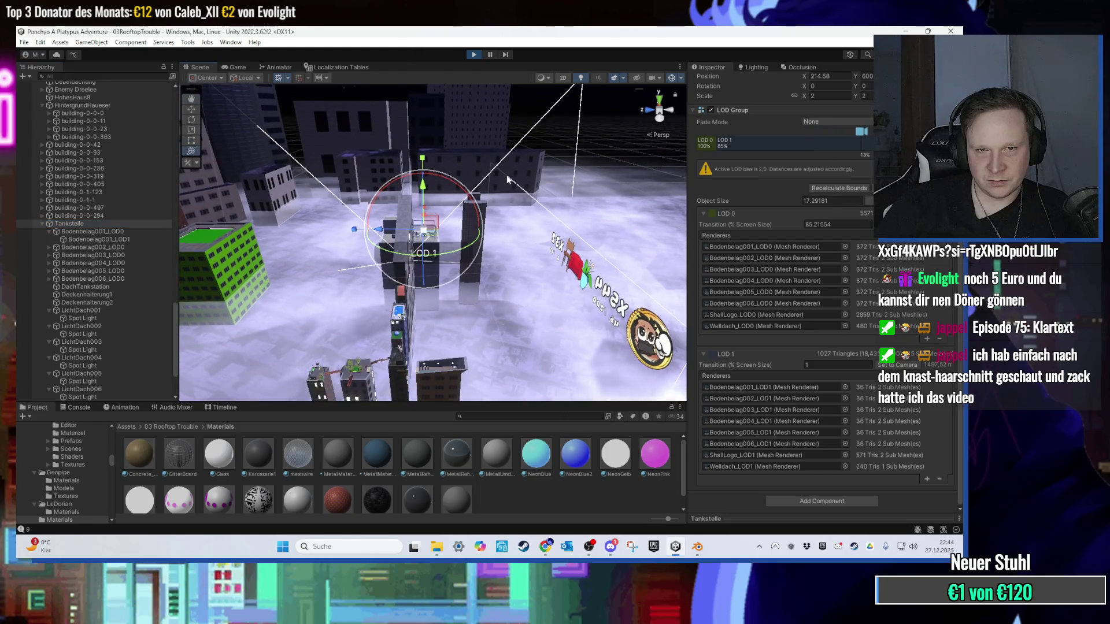
left_click(524, 134)
scroll(516, 195, "up", 6)
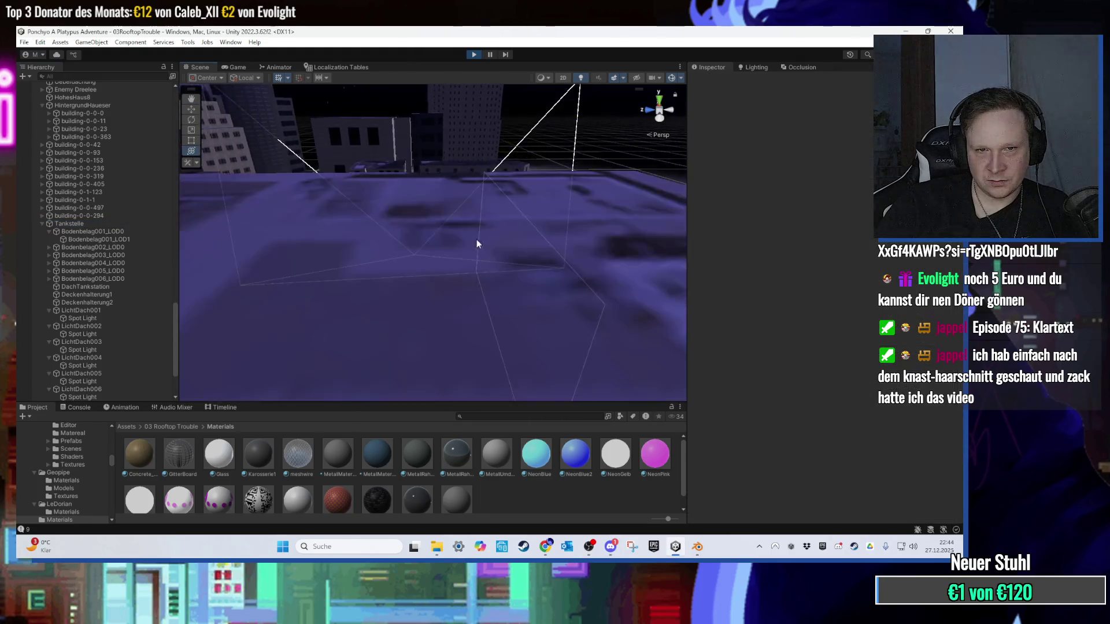
scroll(445, 240, "down", 3)
scroll(445, 240, "up", 3)
left_click(424, 223)
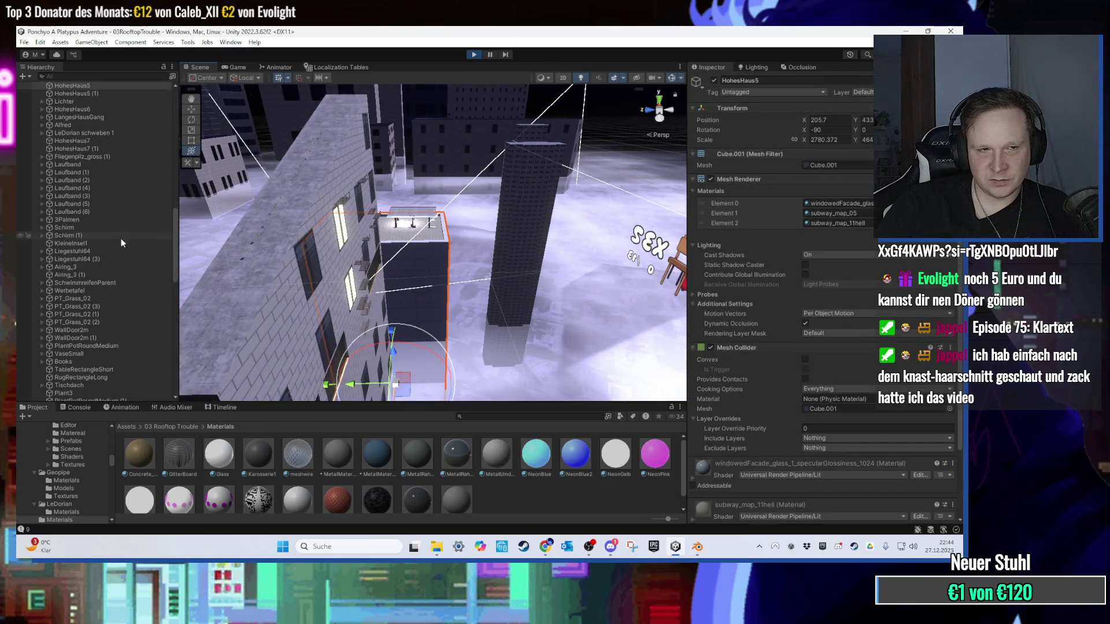
left_click(415, 221)
key("f")
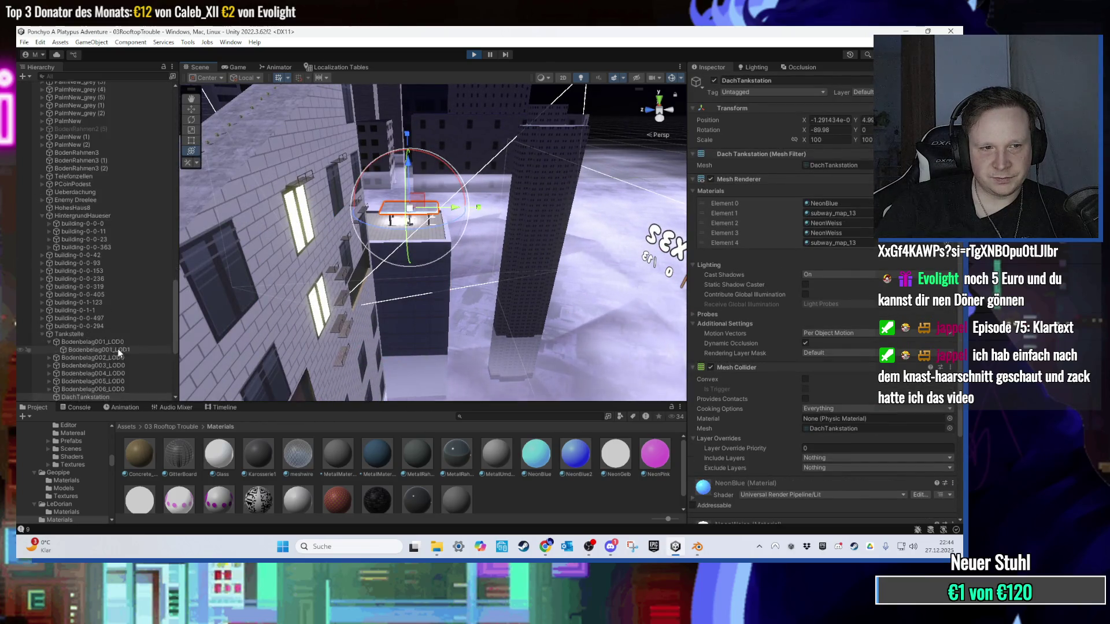
scroll(119, 354, "down", 5)
left_click(104, 245)
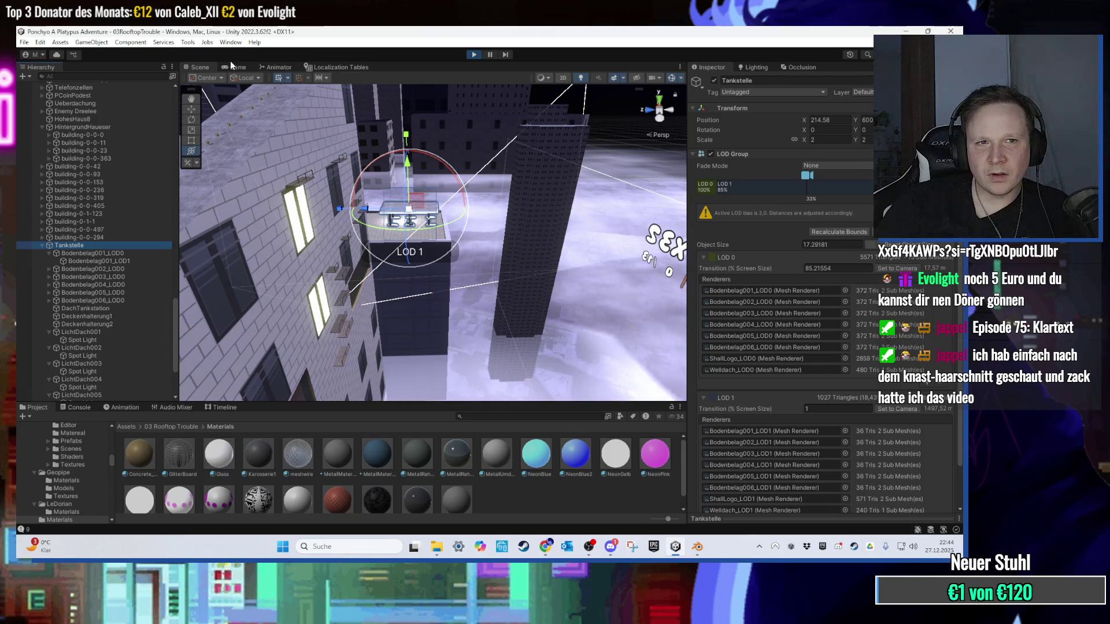
left_click(242, 67)
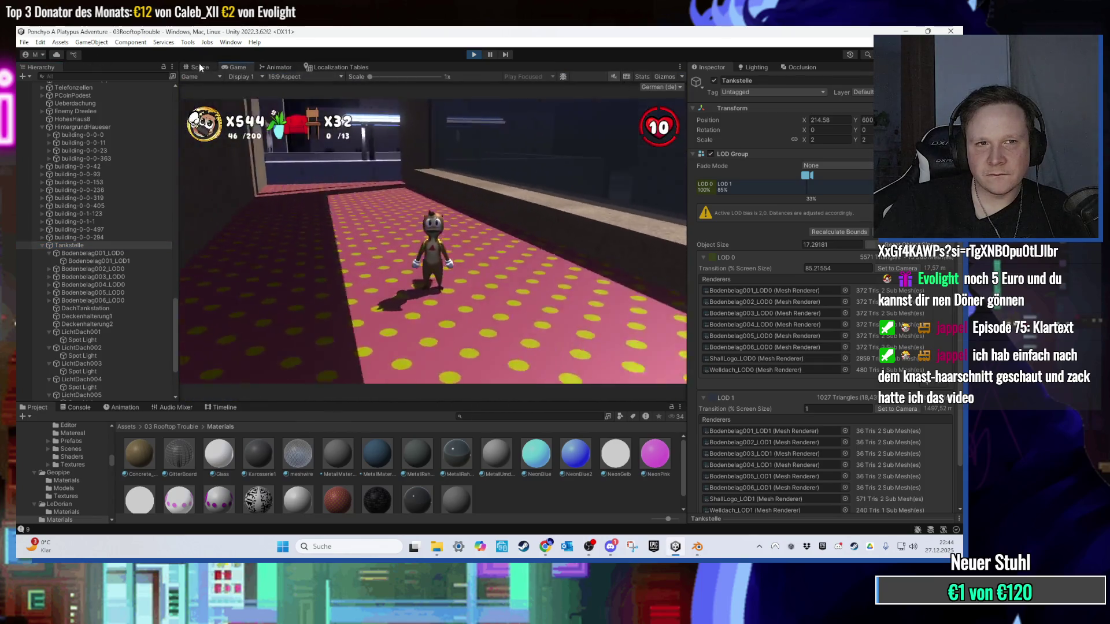
left_click(199, 66)
left_click_drag(653, 172, 522, 229)
Step: Zoom in on the gas station and select the ShallLogo_LOD1 sign in the Hierarchy
scroll(522, 229, "down", 5)
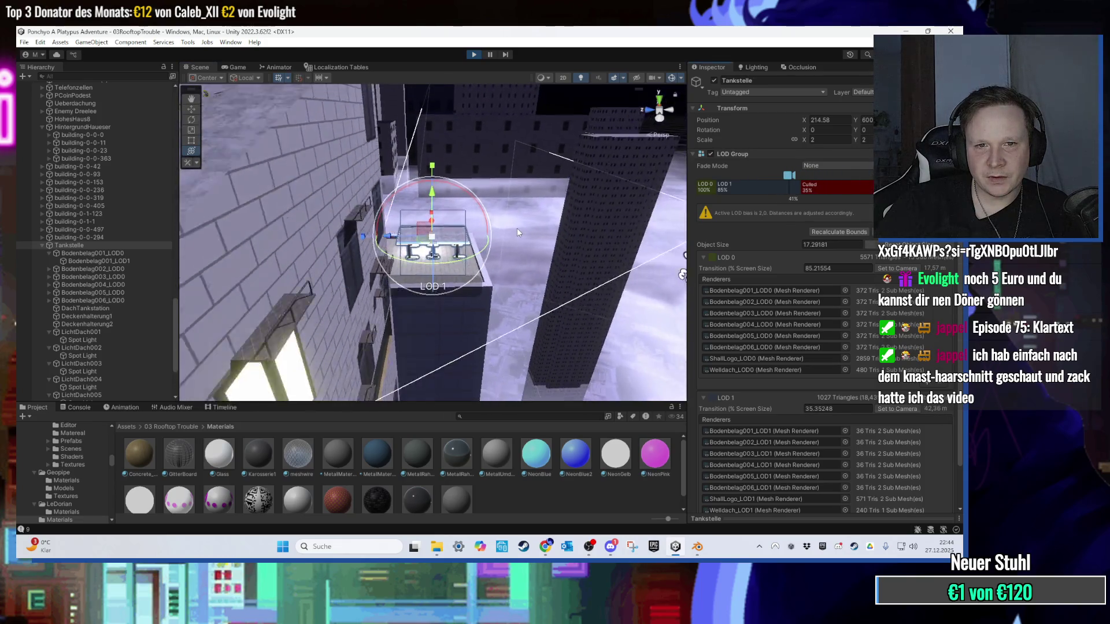
double_click(69, 245)
scroll(88, 207, "down", 2)
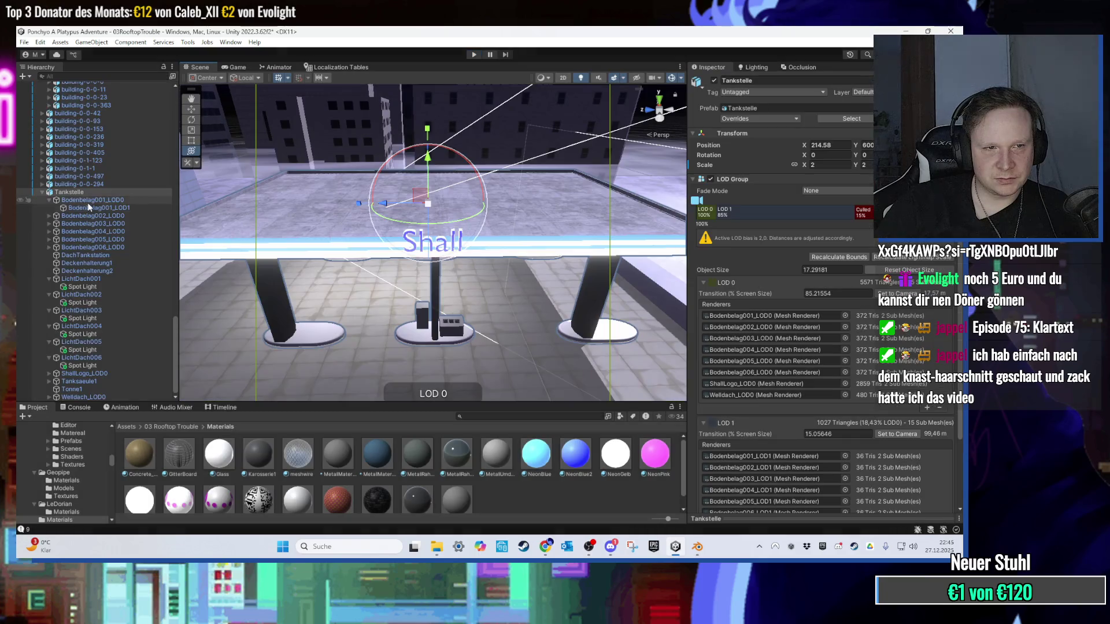
left_click(81, 373)
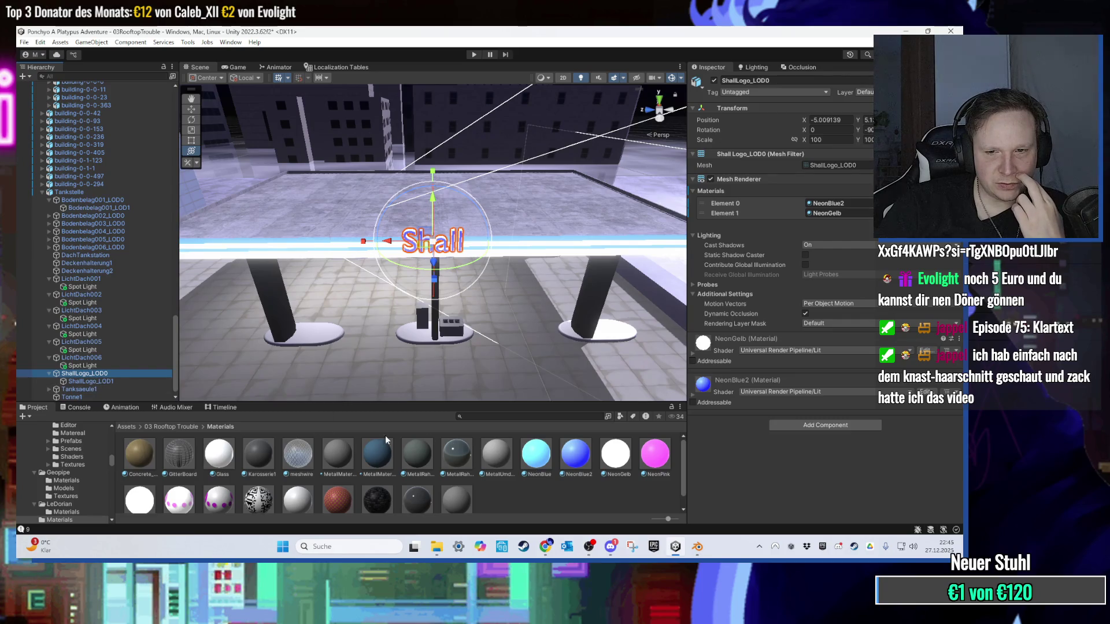
left_click(107, 382)
Step: Assign NeonBlue2 to Element 0 and NeonGelb to Element 1, comparing against ShallLogo_LOD0
mouse_move(581, 463)
left_mouse_down()
mouse_move(806, 208)
mouse_move(847, 216)
left_mouse_up()
mouse_move(578, 226)
left_mouse_down()
mouse_move(587, 255)
mouse_move(546, 209)
left_mouse_up()
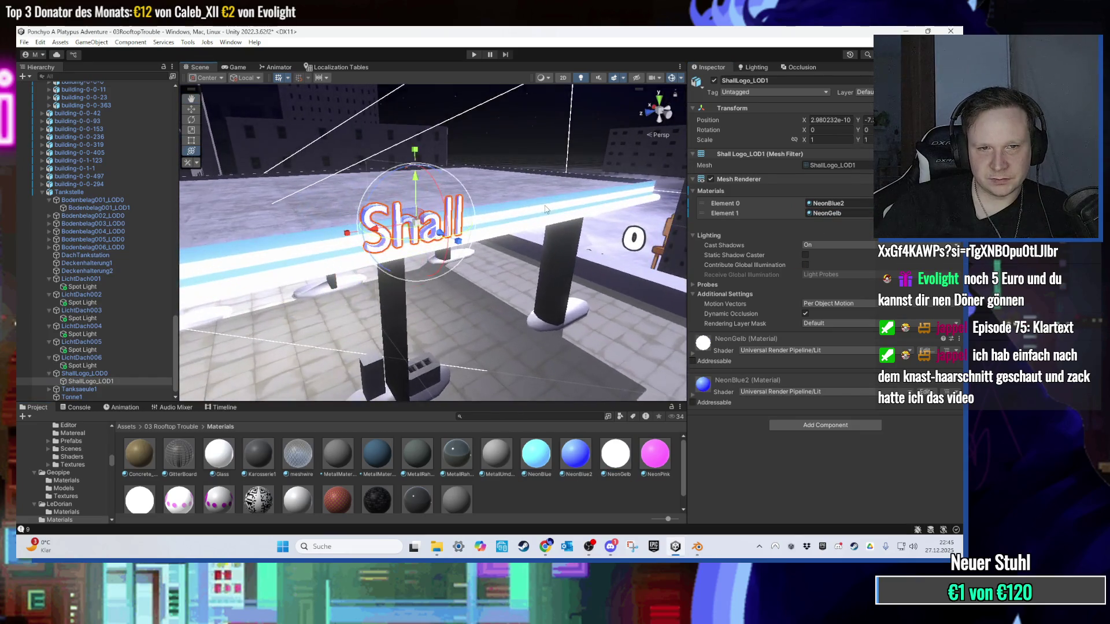
scroll(412, 232, "up", 3)
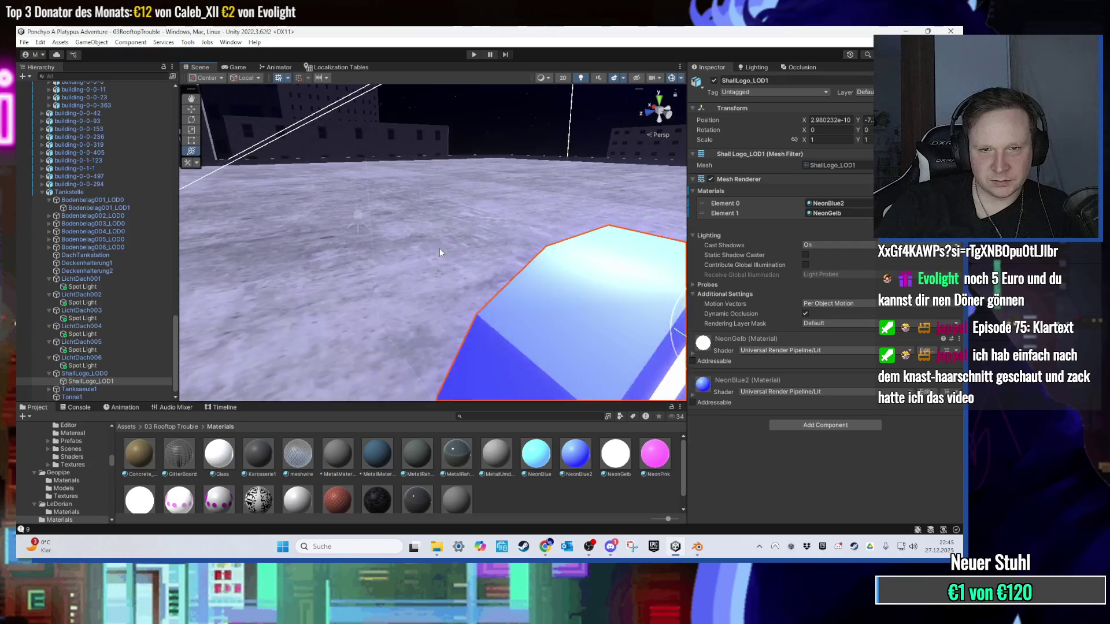
scroll(439, 248, "up", 3)
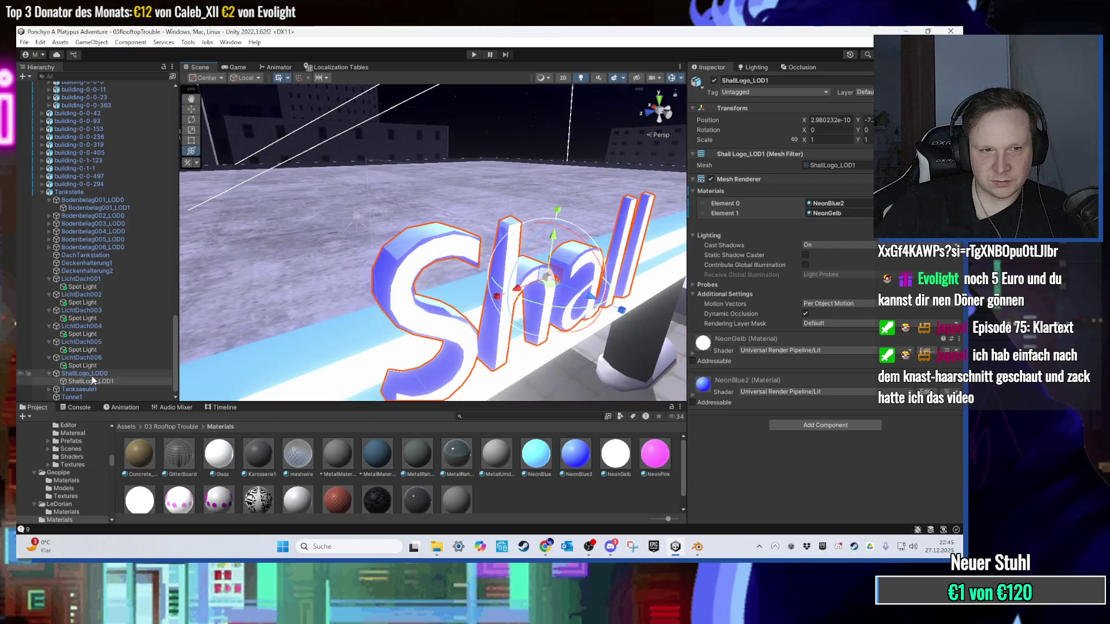
left_click(92, 373)
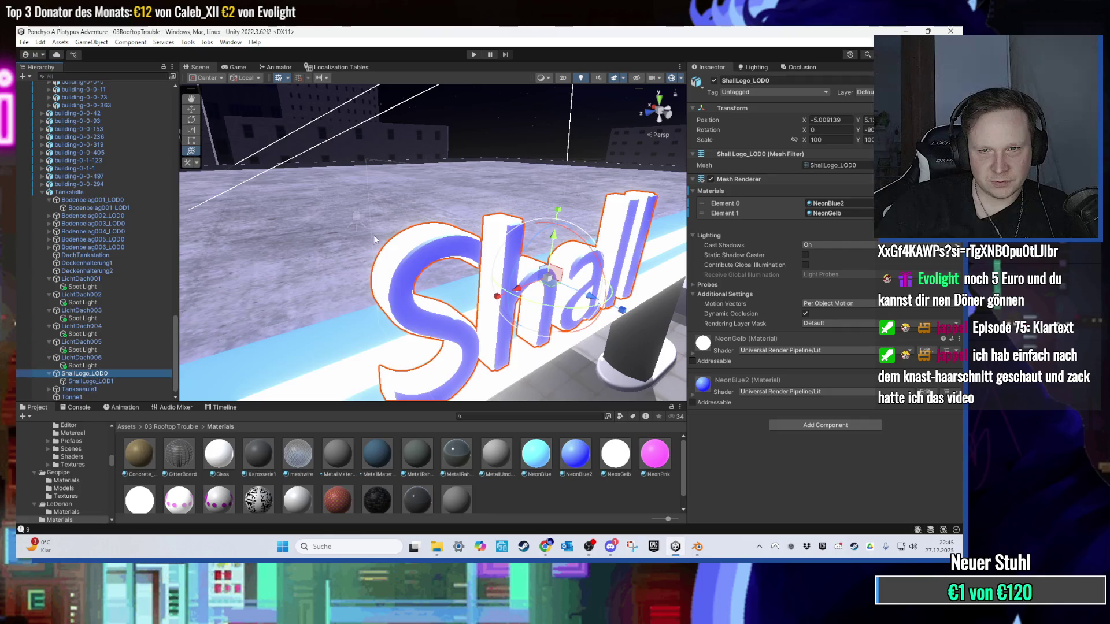
left_click(119, 381)
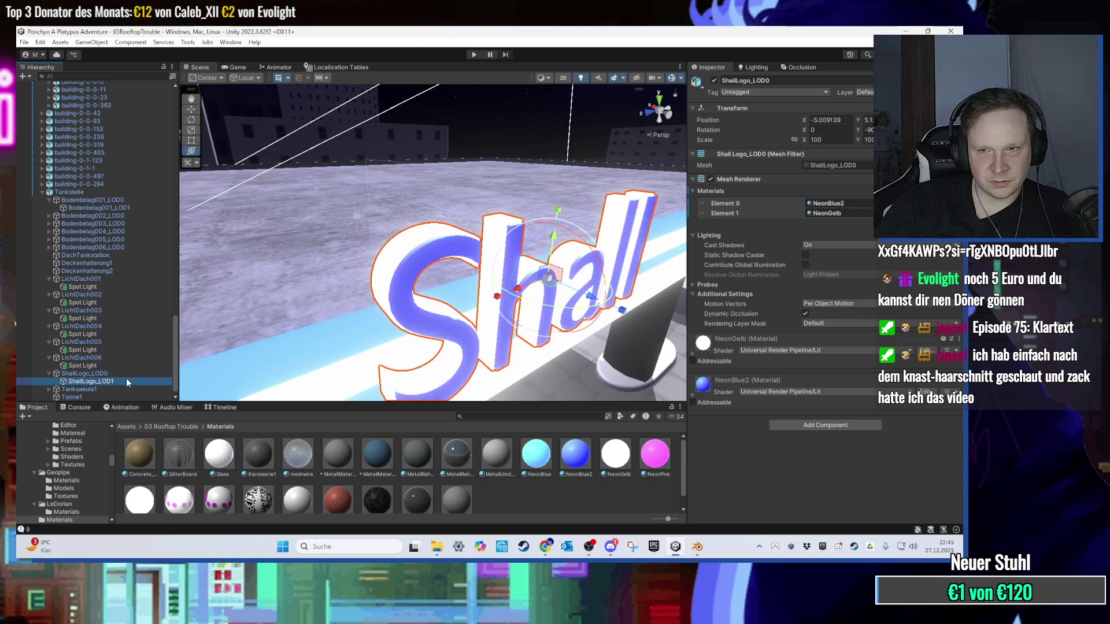
scroll(453, 366, "up", 2)
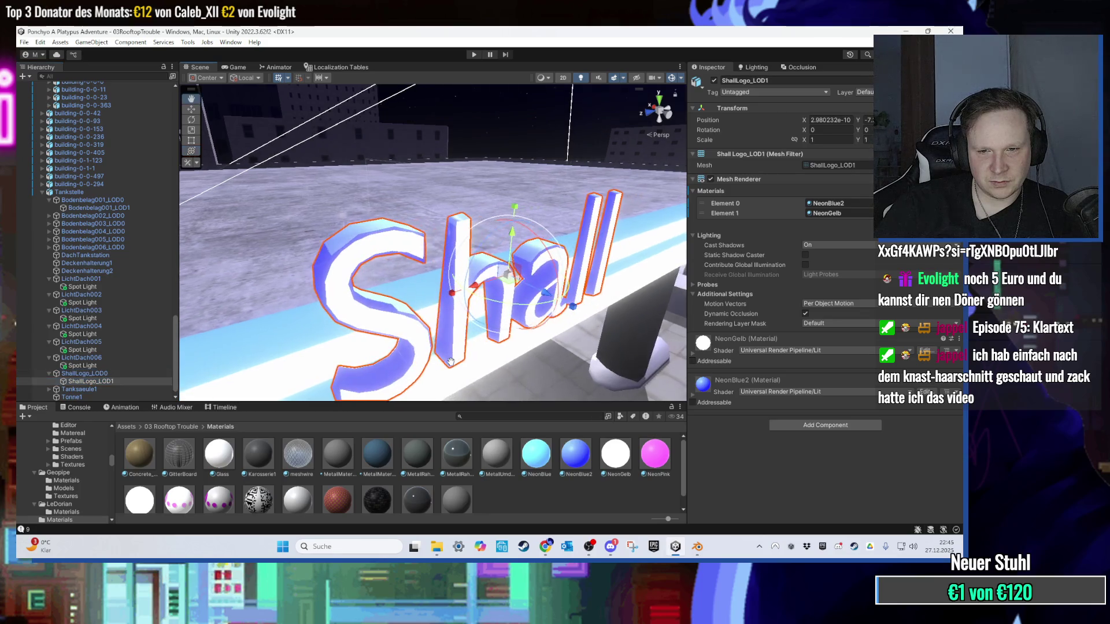
scroll(448, 355, "up", 2)
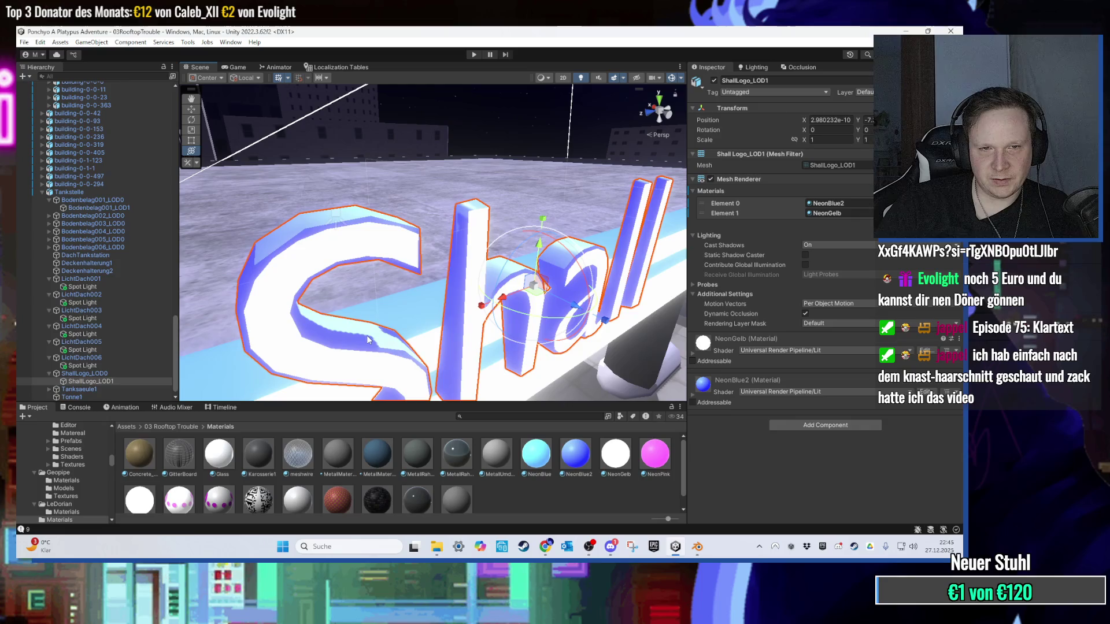
left_click(675, 547)
left_click(697, 546)
scroll(405, 307, "up", 2)
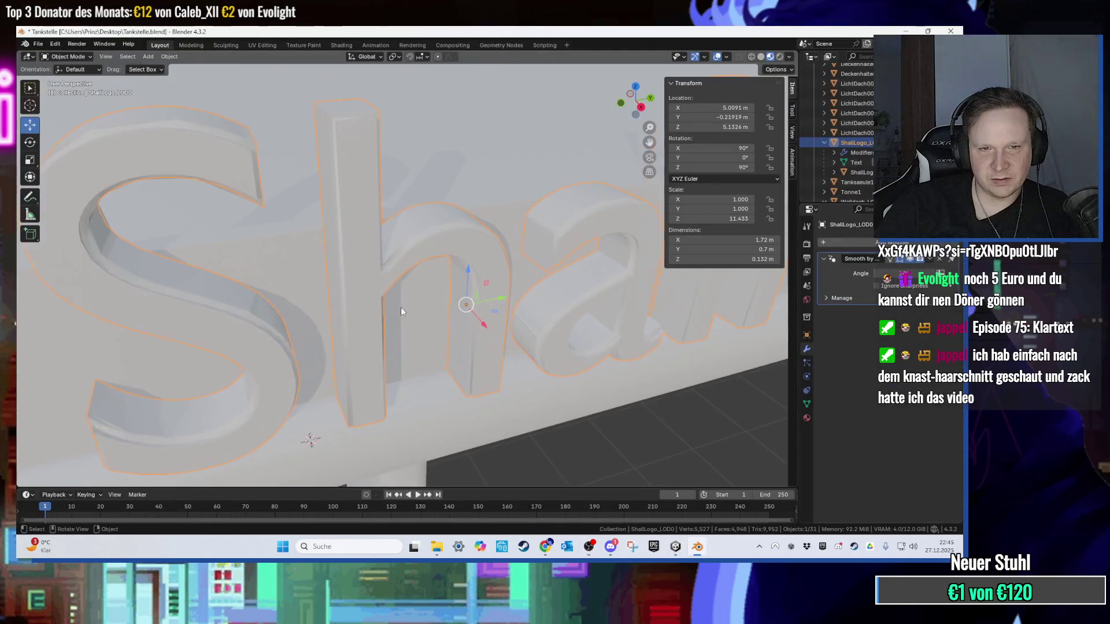
key("Tab")
scroll(370, 280, "down", 1)
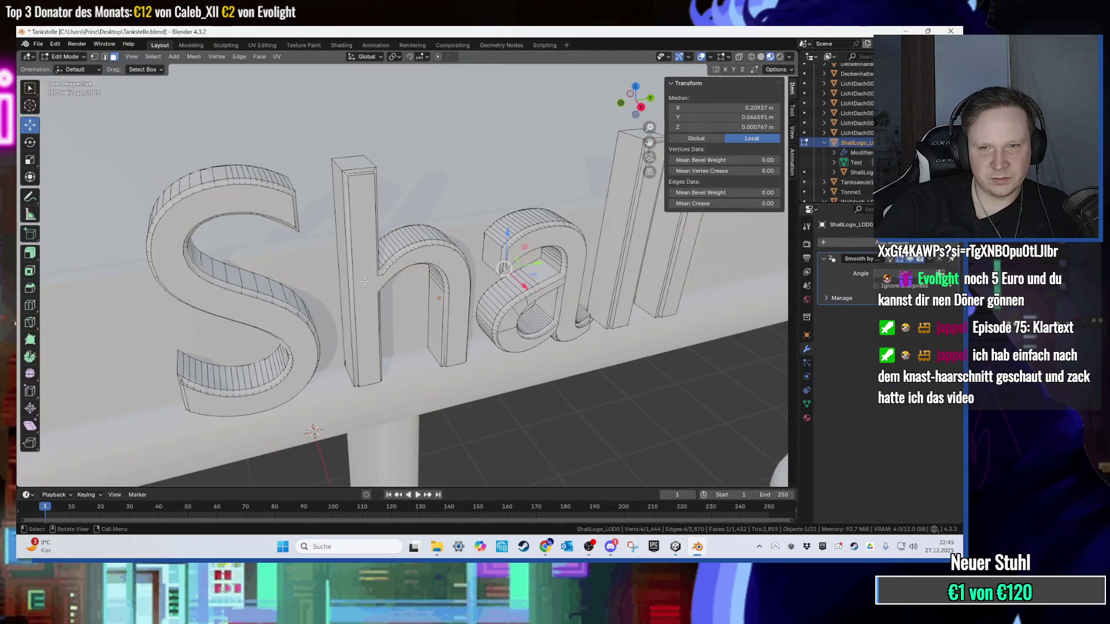
left_click(861, 172)
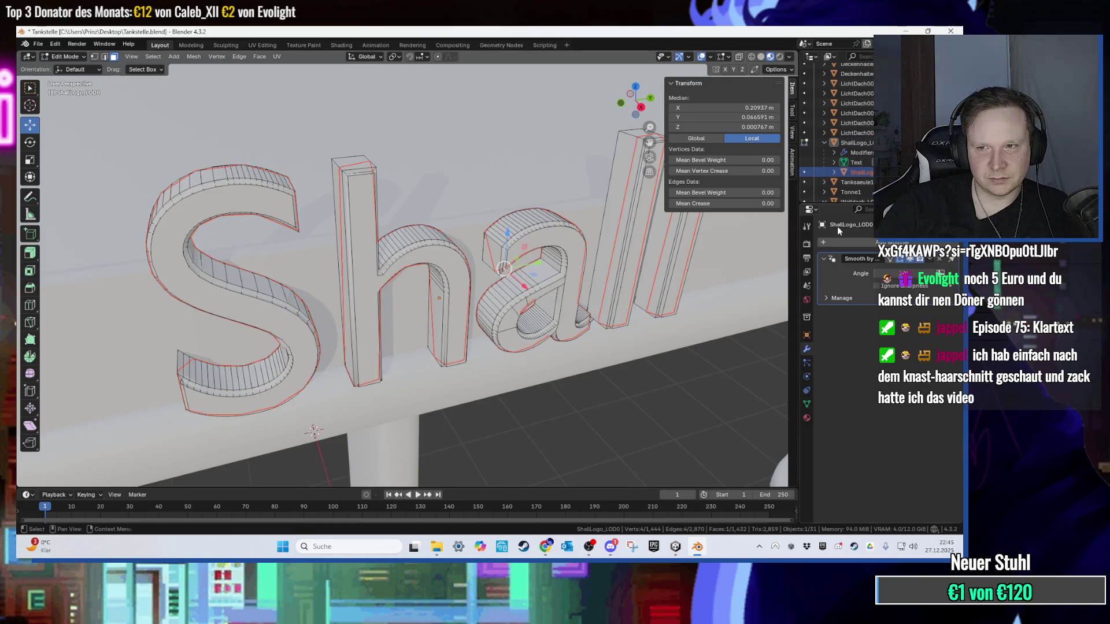
left_click(806, 417)
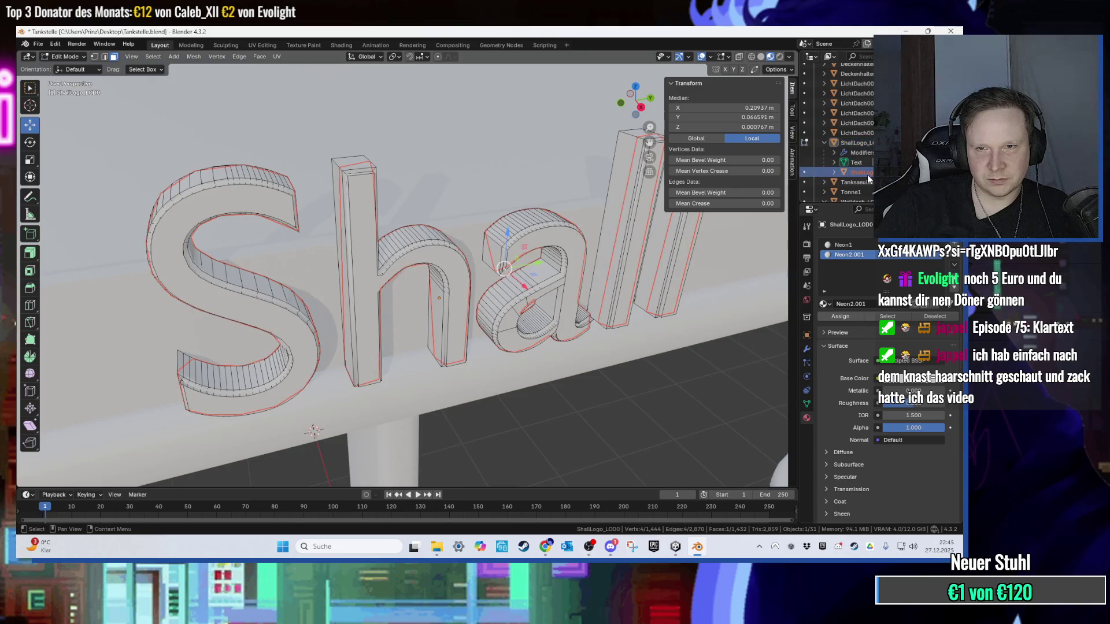
key("Tab")
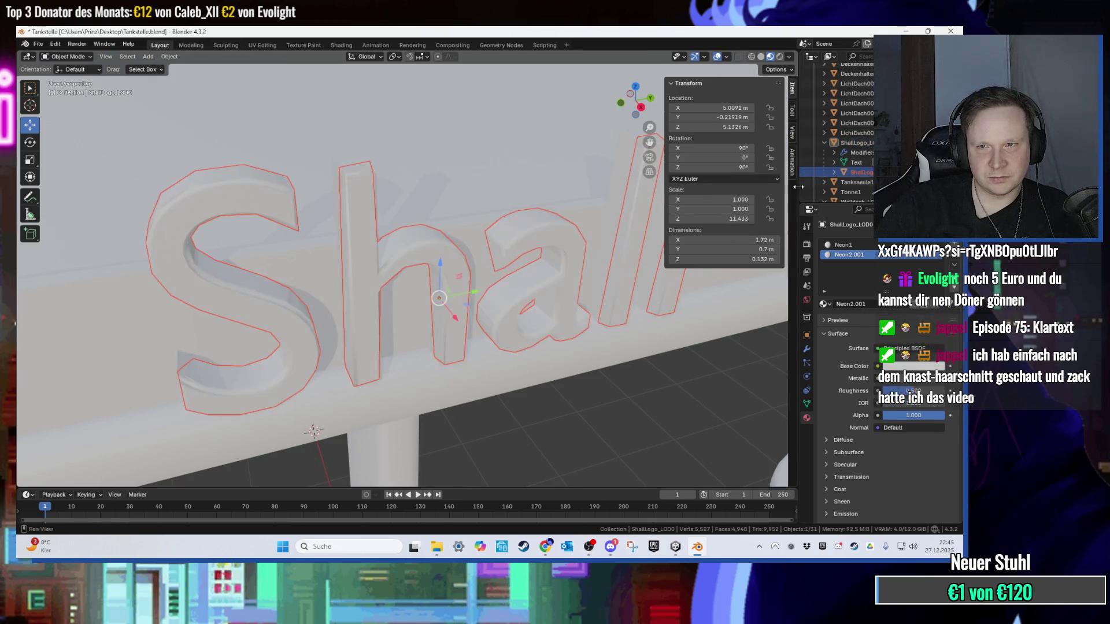
left_click(859, 173)
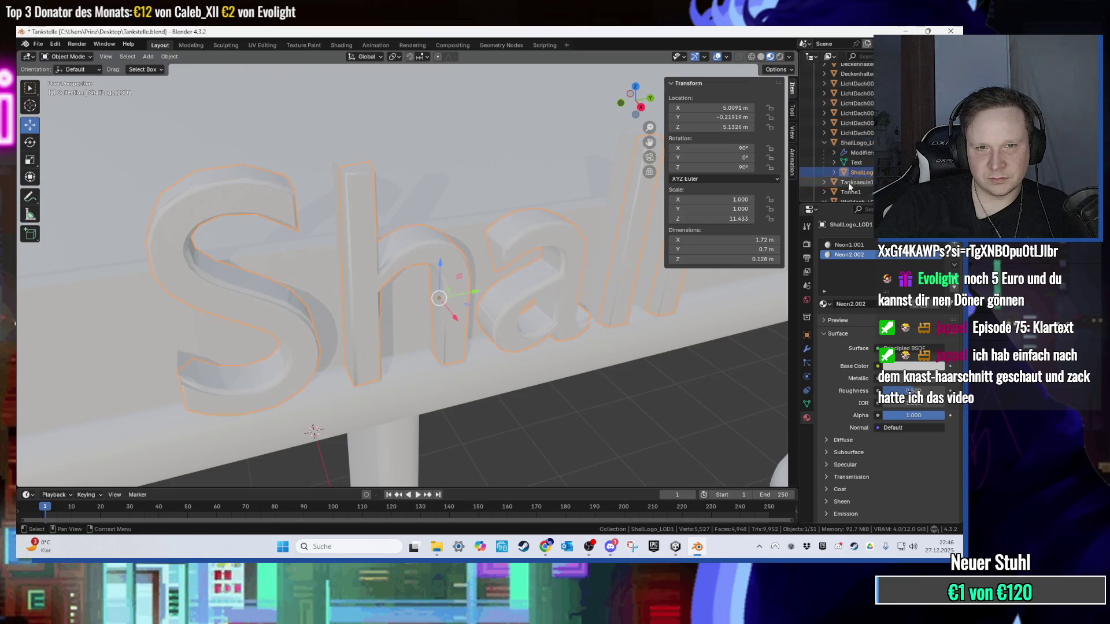
left_click(697, 547)
left_click(675, 546)
left_click_drag(518, 325, 469, 317)
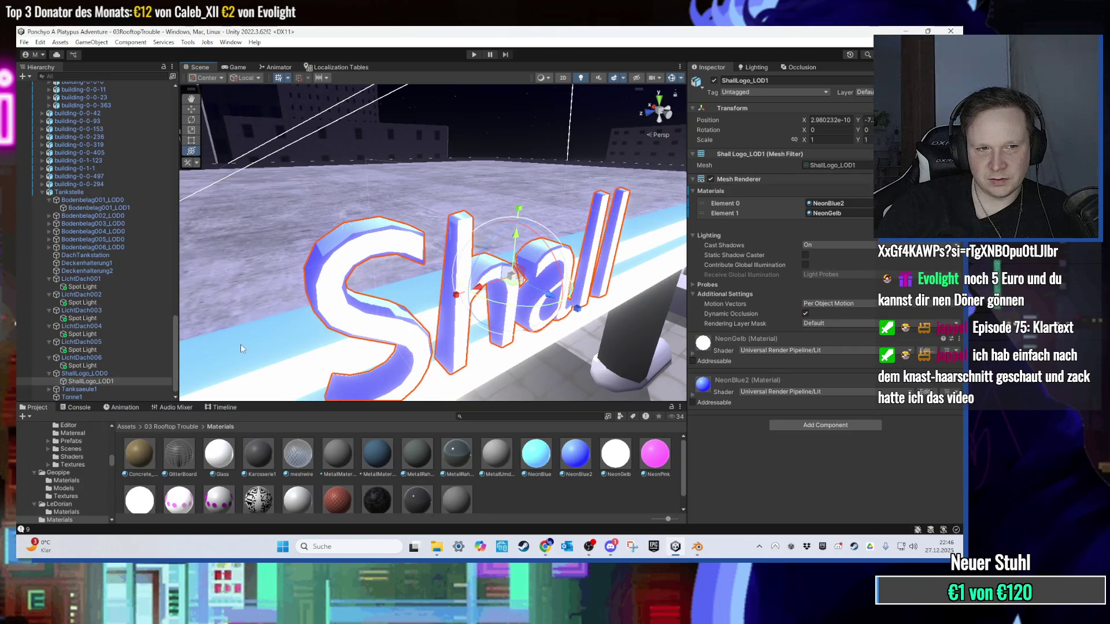
Step: Drop NeonBlue2 and NeonGelb onto ShallLogo_LOD1 and compare with the LOD0 logo's materials
left_click(125, 382)
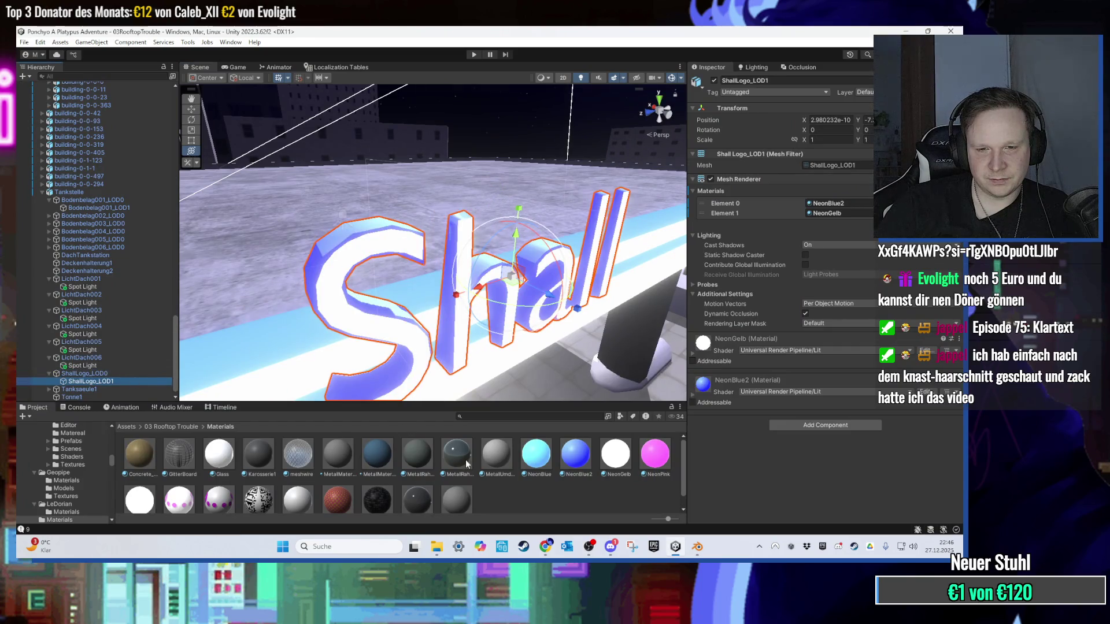
mouse_move(575, 474)
left_mouse_down()
mouse_move(408, 358)
mouse_move(399, 344)
mouse_move(413, 340)
mouse_move(368, 269)
mouse_move(138, 341)
mouse_move(91, 383)
left_mouse_up()
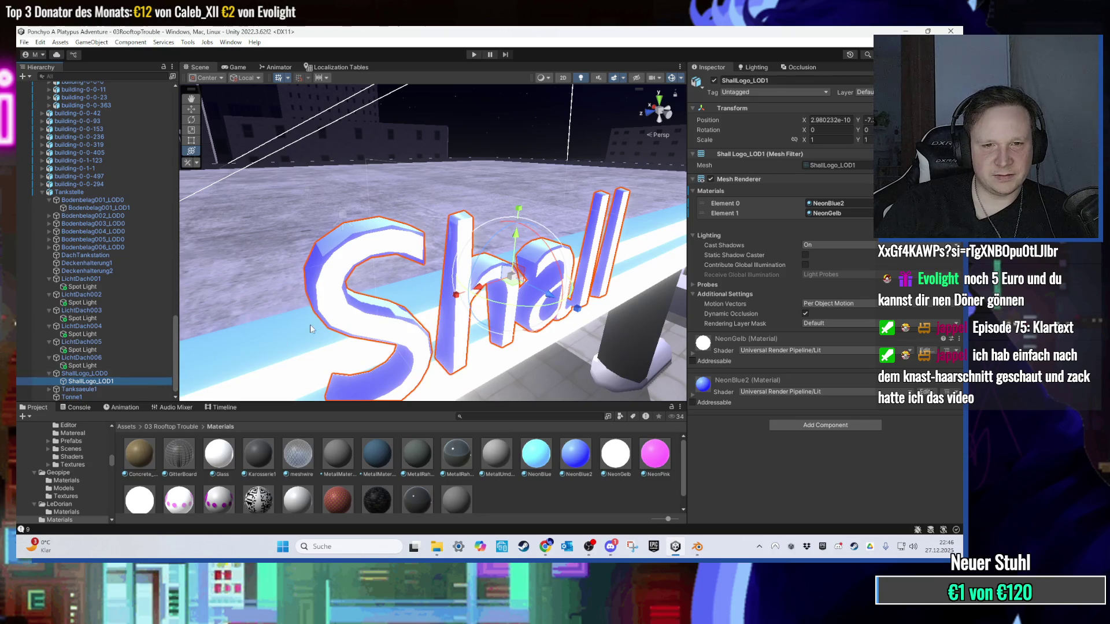
scroll(310, 324, "up", 3)
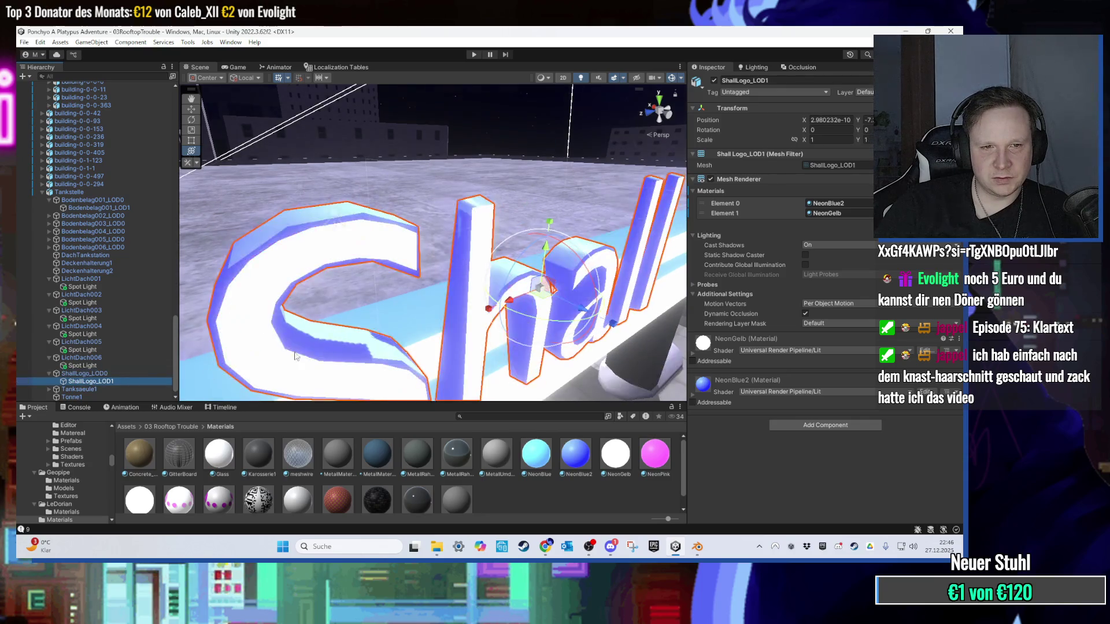
scroll(456, 365, "down", 2)
mouse_move(603, 453)
left_mouse_down()
mouse_move(412, 341)
mouse_move(325, 260)
left_mouse_up()
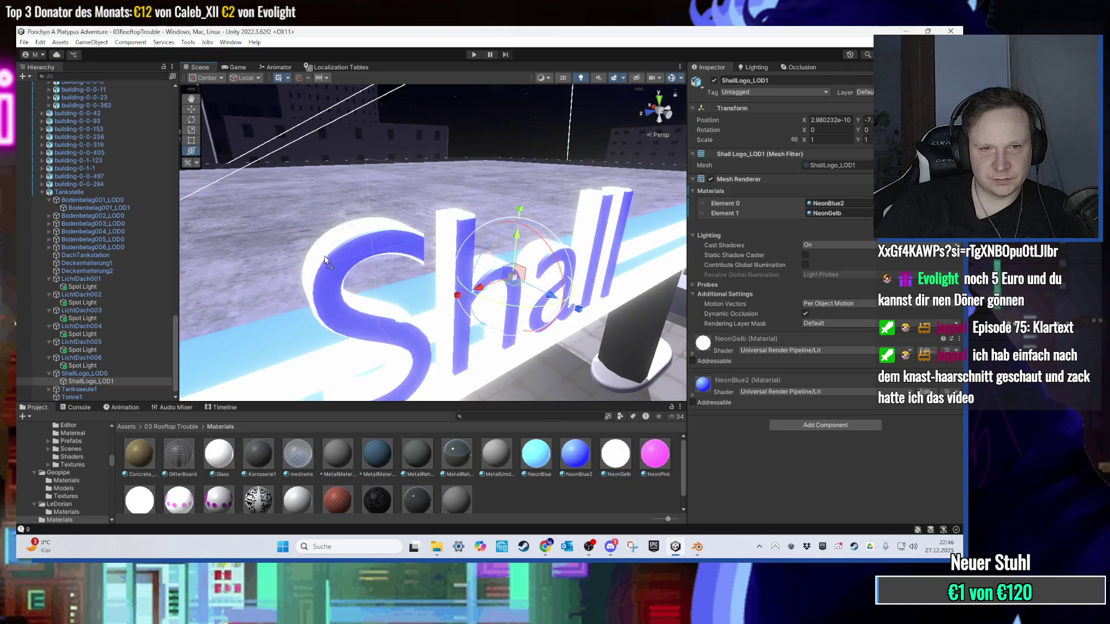
left_click(155, 374)
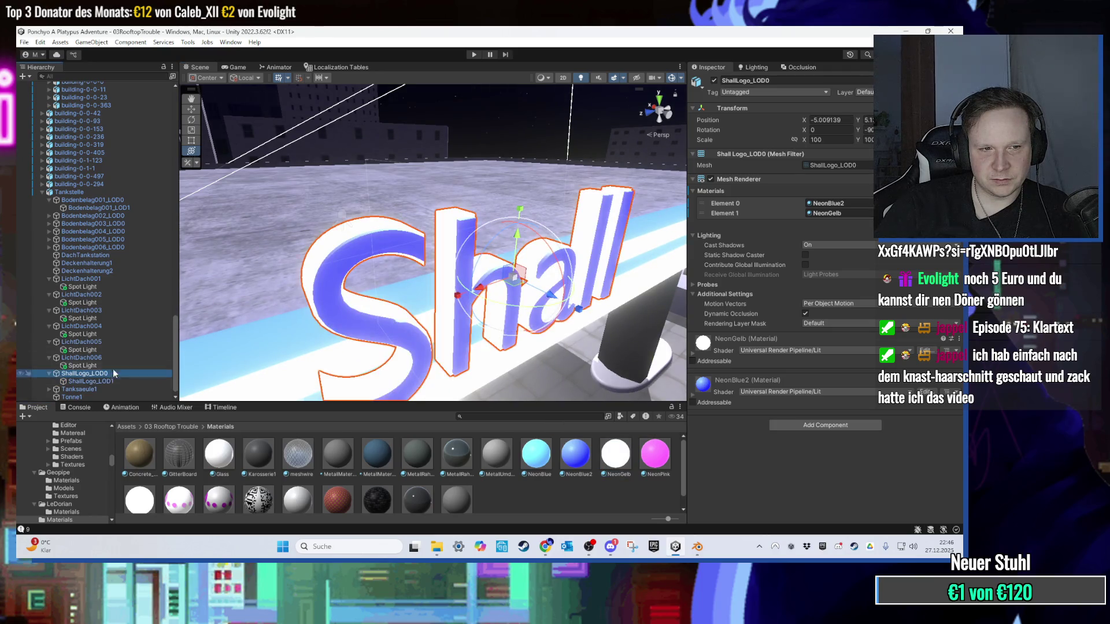
left_click(124, 382)
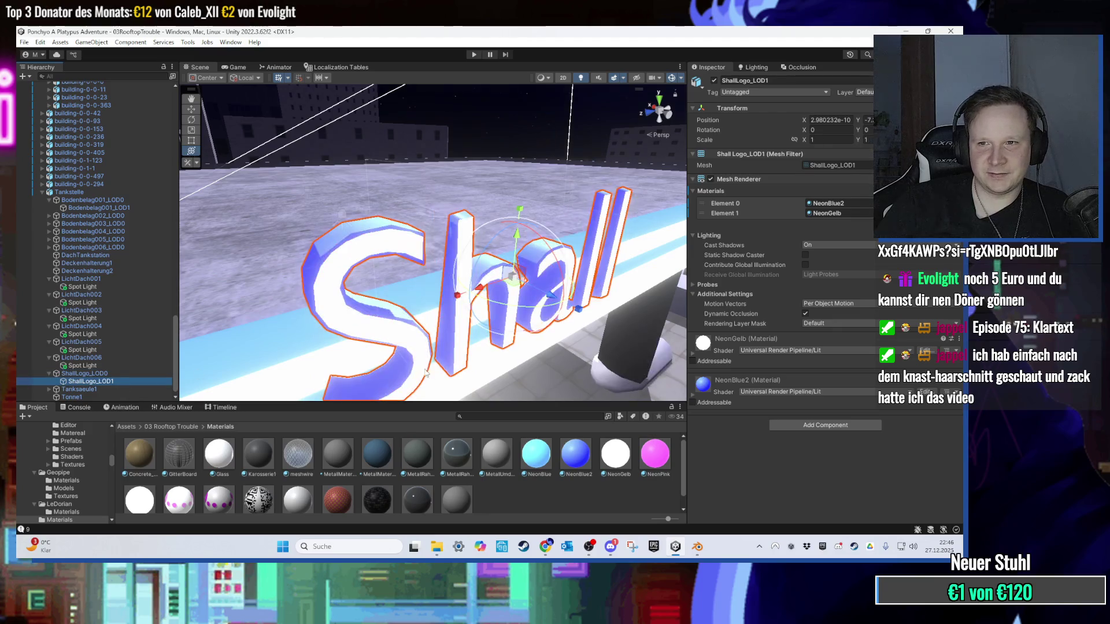
Step: Put NeonGelb into Element 0 and NeonBlue2 into Element 1, then recheck against LOD0
left_click_drag(575, 463, 358, 289)
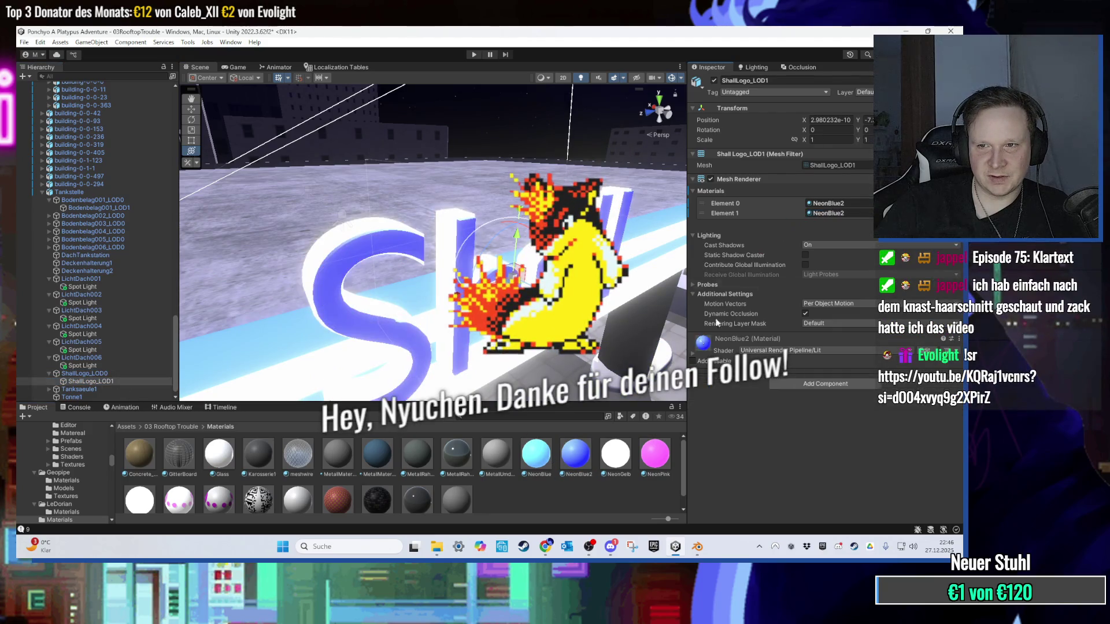
left_click(616, 471)
left_click_drag(615, 471, 833, 213)
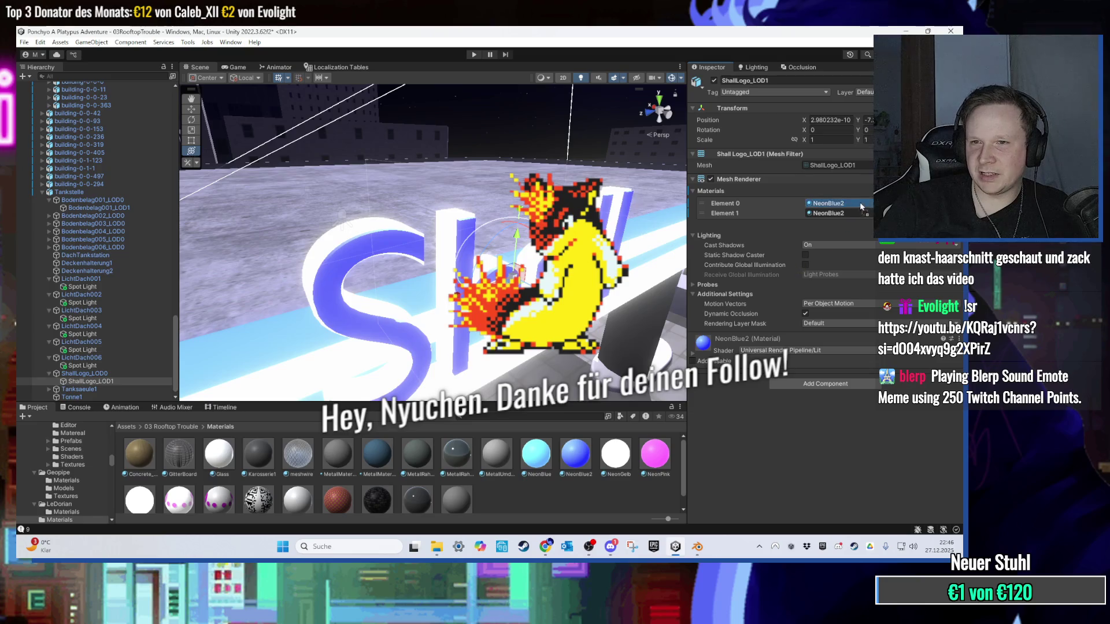
left_click(73, 374)
left_click(81, 382)
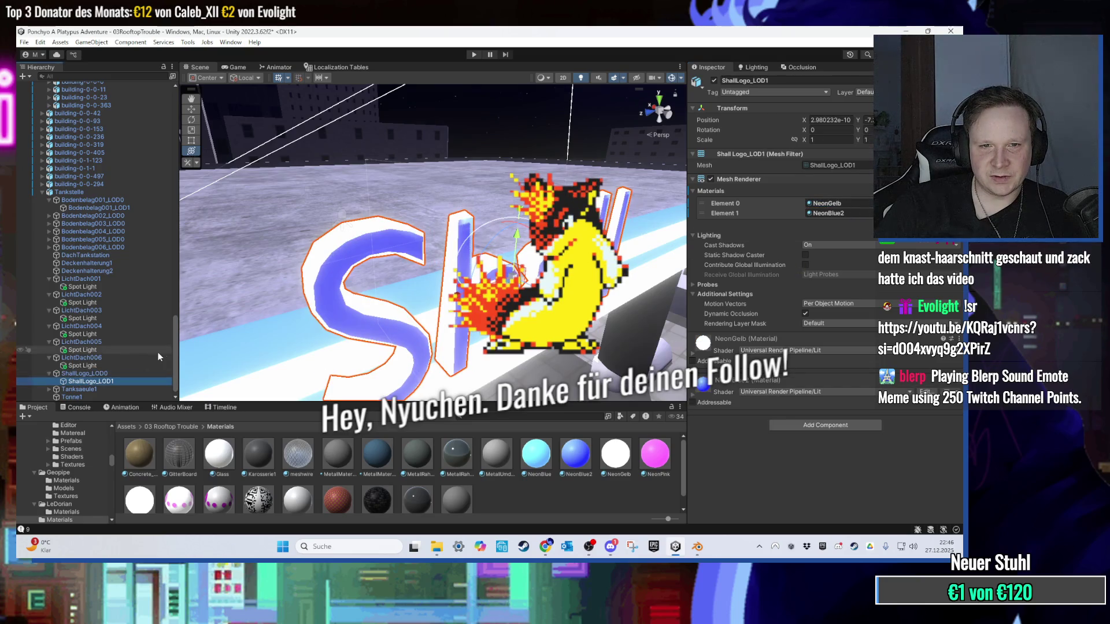
scroll(271, 309, "down", 3)
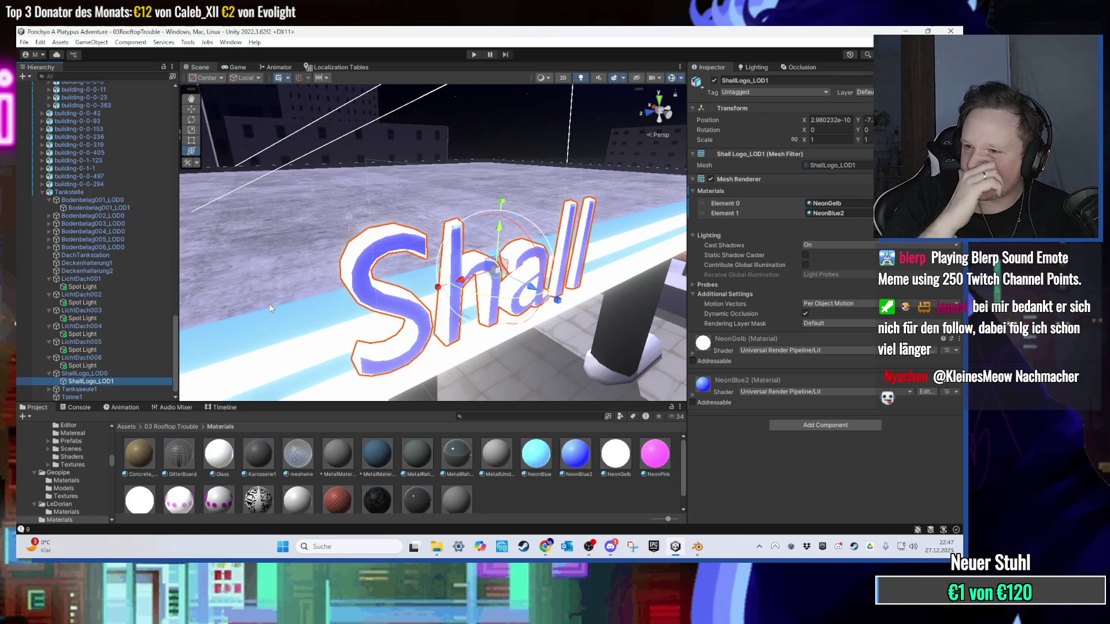
mouse_move(390, 151)
left_mouse_down()
mouse_move(411, 200)
mouse_move(607, 428)
mouse_move(509, 289)
mouse_move(447, 230)
left_mouse_up()
Step: Select the NeonBlue material and set its emission colour to a fully saturated blue
scroll(439, 218, "down", 5)
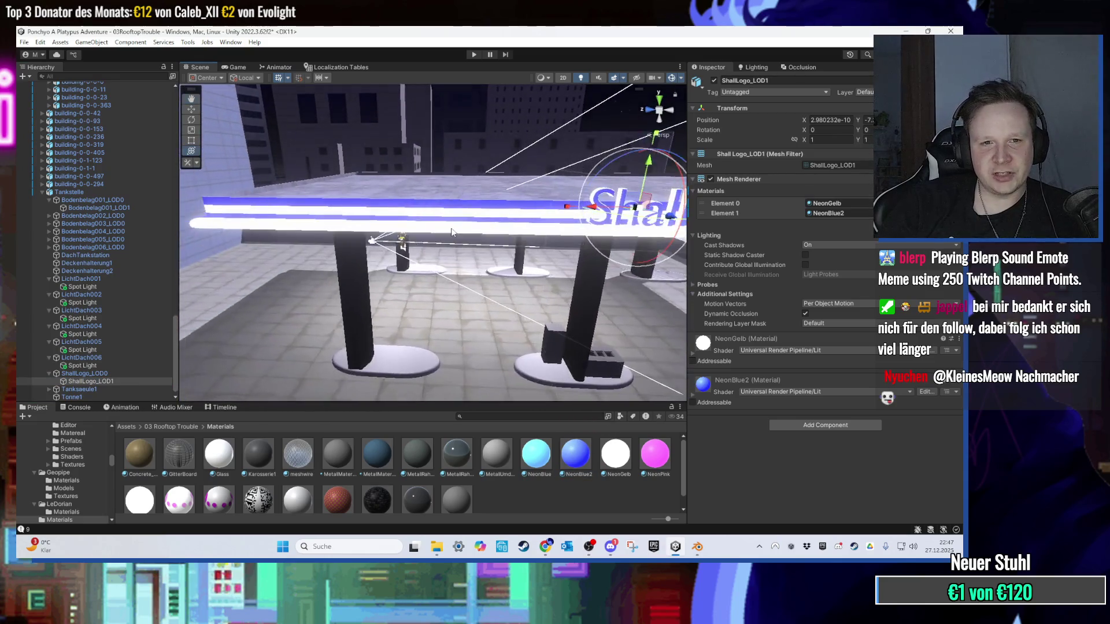
scroll(483, 219, "up", 3)
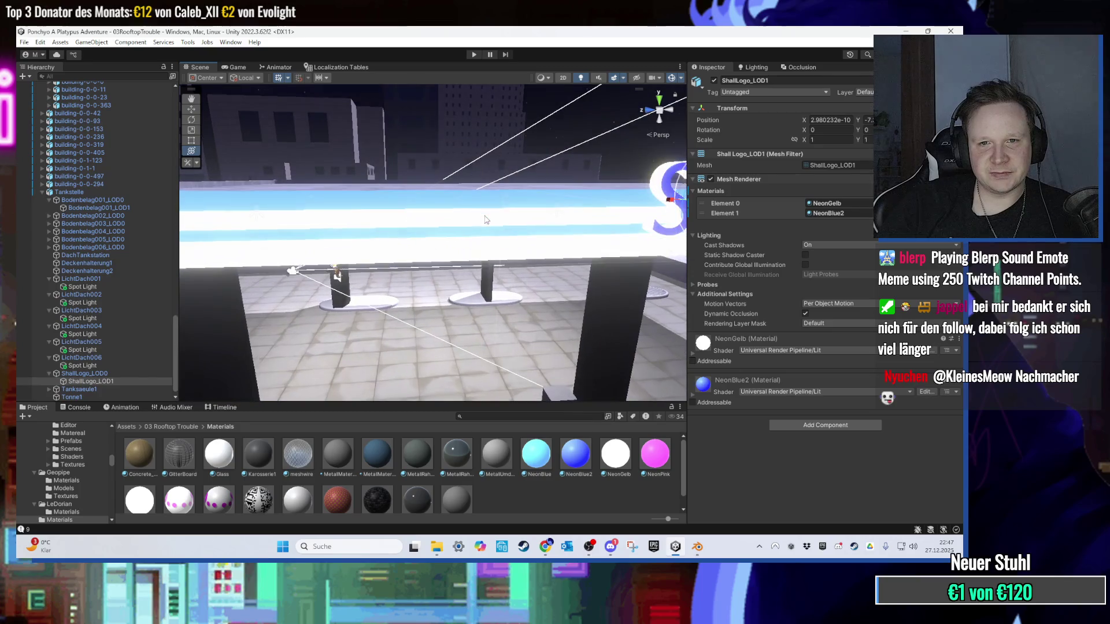
left_click(539, 471)
left_click(899, 279)
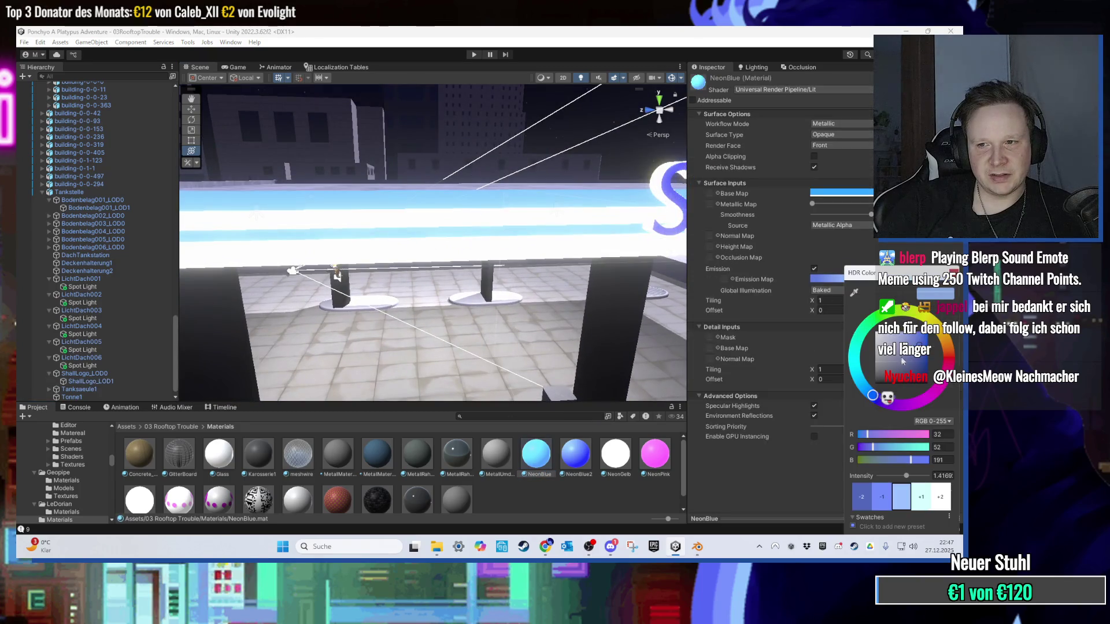
left_click(925, 326)
Step: Raise the NeonBlue emission intensity to about 1.84 and view the glowing sign up close
scroll(528, 248, "up", 2)
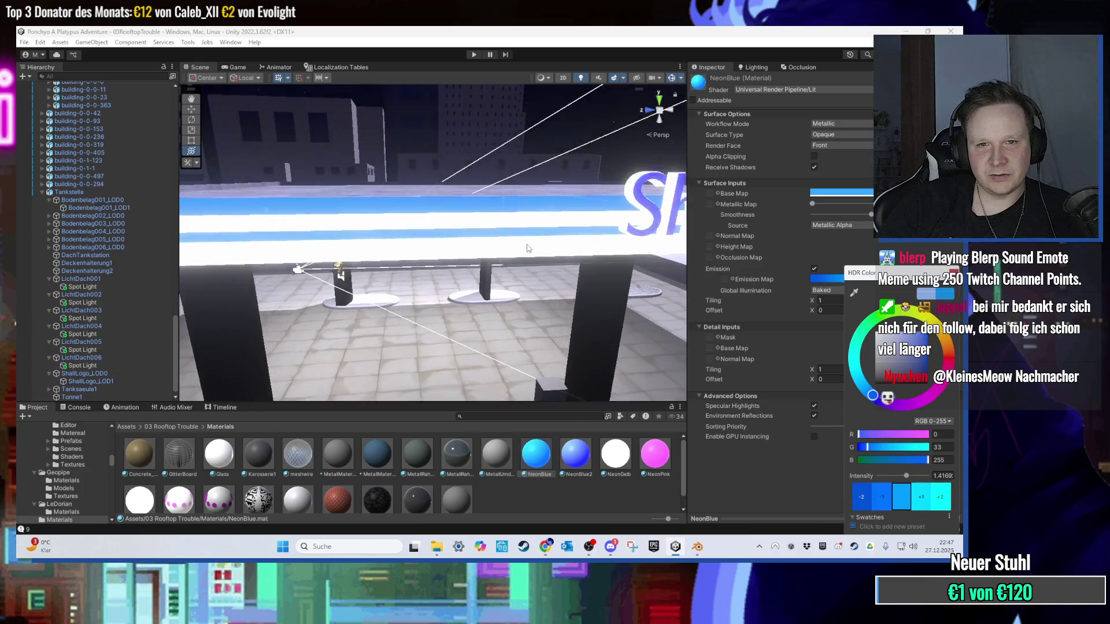
scroll(527, 248, "down", 3)
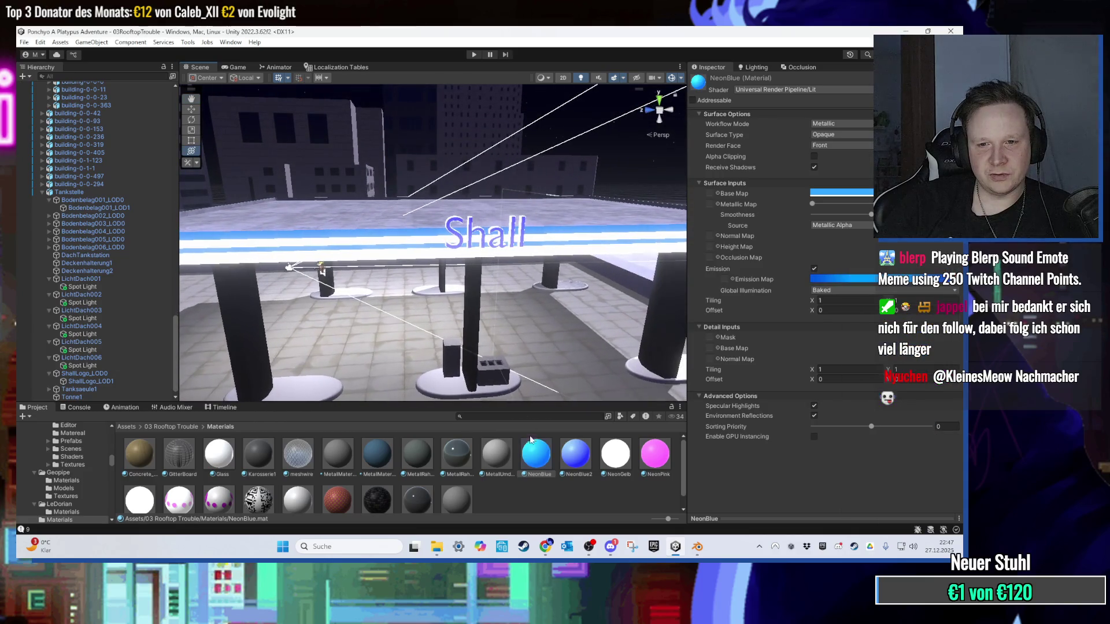
left_click(841, 279)
left_click(929, 380)
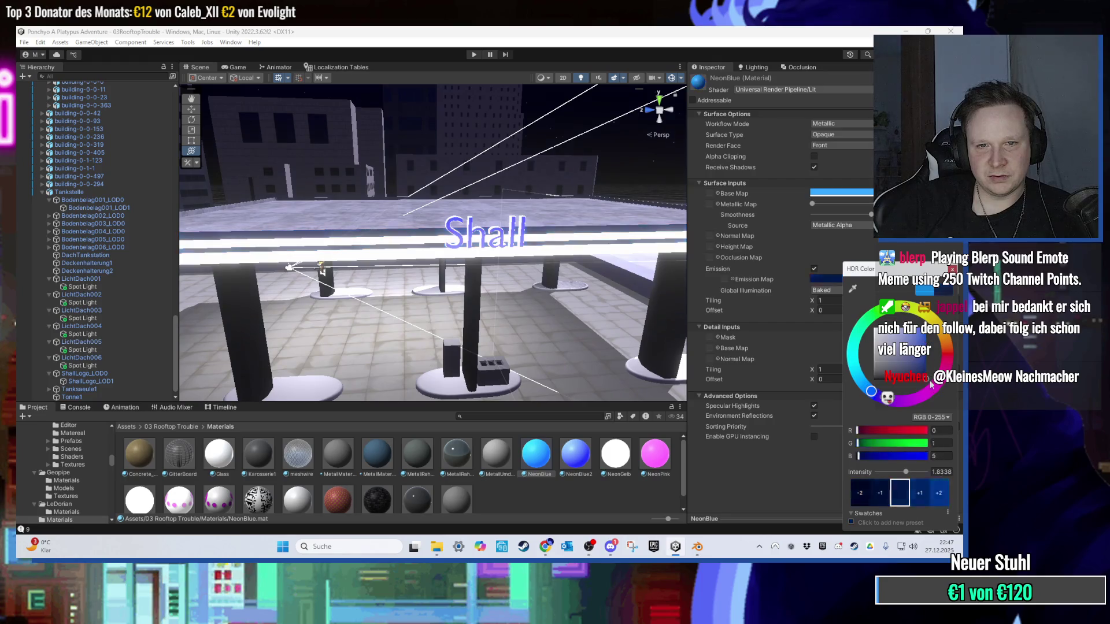
left_click(929, 292)
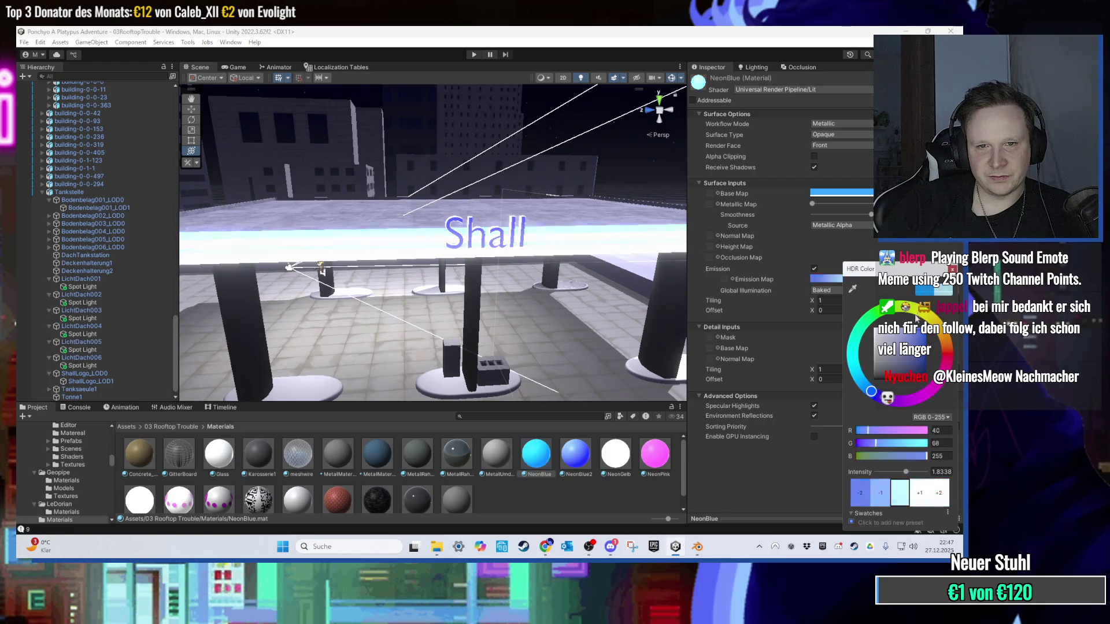
scroll(517, 206, "down", 2)
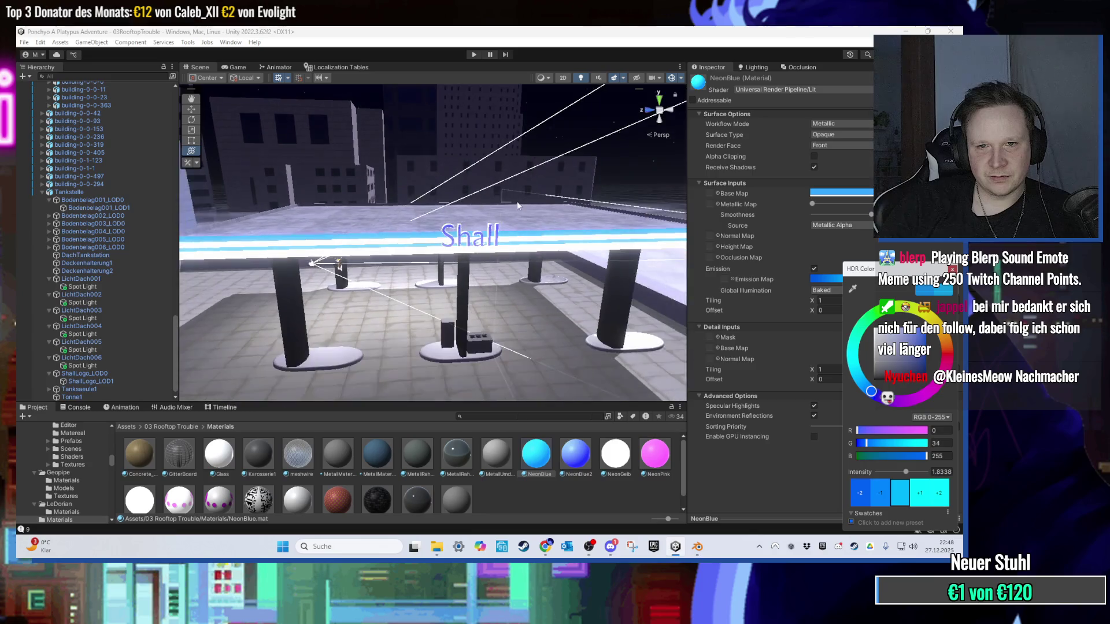
mouse_move(518, 205)
left_mouse_down()
mouse_move(421, 157)
mouse_move(430, 213)
mouse_move(522, 214)
mouse_move(431, 239)
mouse_move(454, 208)
mouse_move(447, 168)
mouse_move(427, 287)
left_mouse_up()
left_click(428, 287)
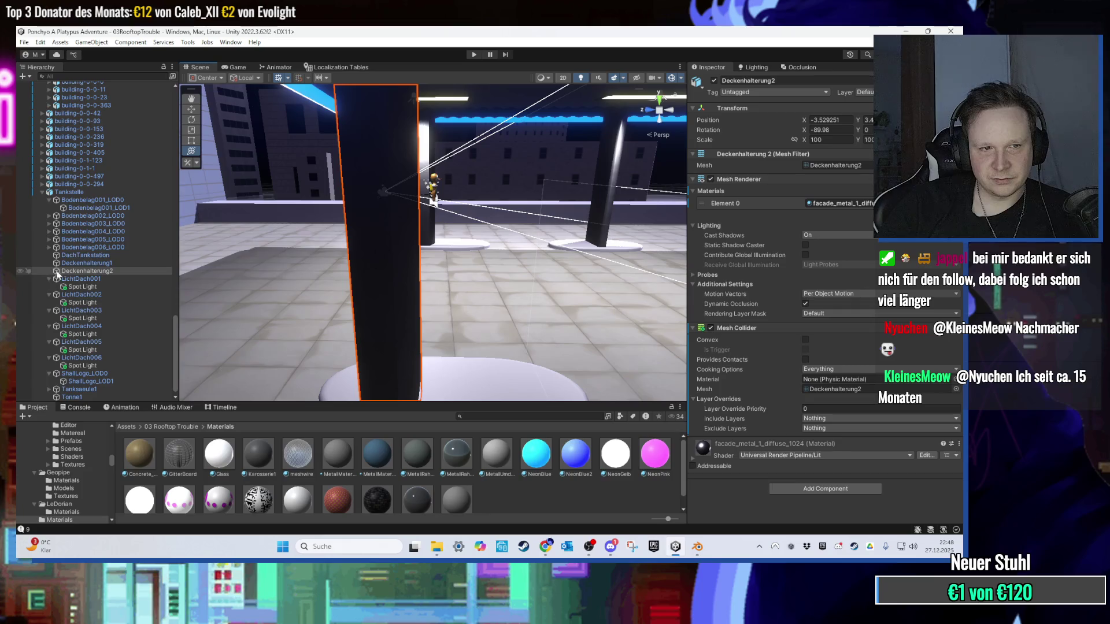
Step: Frame a canopy pillar and try the MetallUmd material on its base platform
left_click(105, 264)
key("f")
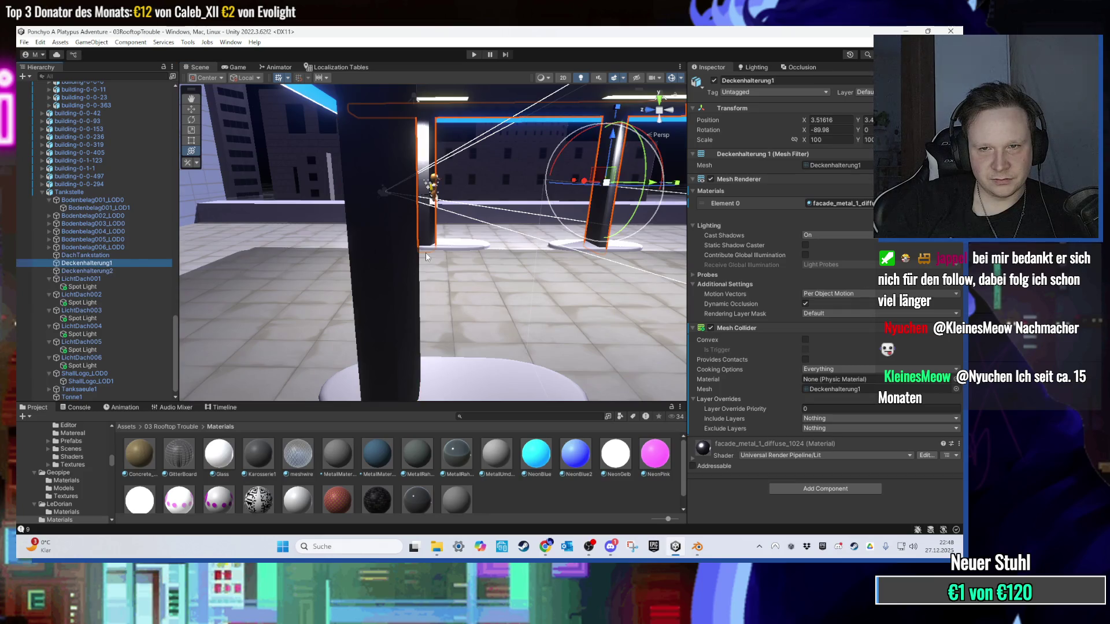
left_click(368, 317)
mouse_move(375, 314)
left_mouse_down()
mouse_move(425, 327)
mouse_move(424, 305)
left_mouse_up()
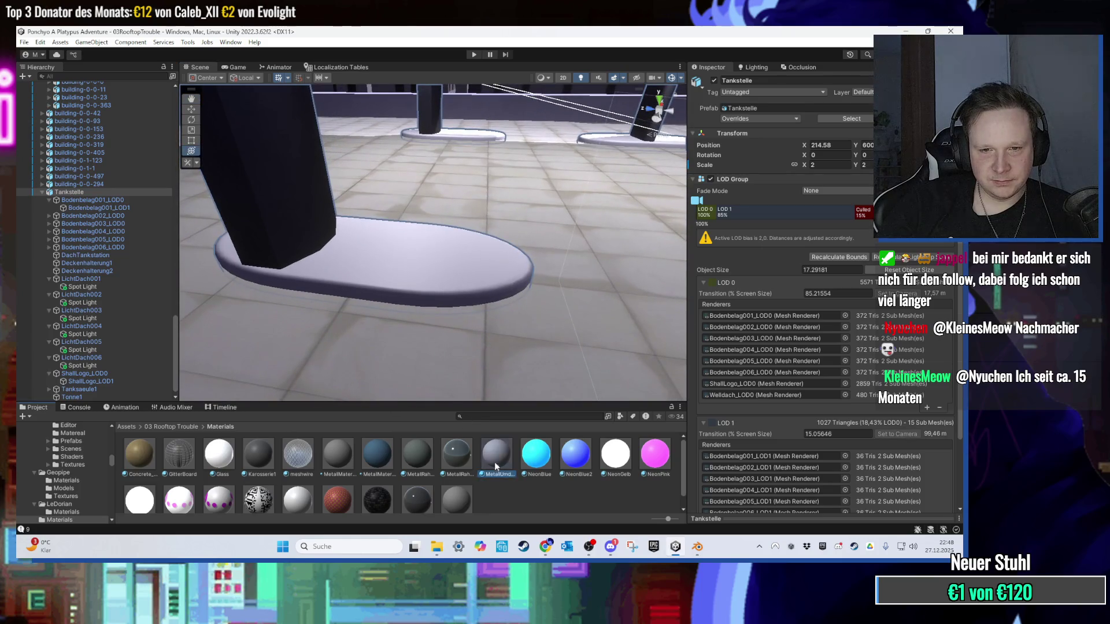
left_click_drag(494, 463, 462, 274)
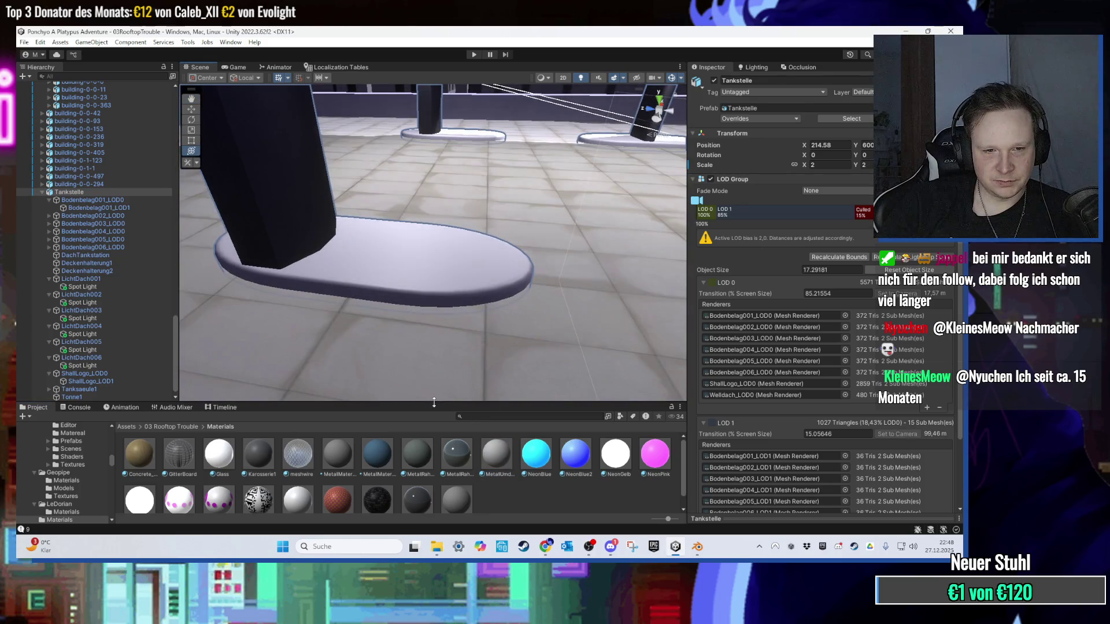
scroll(432, 245, "up", 3)
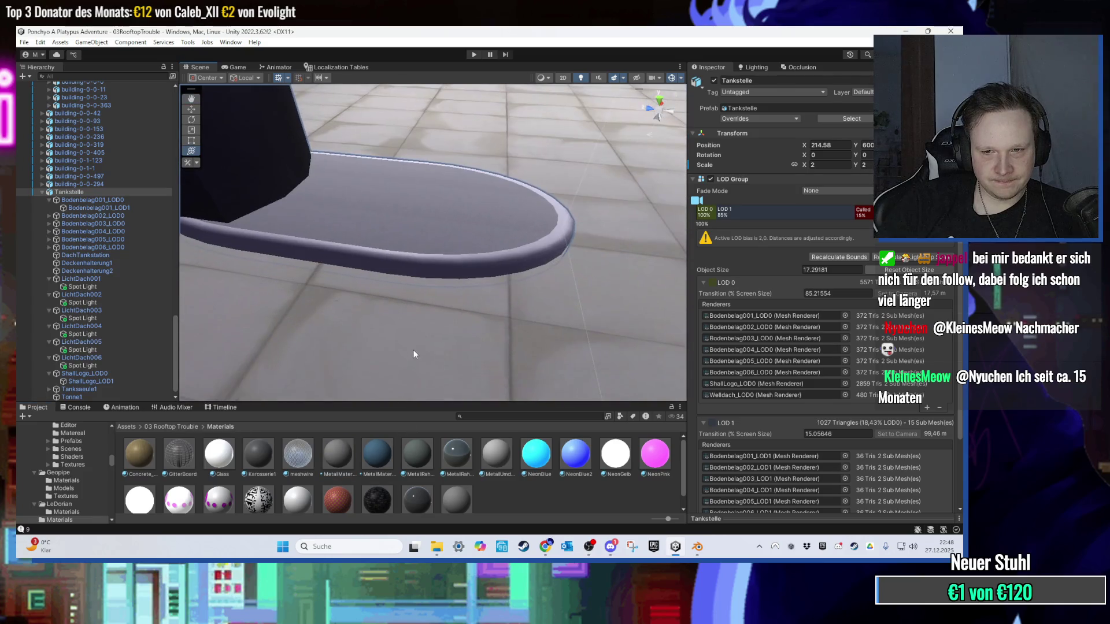
Step: Apply a dark tiled material from Geopipe > Materials to the platform top
left_click(183, 431)
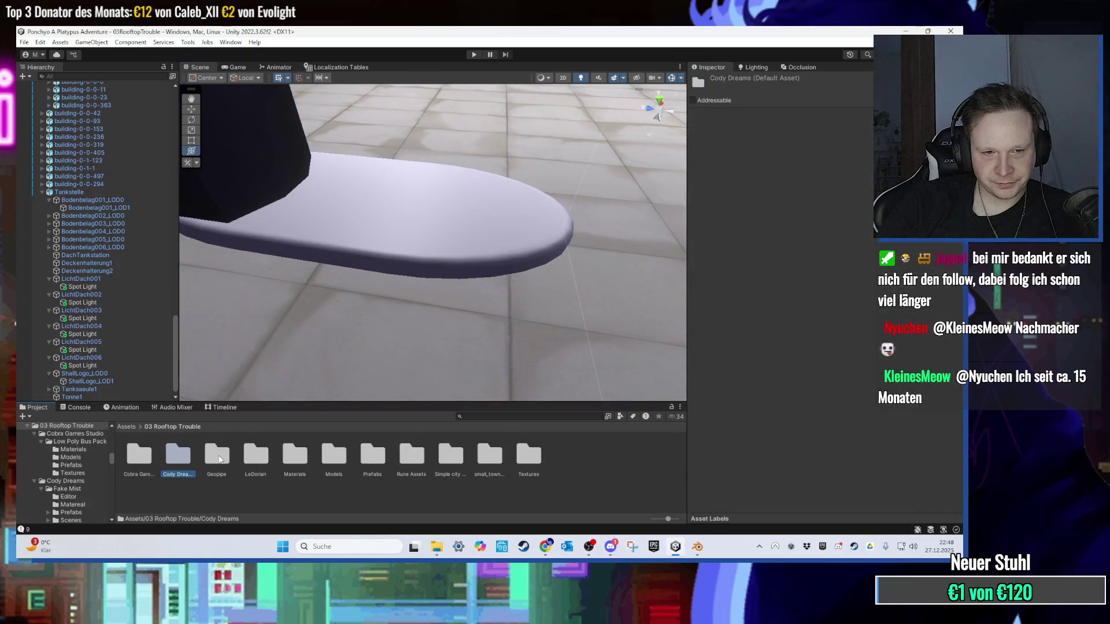
double_click(221, 457)
double_click(140, 459)
scroll(258, 474, "down", 1)
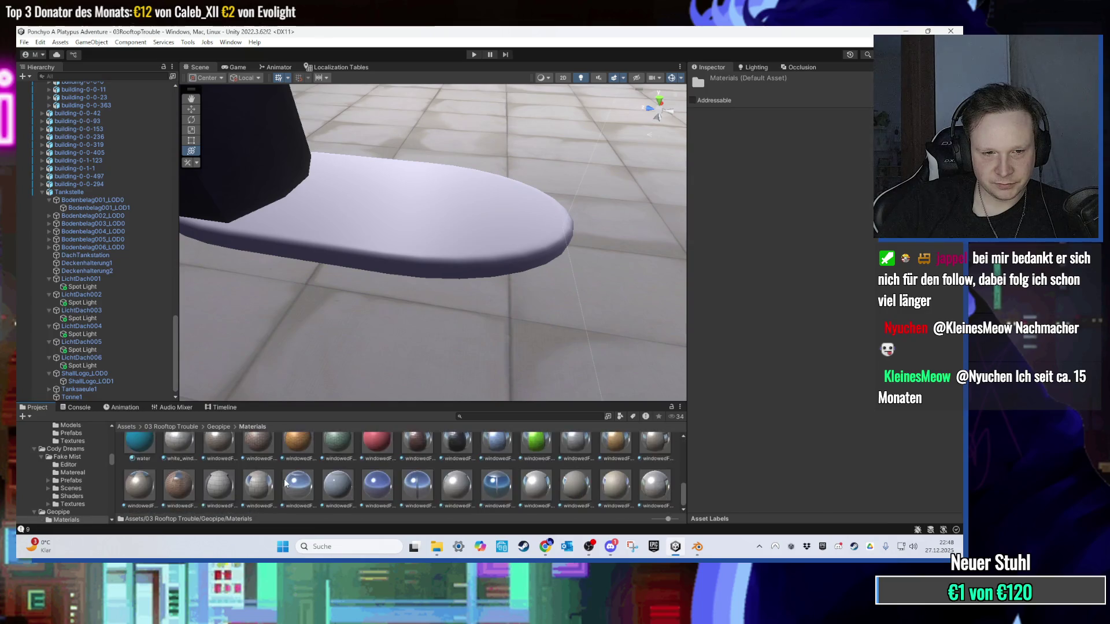
scroll(191, 489, "down", 1)
mouse_move(191, 488)
left_mouse_down()
mouse_move(439, 265)
mouse_move(456, 272)
mouse_move(449, 379)
mouse_move(431, 233)
left_mouse_up()
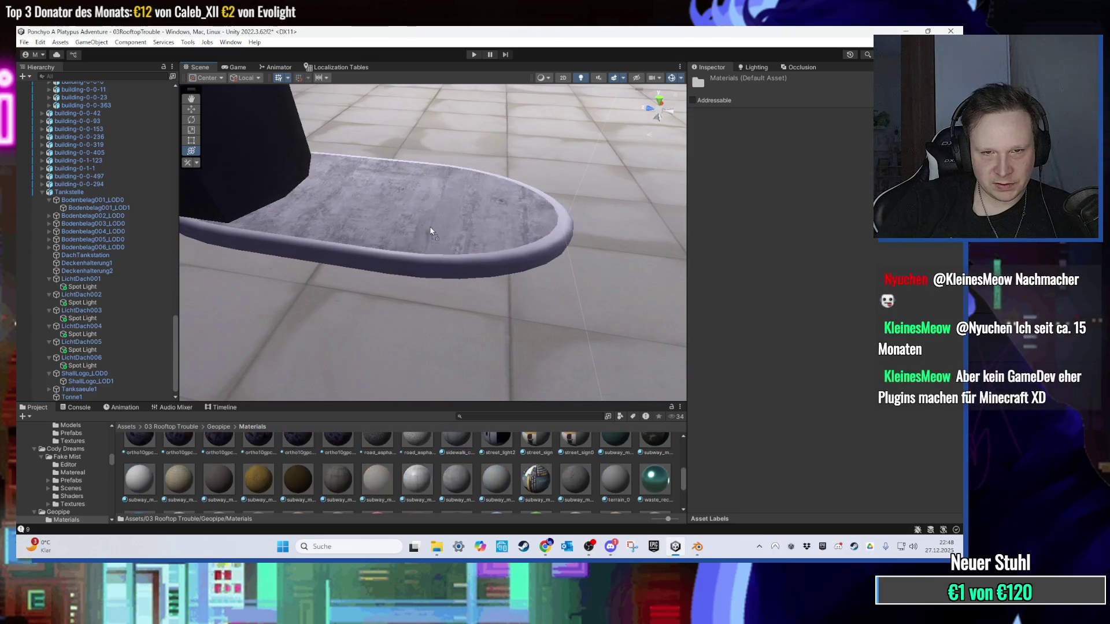
mouse_move(470, 338)
left_mouse_down()
mouse_move(466, 292)
mouse_move(380, 309)
mouse_move(388, 306)
left_mouse_up()
left_click_drag(579, 487, 430, 283)
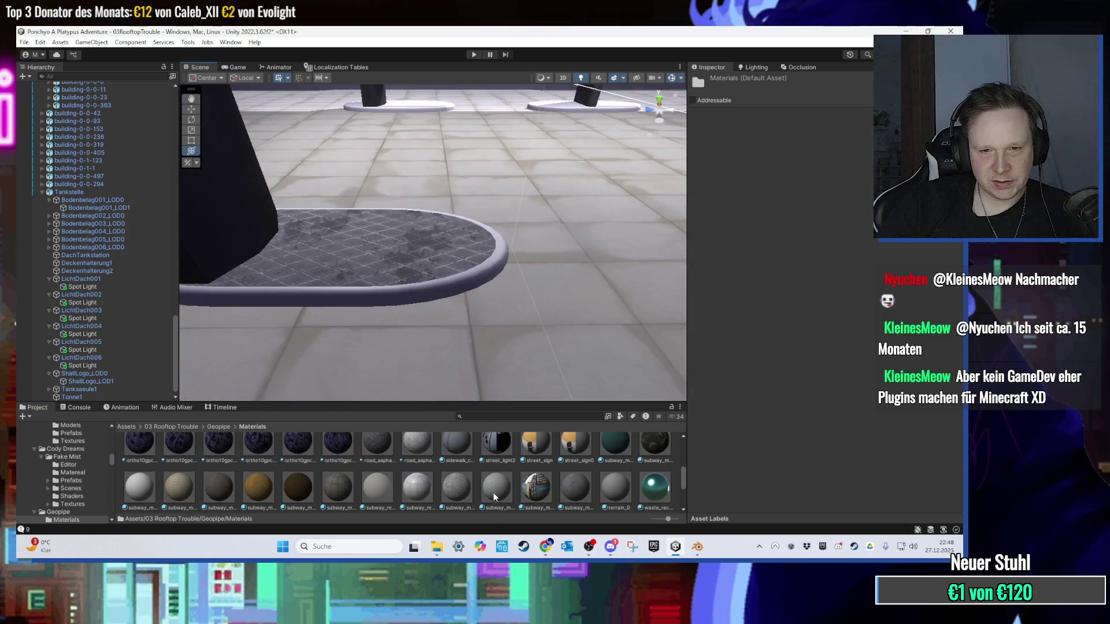
mouse_move(439, 329)
left_mouse_down()
mouse_move(411, 339)
mouse_move(445, 354)
mouse_move(448, 339)
mouse_move(547, 317)
mouse_move(408, 317)
mouse_move(395, 400)
mouse_move(360, 354)
mouse_move(376, 347)
left_mouse_up()
left_click(433, 306)
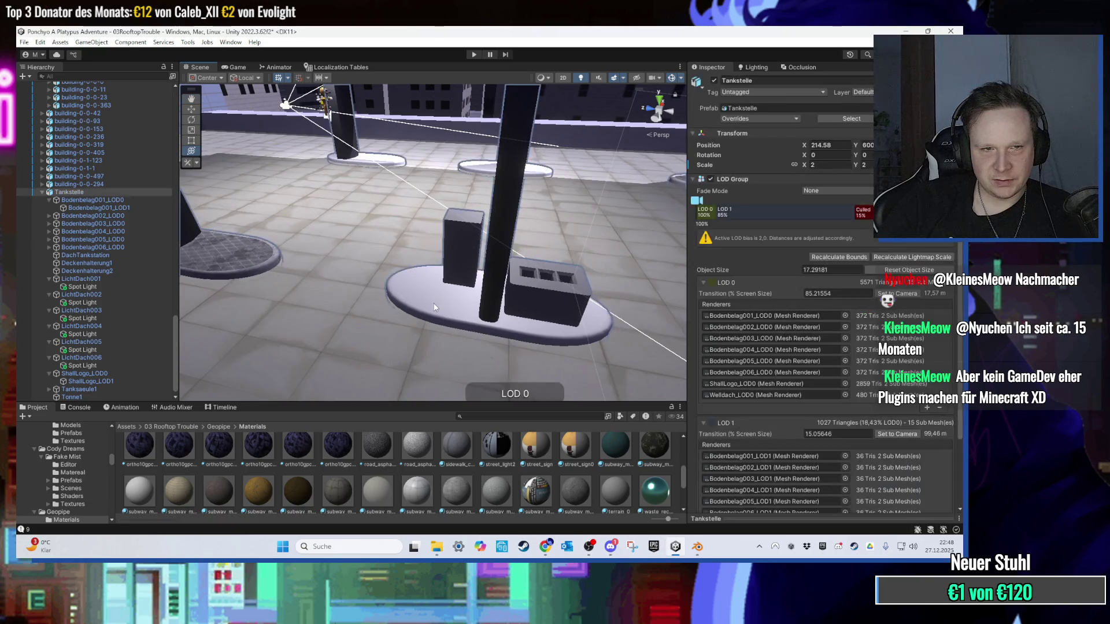
Step: Expand the Bodenbelag entries and select Bodenbelag001_LOD0 through Bodenbelag006_LOD1 together
left_click(433, 303)
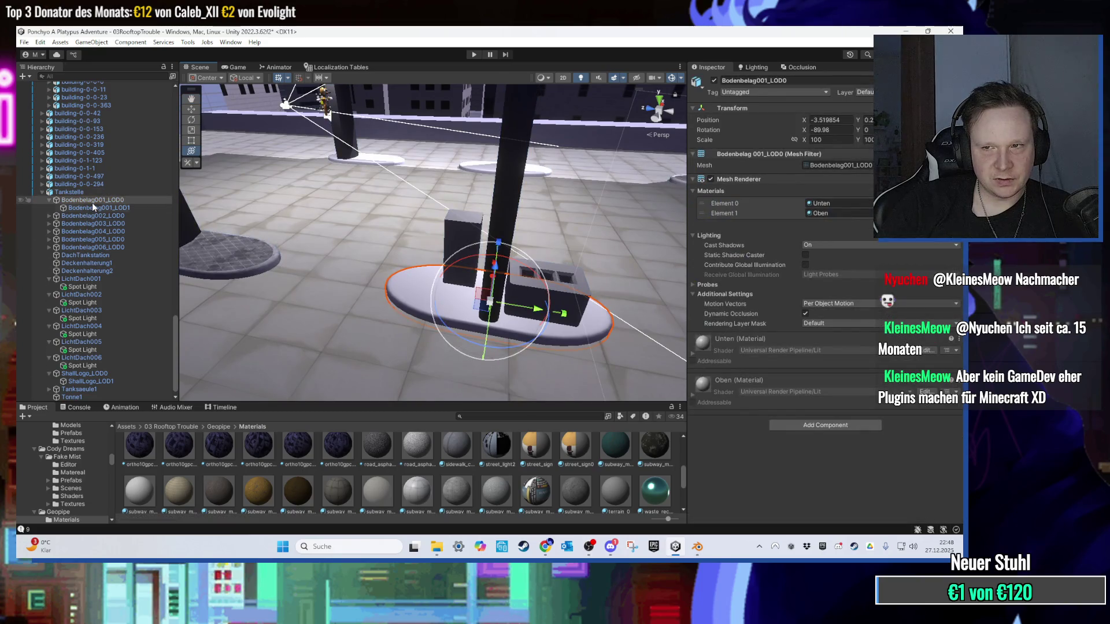
left_click(48, 216)
left_click(46, 233)
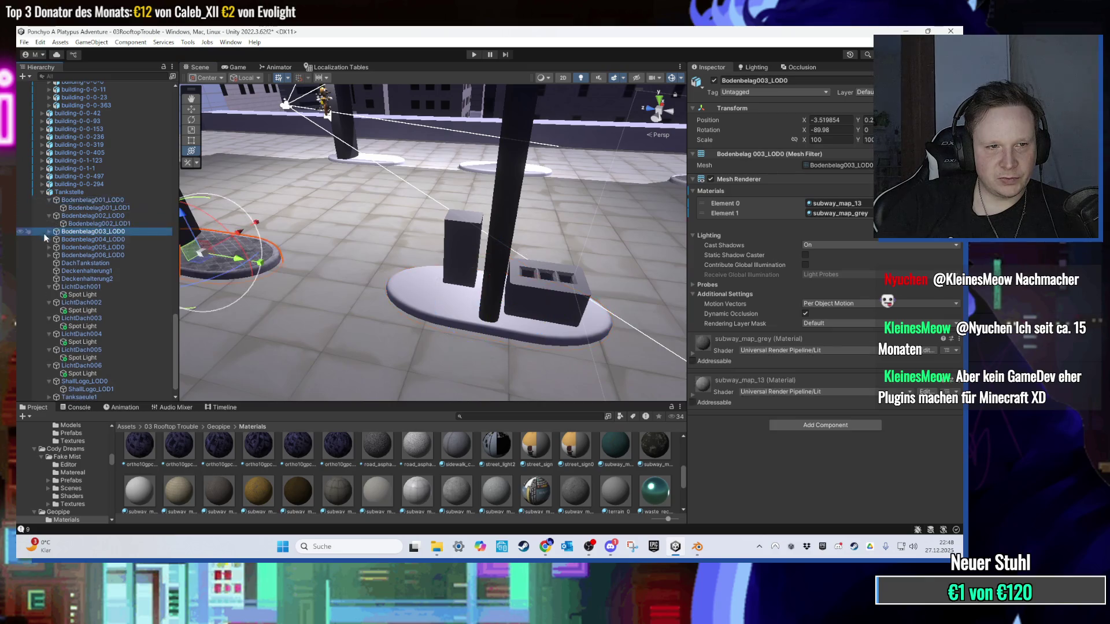
mouse_move(370, 324)
left_mouse_down()
mouse_move(353, 300)
mouse_move(381, 296)
left_mouse_up()
left_click(352, 299)
left_click(351, 292)
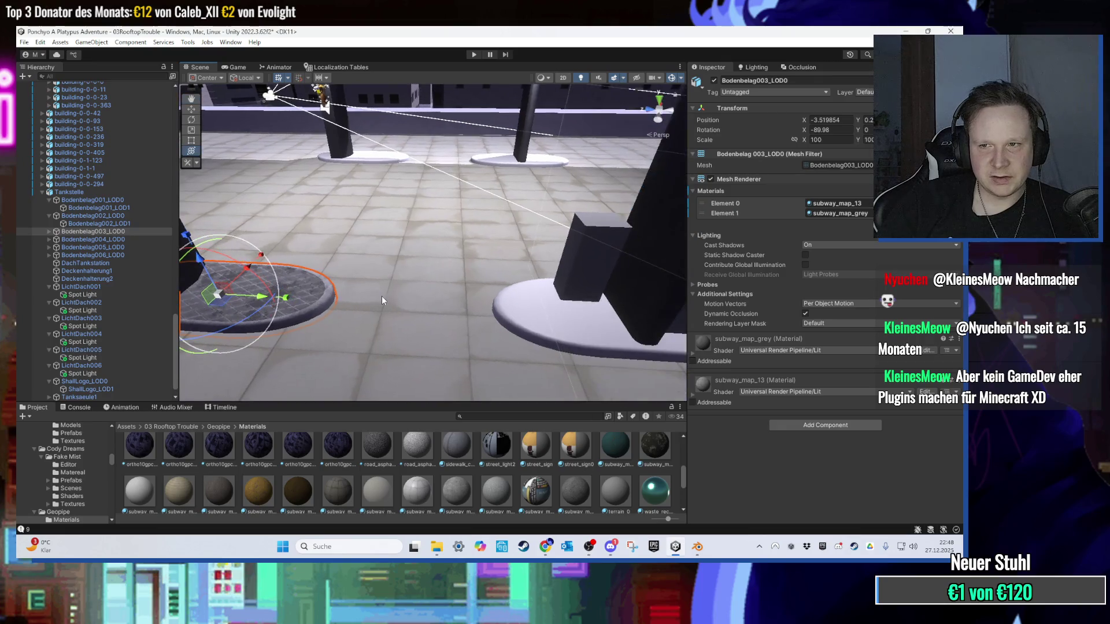
left_click(49, 255)
left_click(48, 240)
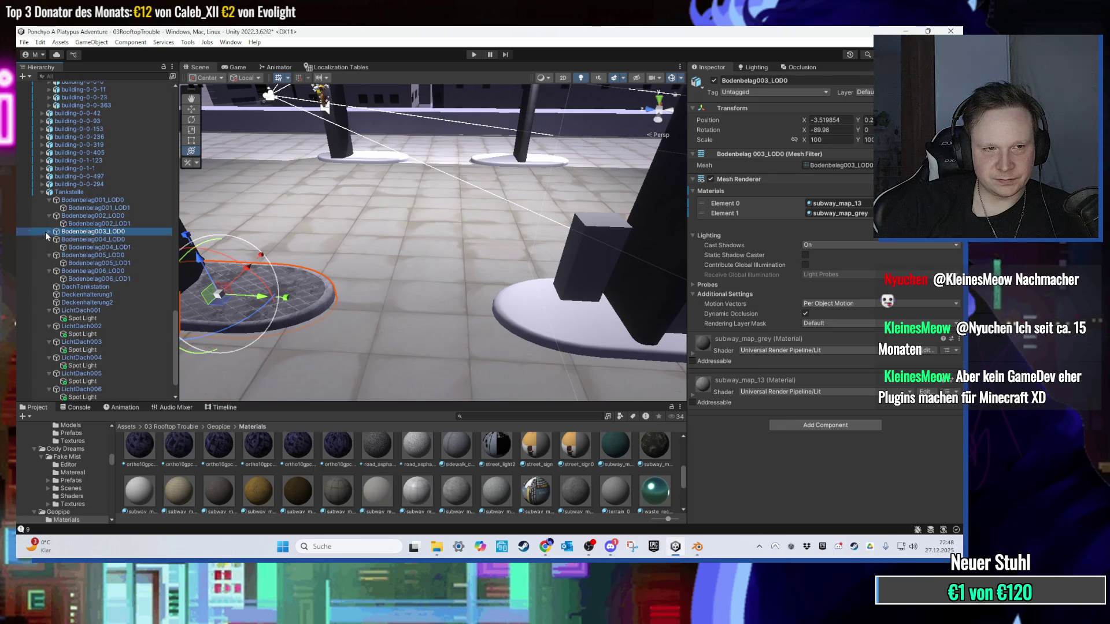
left_click(48, 232)
left_click(89, 285)
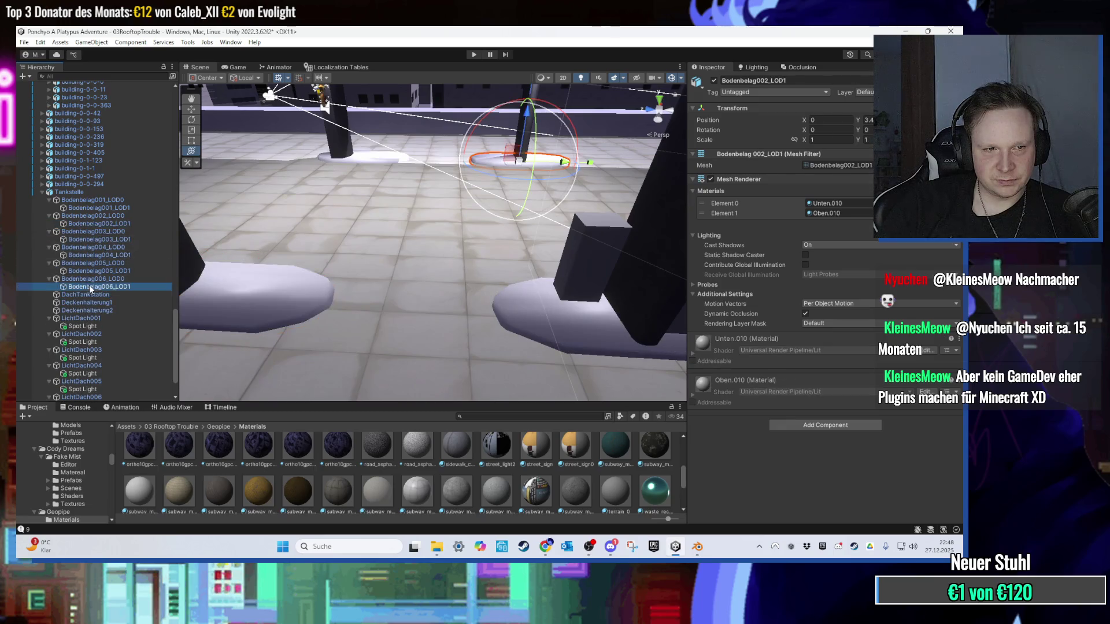
left_click(100, 200, "shift")
Step: Assign subway_map_13 to Element 0 and subway_map_grey to Element 1 on all selected platforms
scroll(379, 497, "down", 1)
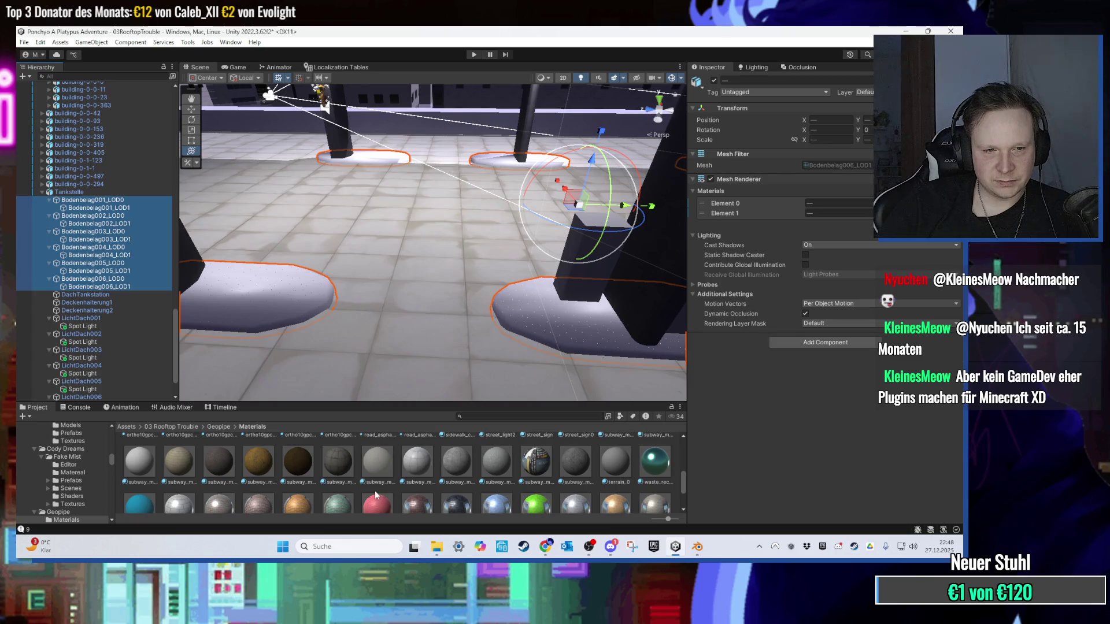
scroll(379, 495, "up", 1)
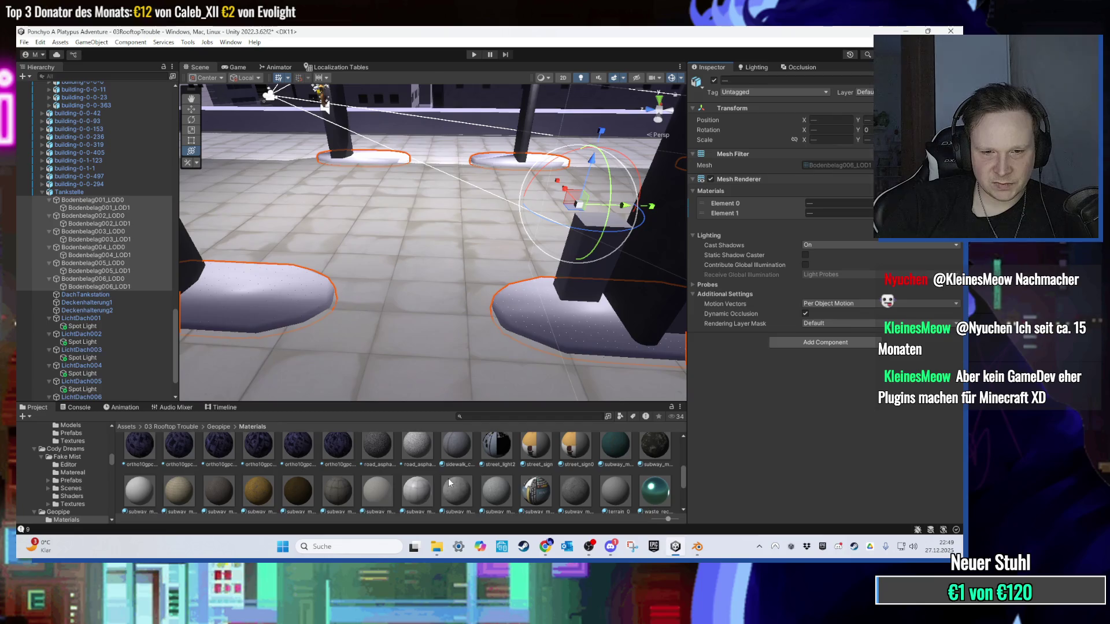
scroll(503, 459, "down", 1)
mouse_move(470, 485)
left_mouse_down()
mouse_move(785, 225)
mouse_move(838, 204)
left_mouse_up()
left_click(498, 490)
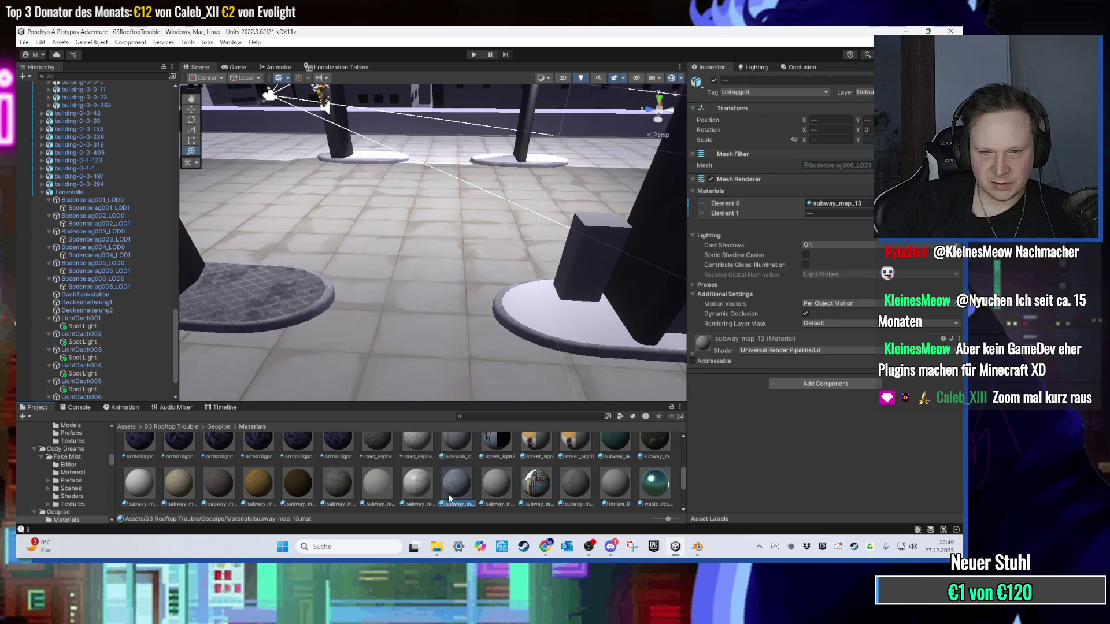
left_click(607, 494)
left_click_drag(562, 499, 811, 212)
key("f")
scroll(345, 243, "down", 10)
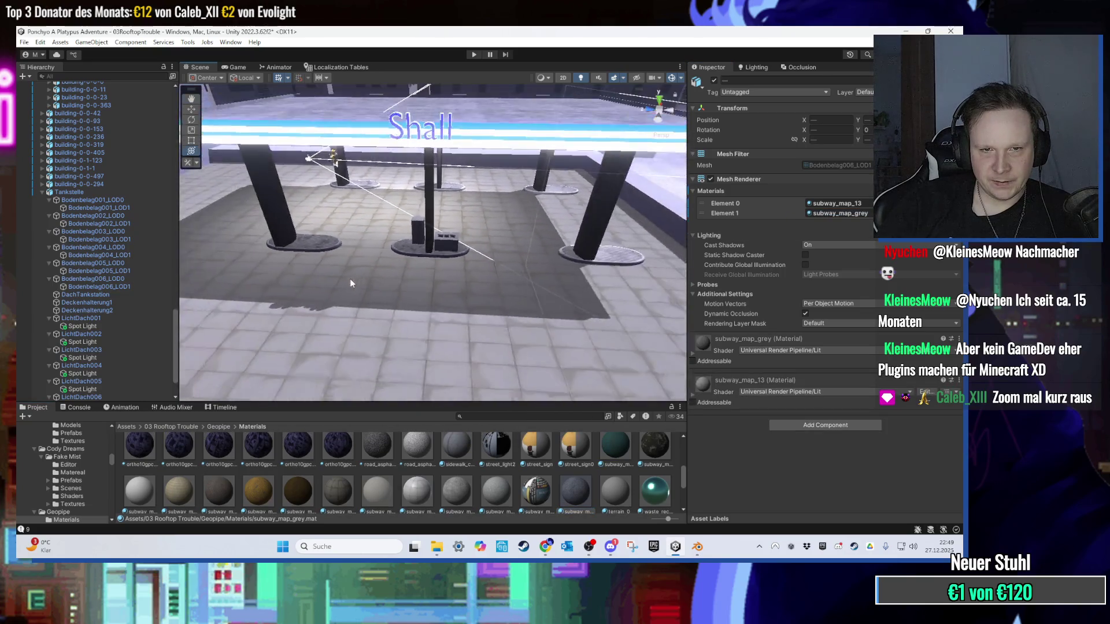
scroll(349, 279, "up", 5)
left_click(93, 200)
left_click(68, 192)
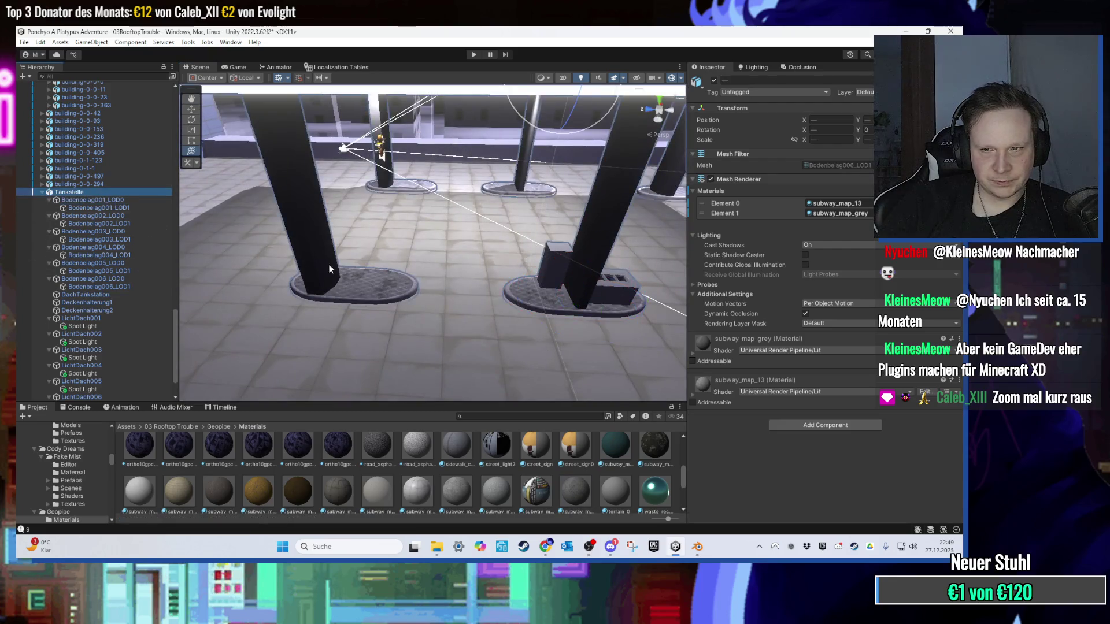
key("f")
scroll(386, 297, "down", 5)
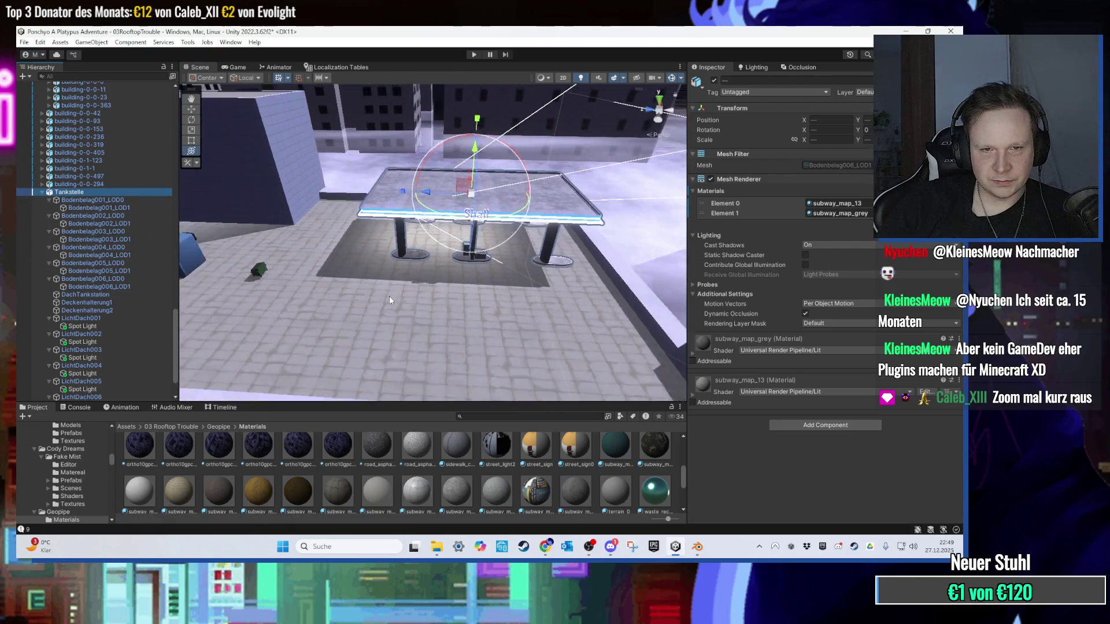
scroll(390, 306, "up", 3)
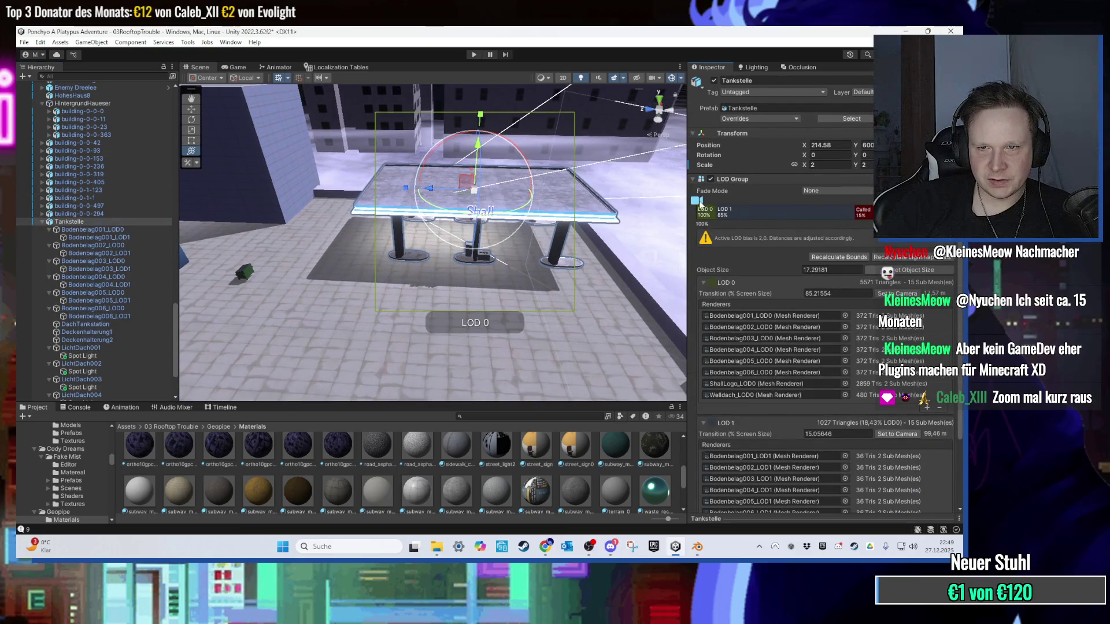
scroll(552, 300, "down", 5)
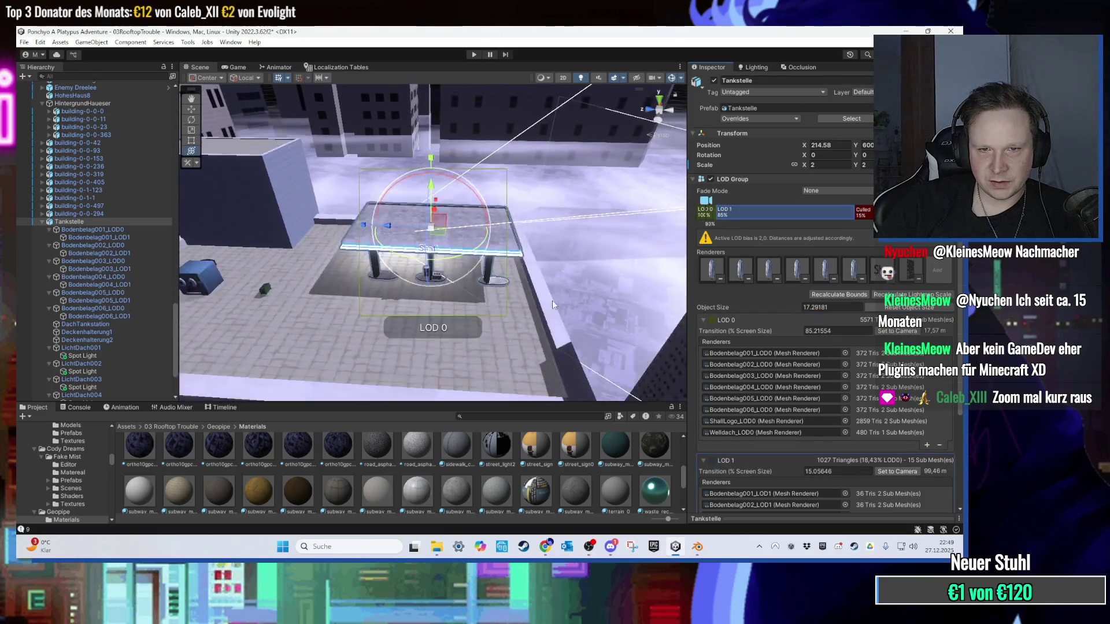
scroll(553, 300, "up", 2)
mouse_move(511, 312)
left_mouse_down()
mouse_move(499, 313)
mouse_move(514, 196)
left_mouse_up()
left_click(514, 196)
scroll(502, 207, "down", 3)
scroll(509, 208, "up", 3)
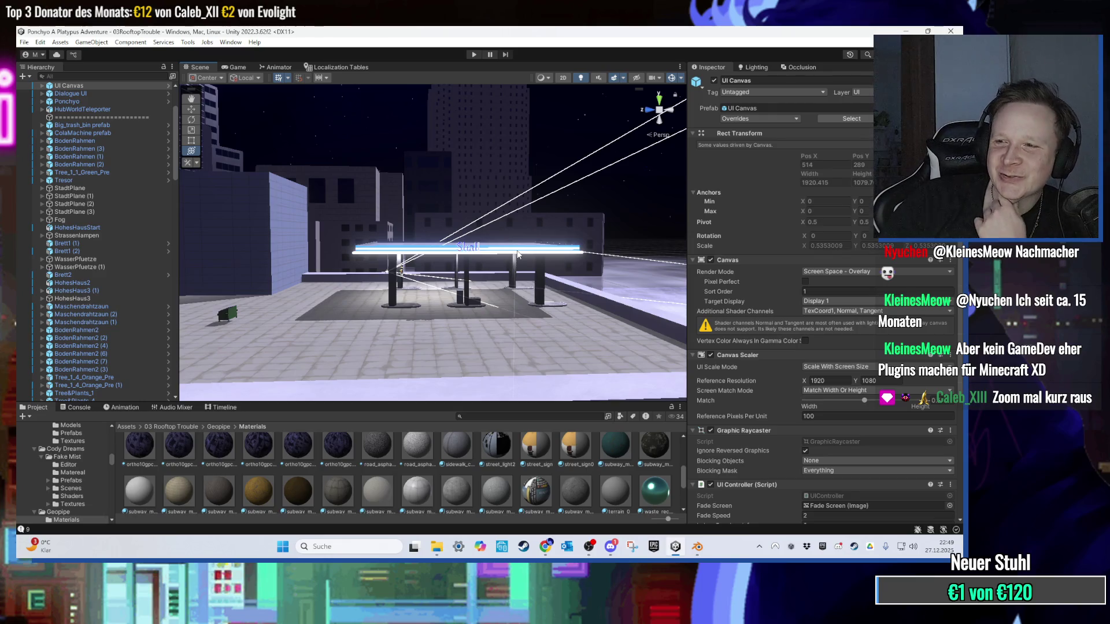
mouse_move(518, 252)
left_mouse_down()
mouse_move(436, 261)
mouse_move(428, 250)
mouse_move(439, 250)
left_mouse_up()
left_click(451, 239)
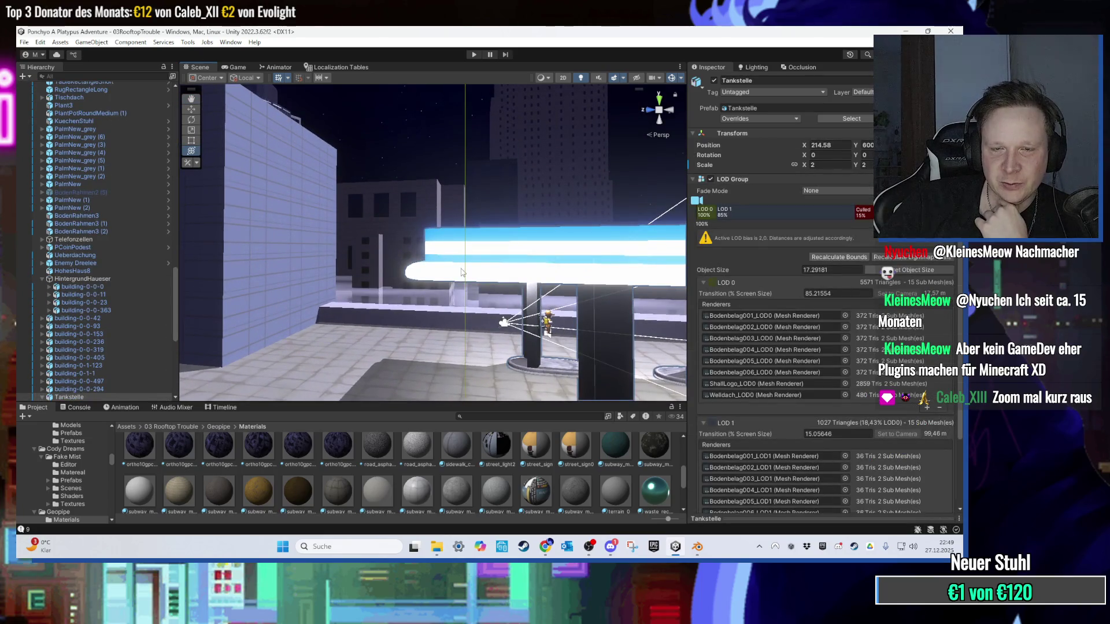
left_click(696, 546)
Step: Orbit to a low side view and select the loops of the roof's side strip
scroll(386, 275, "down", 5)
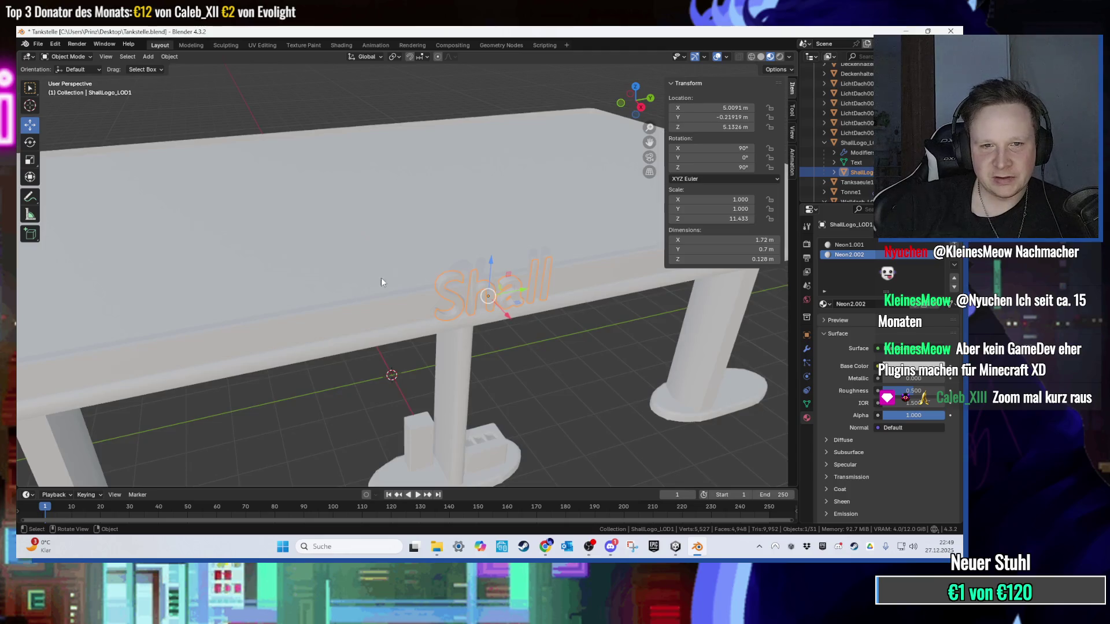
mouse_move(367, 319)
left_mouse_down()
mouse_move(444, 251)
mouse_move(288, 249)
mouse_move(358, 208)
mouse_move(520, 193)
mouse_move(74, 403)
left_mouse_up()
left_click(288, 249, "alt")
left_click(273, 250, "alt+shift")
Step: Test-raise the strip along Z, undo it, and add the top rim loop to the selection
key("g")
key("z")
left_click(359, 194)
key("ctrl+z")
left_click(78, 385, "alt+shift")
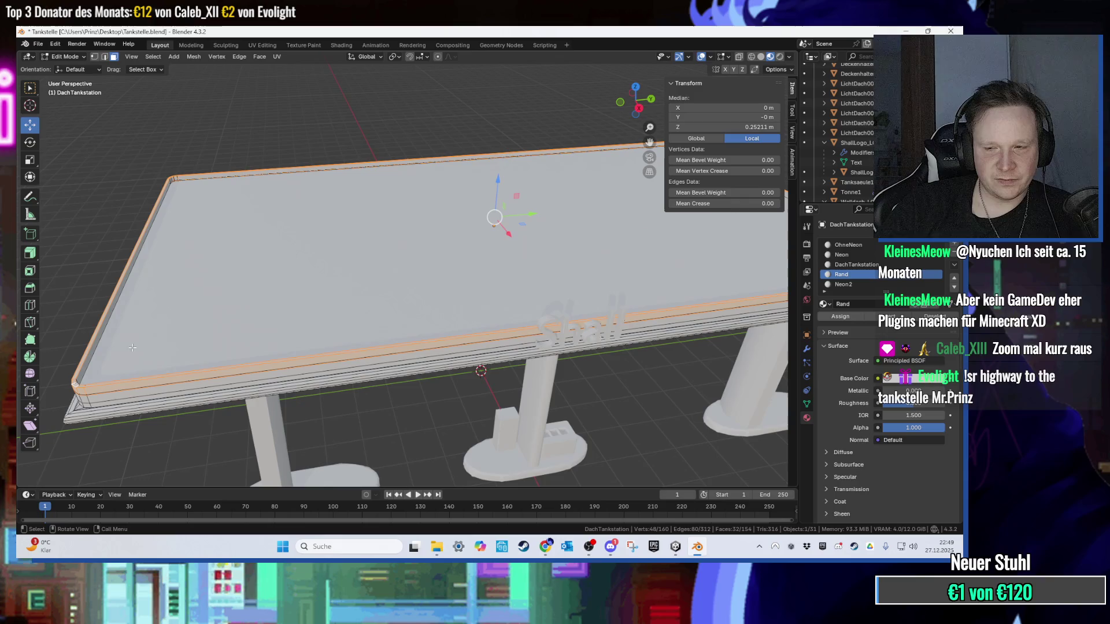
left_click_drag(379, 344, 384, 255)
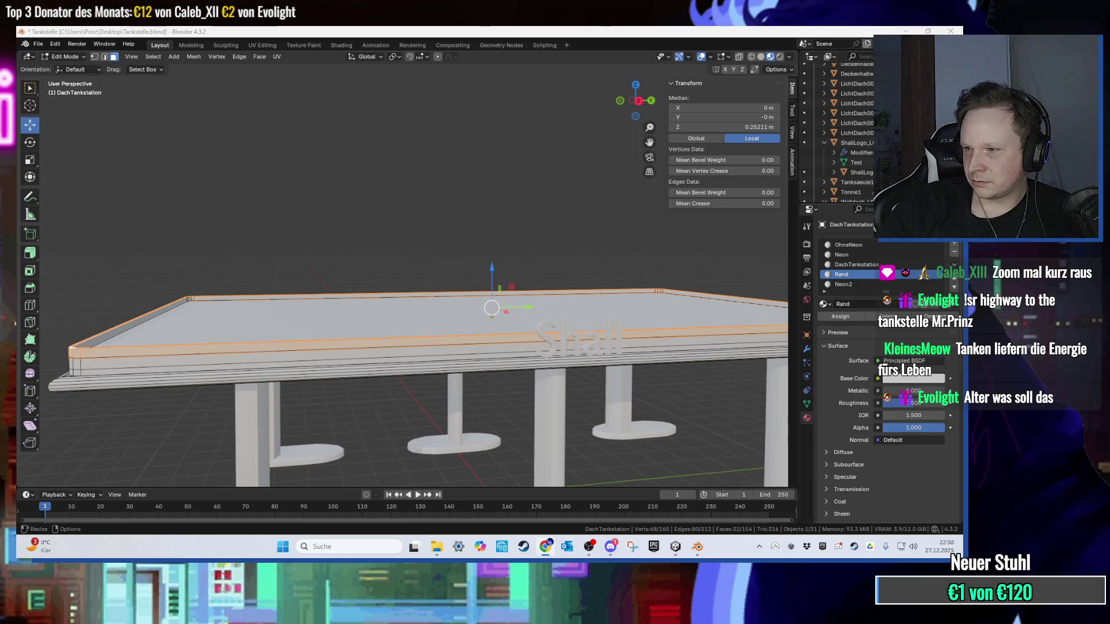
key("alt+Tab")
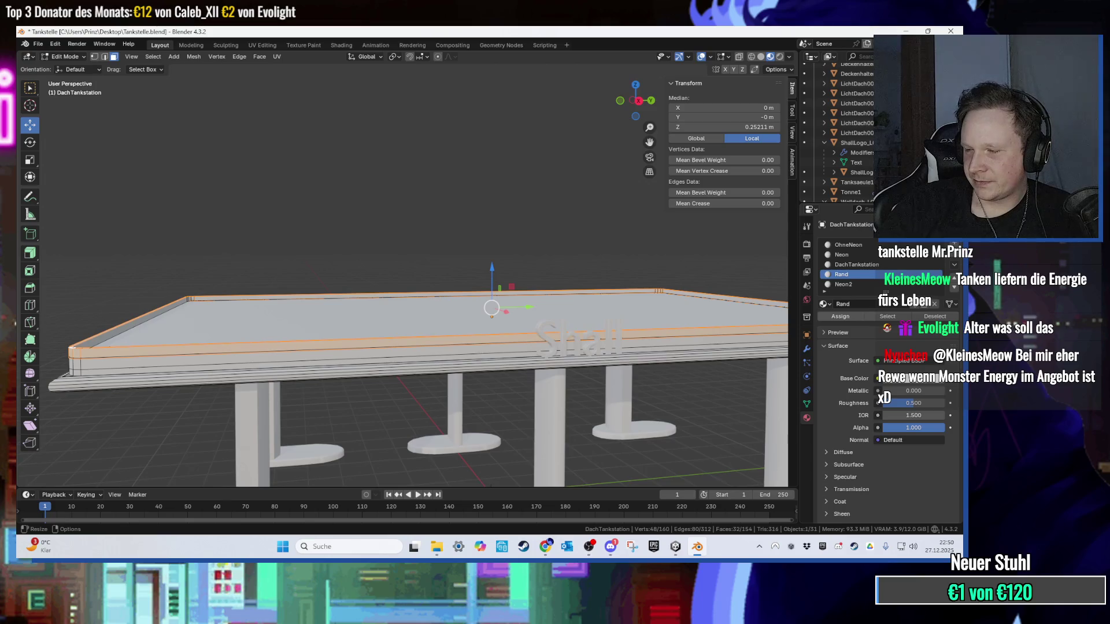
key("alt+Tab")
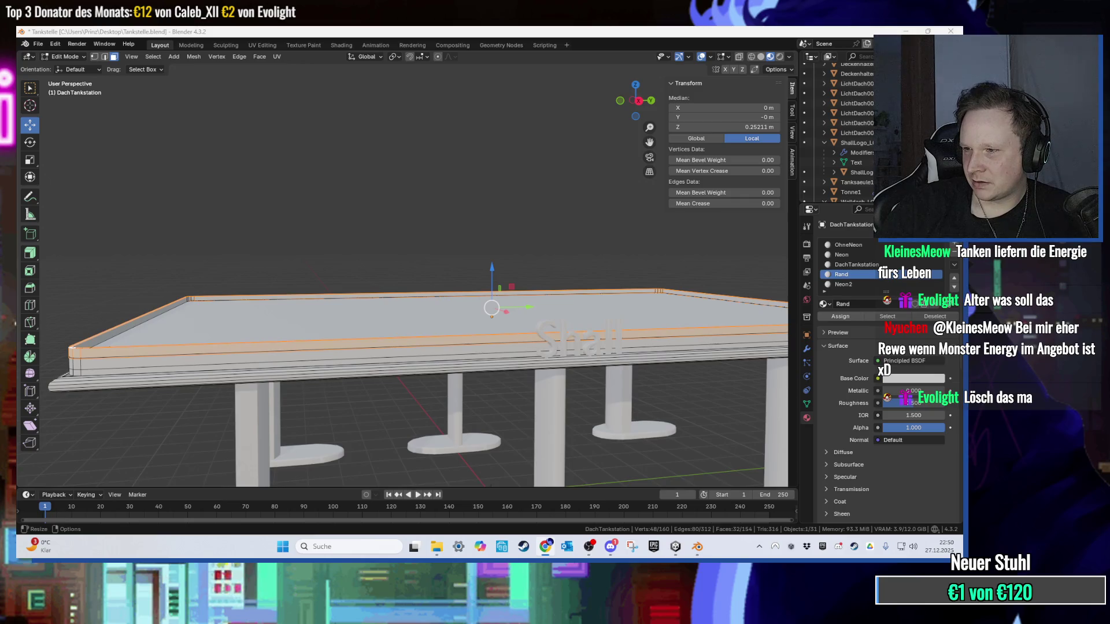
key("alt+Tab")
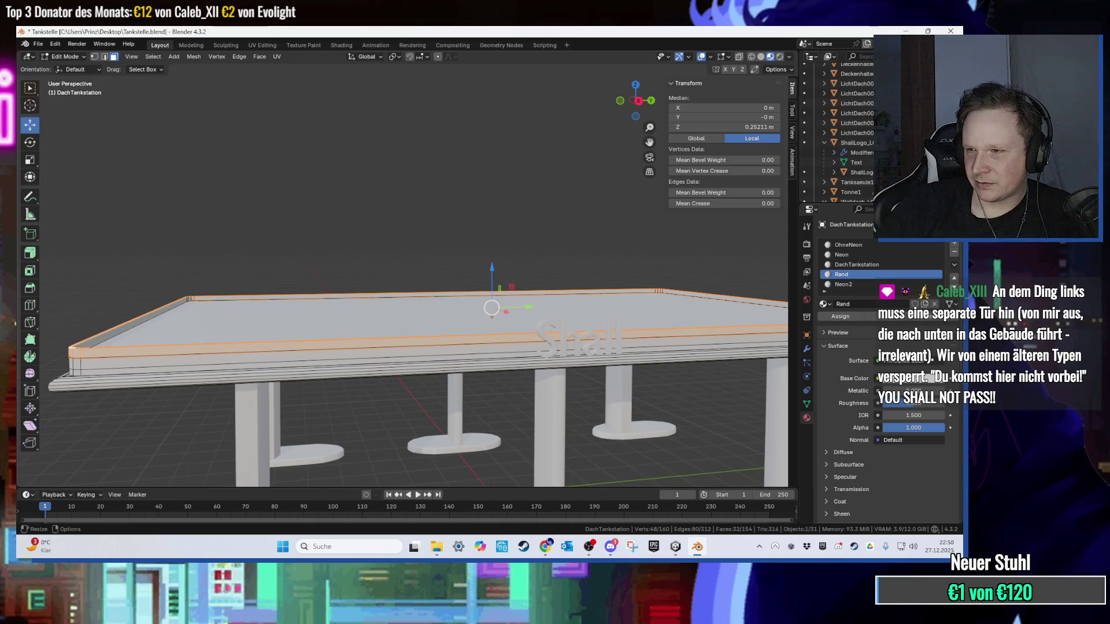
mouse_move(520, 312)
left_mouse_down()
mouse_move(539, 349)
mouse_move(520, 332)
mouse_move(516, 291)
mouse_move(520, 305)
left_mouse_up()
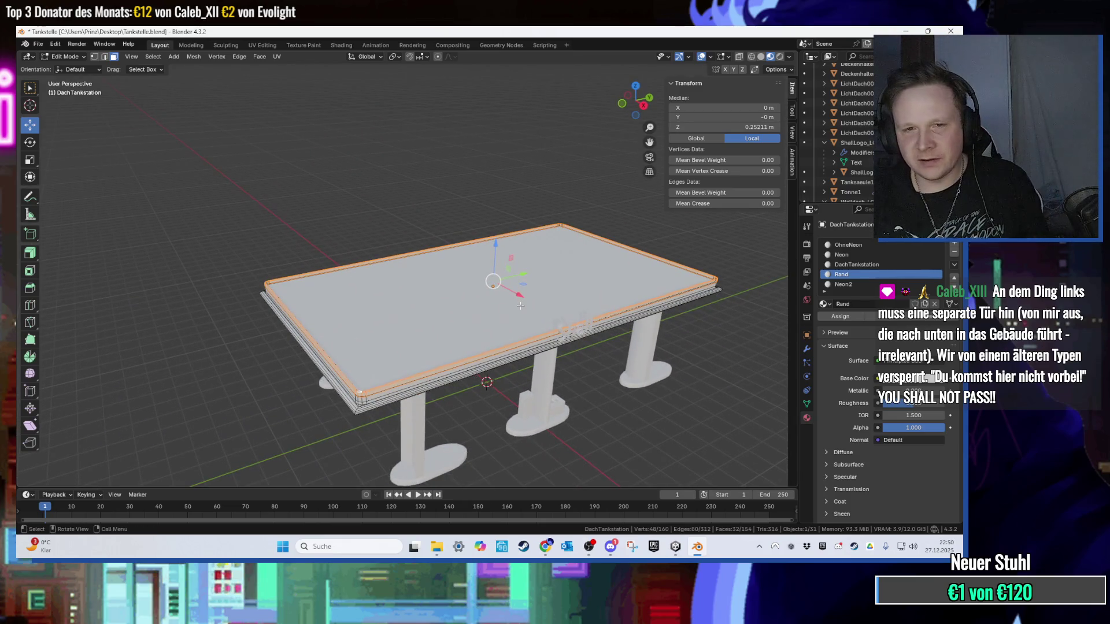
mouse_move(505, 247)
left_mouse_down()
mouse_move(366, 260)
mouse_move(452, 225)
mouse_move(430, 249)
left_mouse_up()
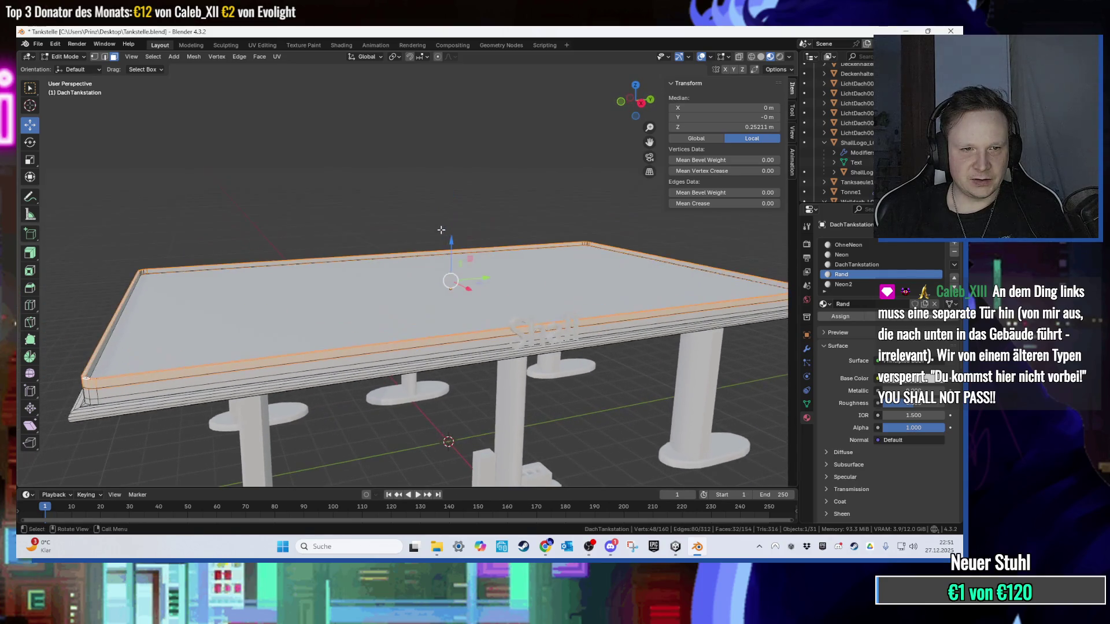
Step: Raise the DachTankstation roof rim edges about 0.196 m along Z into a taller lip
key("g")
key("z")
left_click(307, 253)
key("ctrl+z")
left_click_drag(306, 253, 361, 234)
key("g")
key("z")
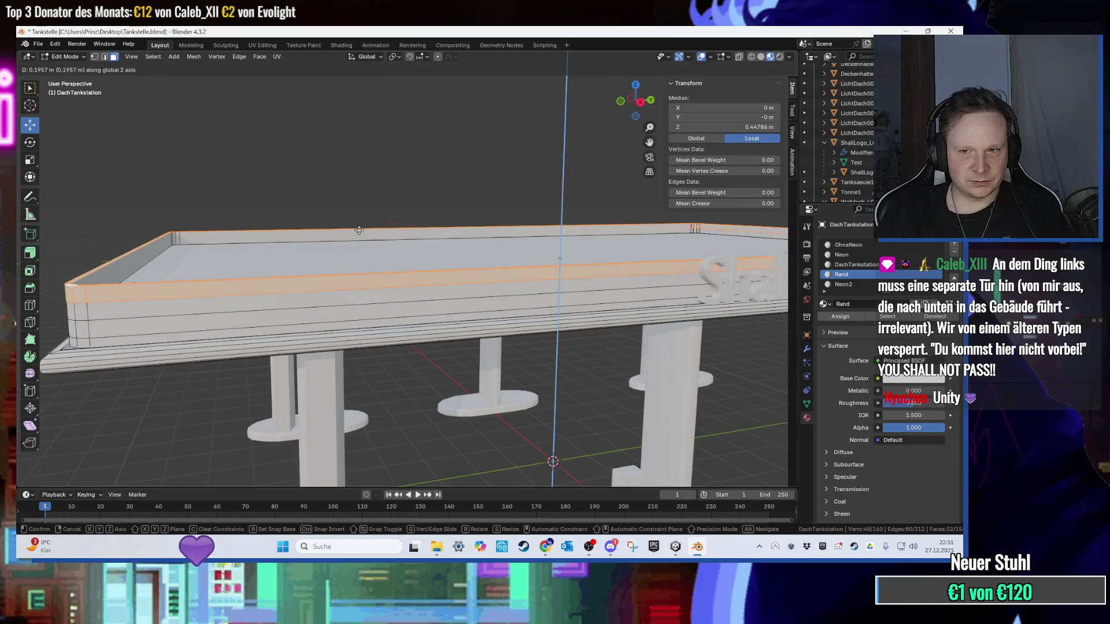
left_click(358, 230)
Step: Lift the rim slightly higher, clear the edge selection and begin the FBX export
key("g")
key("z")
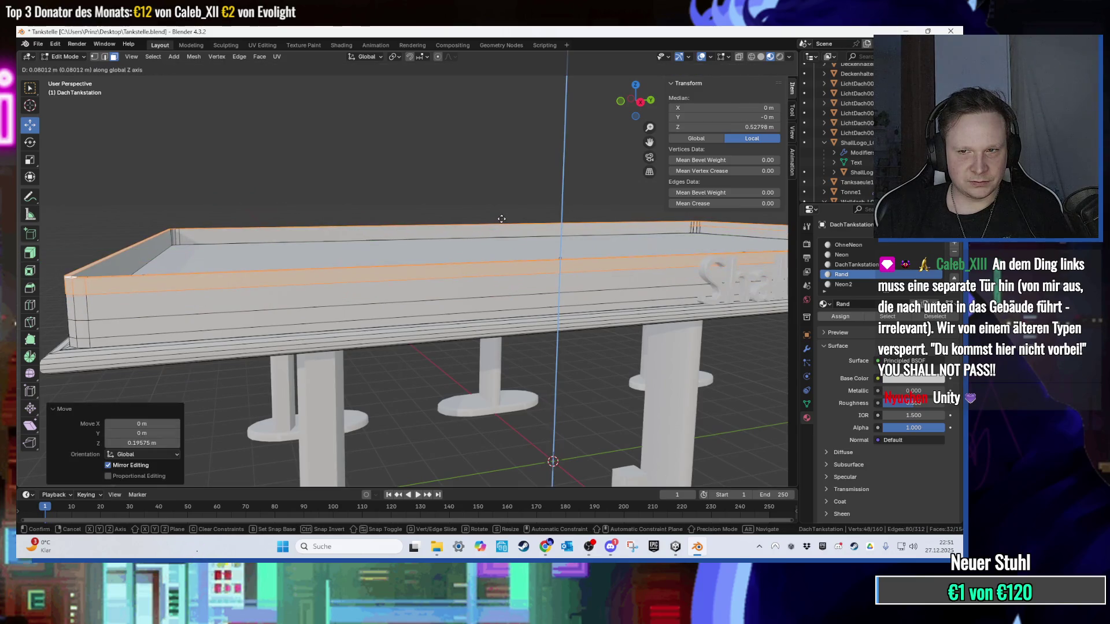
left_click(552, 173)
mouse_move(552, 174)
left_mouse_down()
mouse_move(540, 196)
mouse_move(520, 201)
mouse_move(538, 183)
mouse_move(549, 189)
mouse_move(530, 201)
left_mouse_up()
left_click(557, 167)
left_click(38, 44)
Step: Export the model as FBX, overwriting Tankstelle.fbx
mouse_move(89, 211)
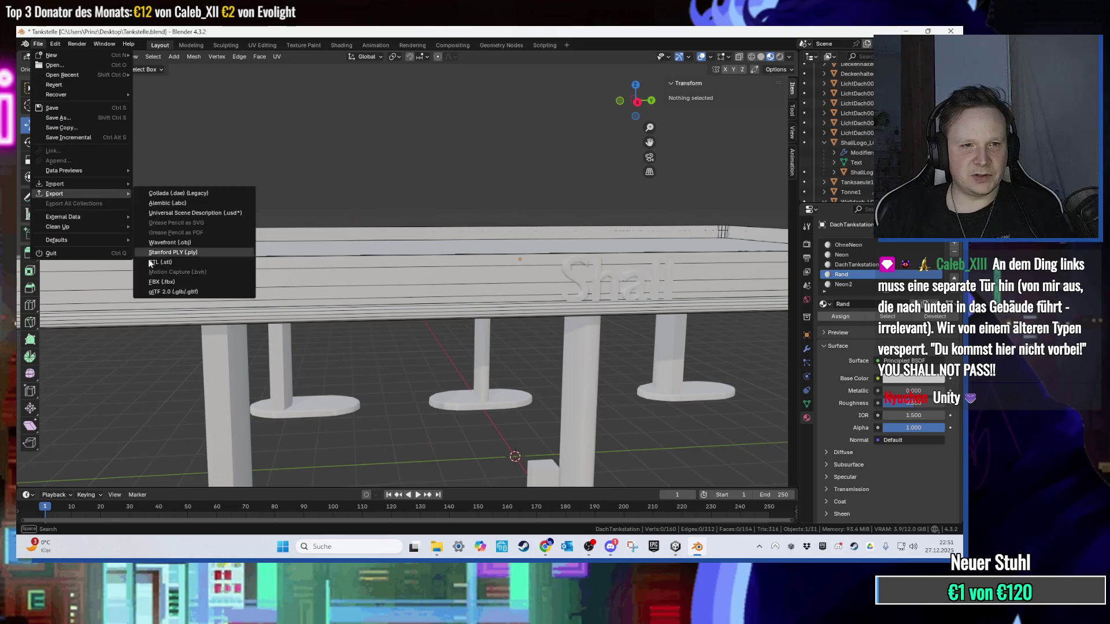
left_click(231, 283)
double_click(404, 226)
key("super+d")
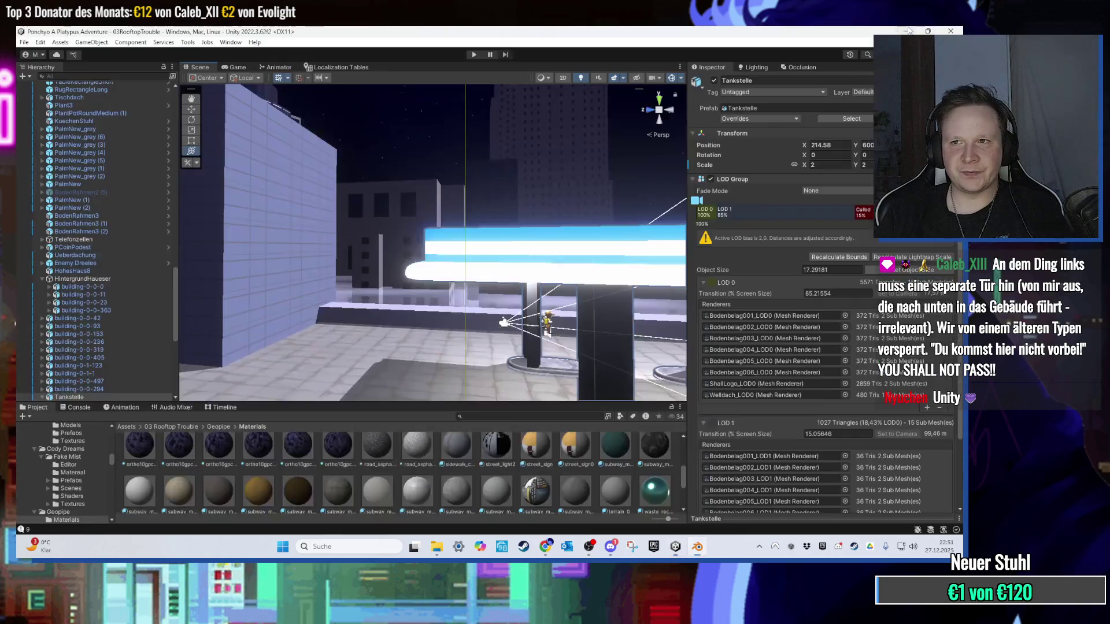
Step: In Unity, select the Tankstelle gas station and locate its Tankstelle.fbx project asset
mouse_move(223, 92)
left_mouse_down()
mouse_move(223, 289)
mouse_move(684, 554)
left_mouse_up()
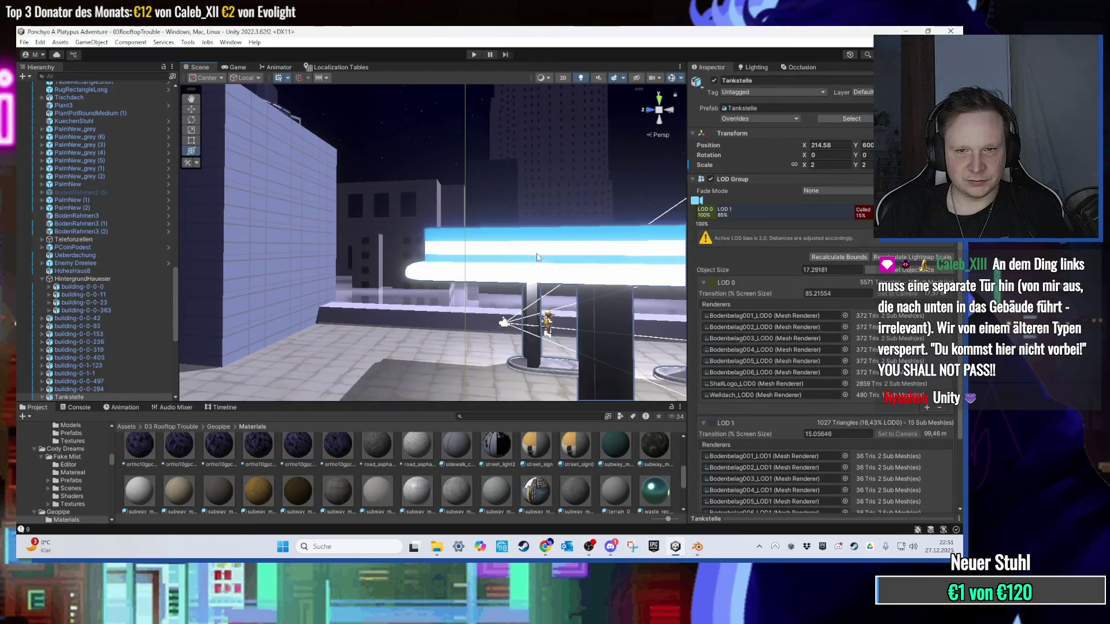
left_click(537, 257)
left_click(601, 237)
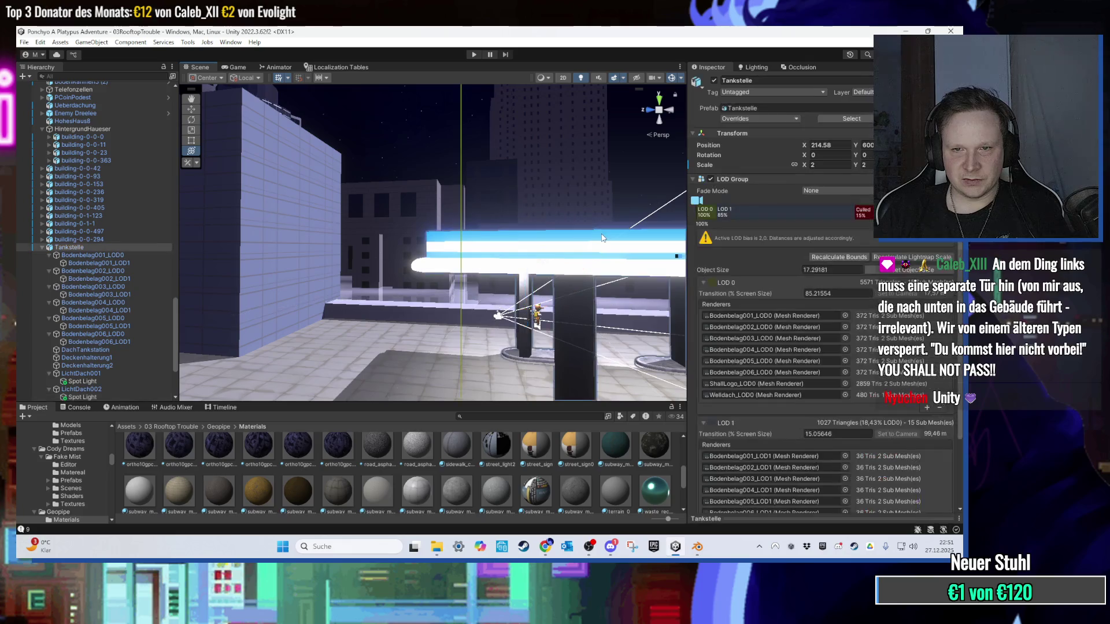
left_click(851, 119)
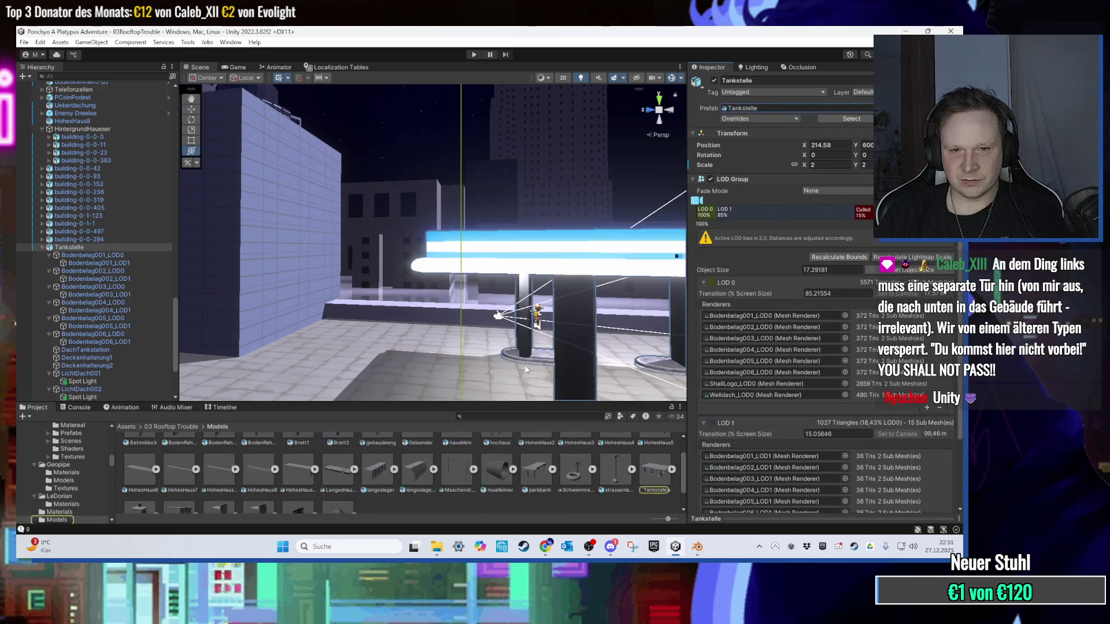
left_click(655, 471)
scroll(389, 266, "up", 3)
scroll(390, 266, "down", 3)
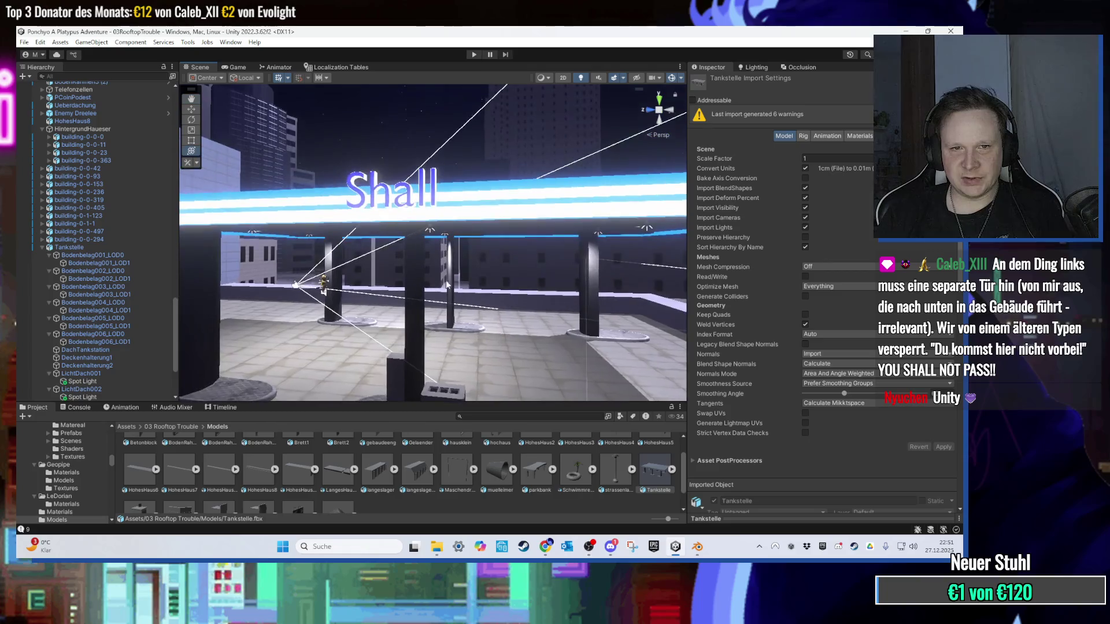
double_click(659, 492)
Step: Drop the new Tankstelle.fbx from the desktop into the Models folder and inspect the updated roof
left_click(675, 546)
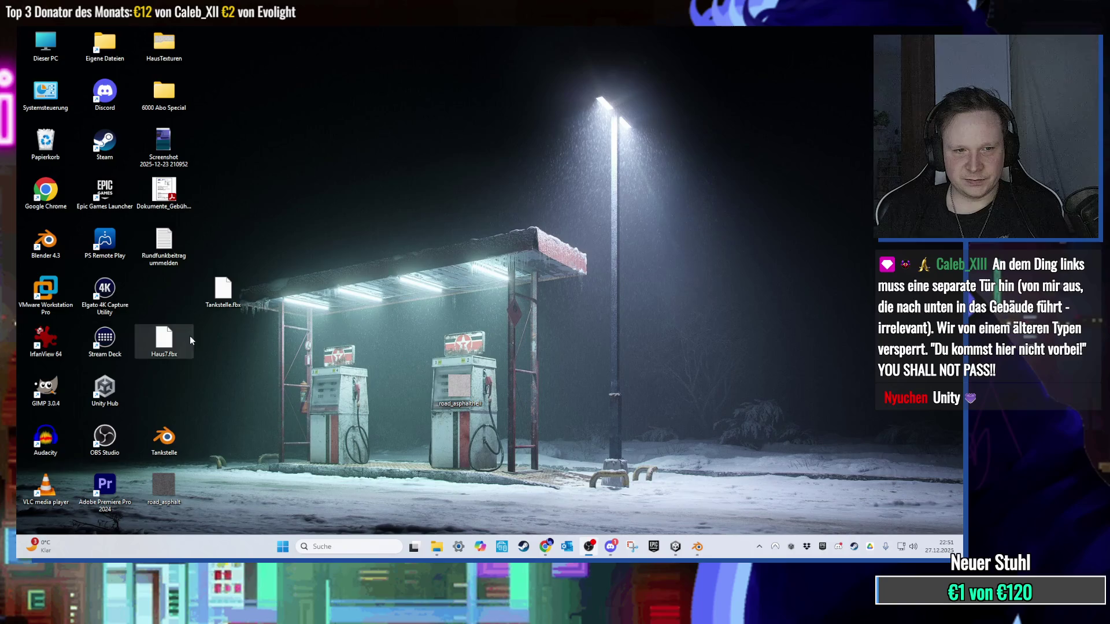
mouse_move(224, 291)
left_mouse_down()
mouse_move(675, 546)
mouse_move(610, 502)
left_mouse_up()
mouse_move(450, 324)
left_mouse_down()
mouse_move(445, 347)
mouse_move(422, 300)
mouse_move(453, 324)
left_mouse_up()
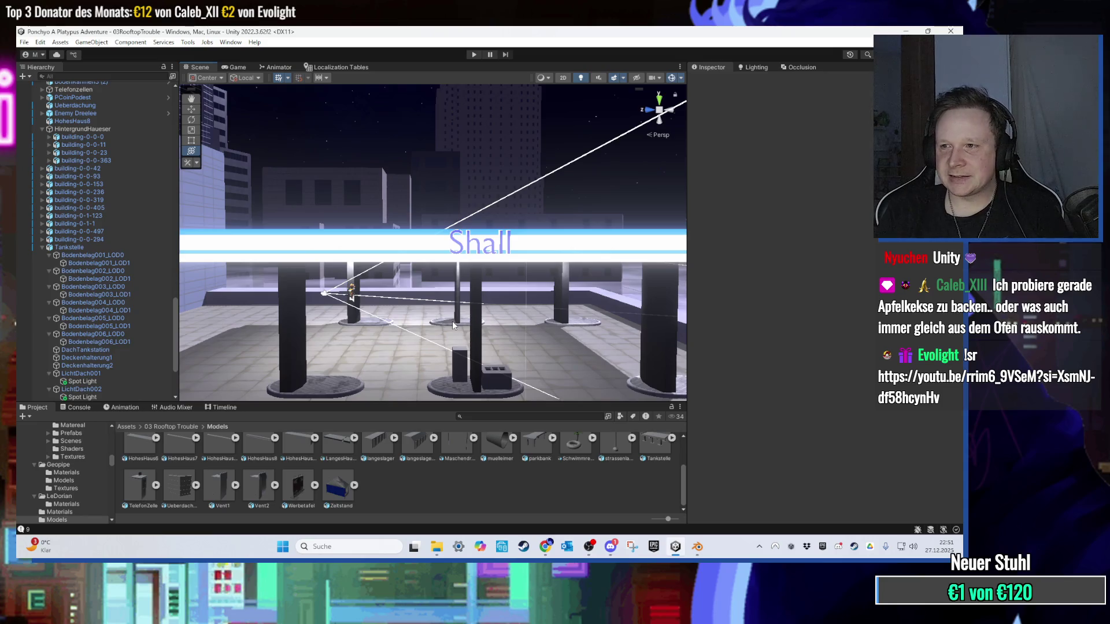
mouse_move(494, 301)
left_mouse_down()
mouse_move(475, 340)
mouse_move(508, 300)
left_mouse_up()
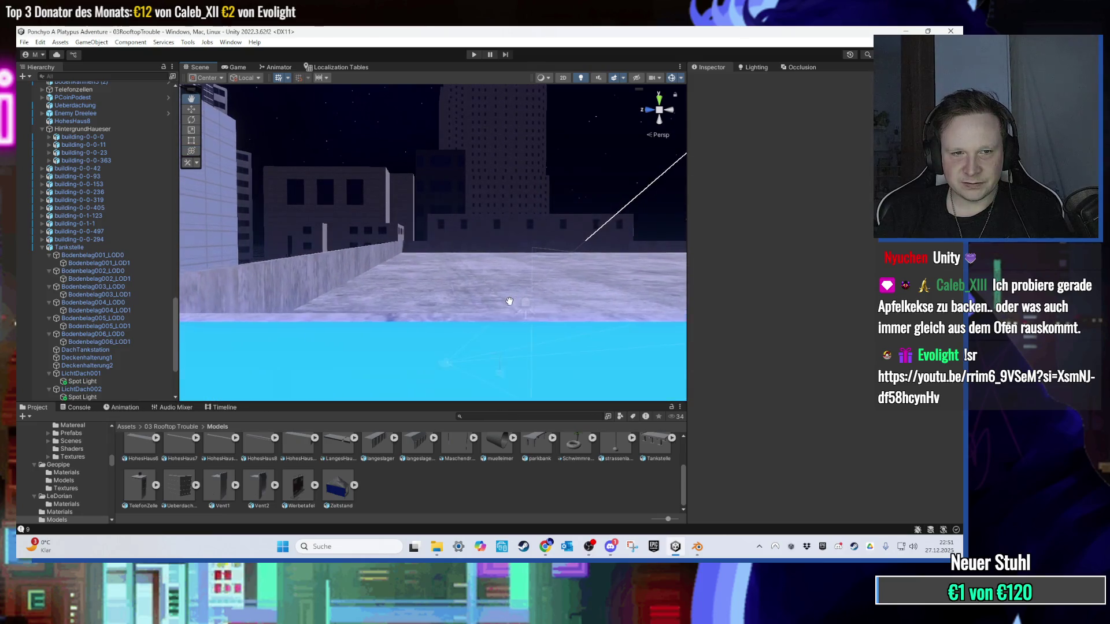
scroll(510, 306, "down", 5)
mouse_move(442, 325)
left_mouse_down()
mouse_move(472, 264)
mouse_move(575, 318)
left_mouse_up()
left_click(696, 548)
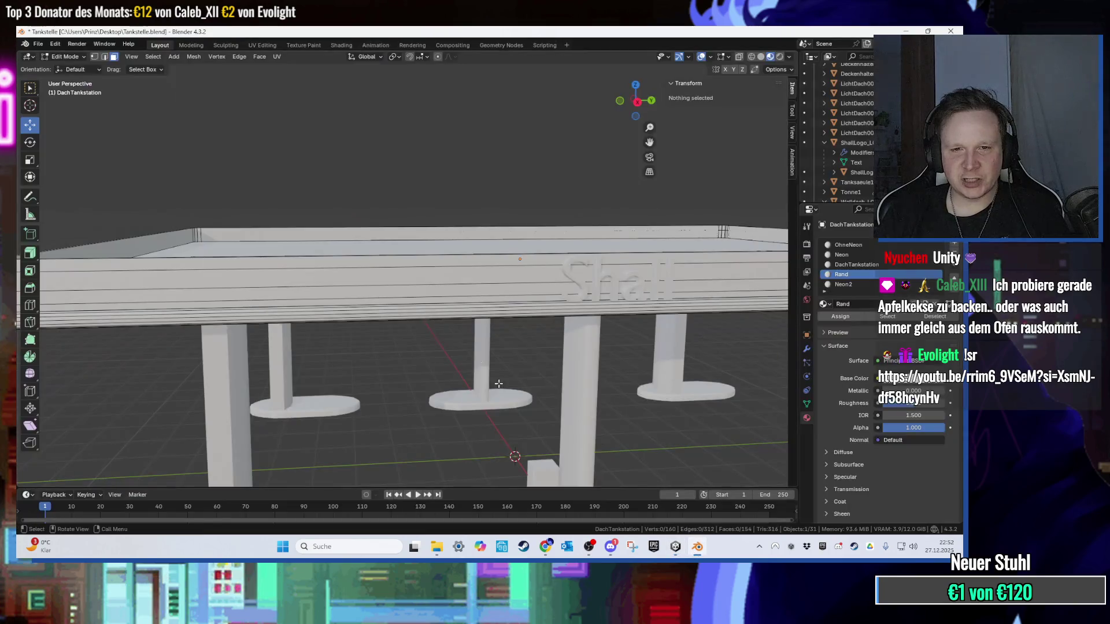
Step: Select a roof rim edge loop and lower it about 0.16 m along Z
mouse_move(267, 277)
left_mouse_down()
mouse_move(425, 309)
mouse_move(401, 280)
left_mouse_up()
key("2")
left_click(425, 309, "alt")
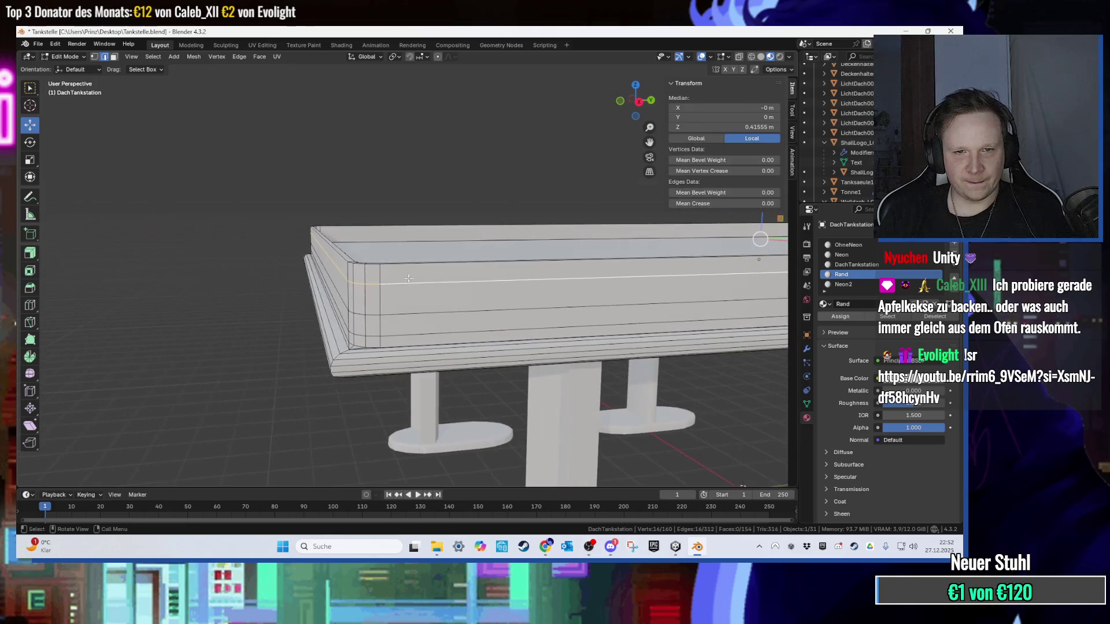
mouse_move(601, 266)
left_mouse_down()
mouse_move(465, 259)
mouse_move(497, 268)
mouse_move(496, 305)
left_mouse_up()
key("g")
key("z")
left_click(497, 255)
Step: Try lowering the rim edge slightly further, then undo that move
scroll(496, 304, "up", 2)
key("g")
key("z")
left_click(418, 240)
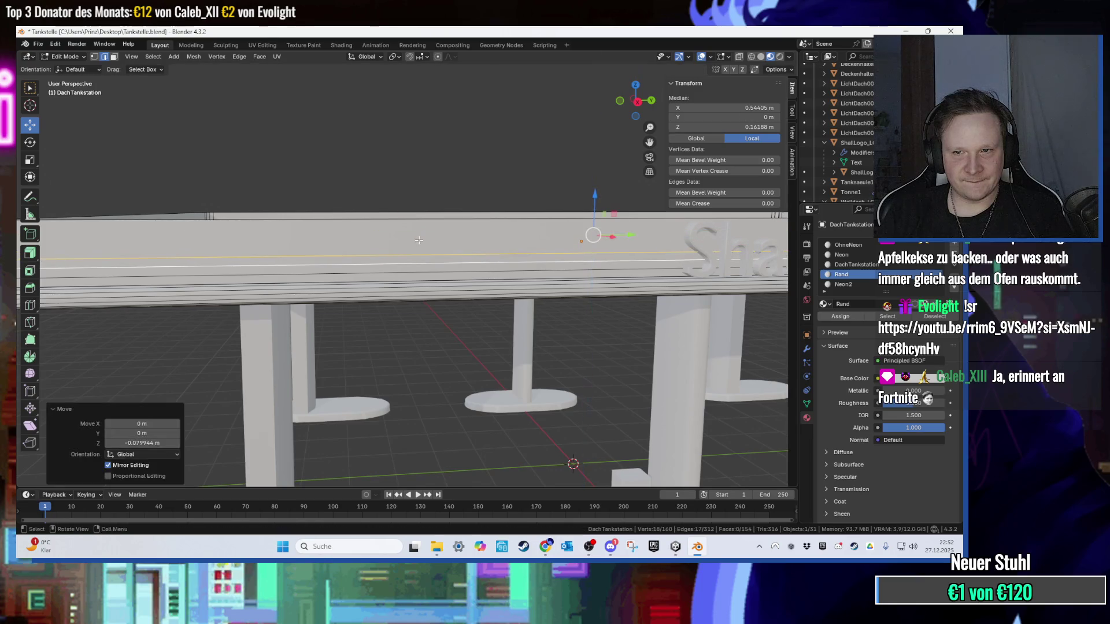
key("ctrl+z")
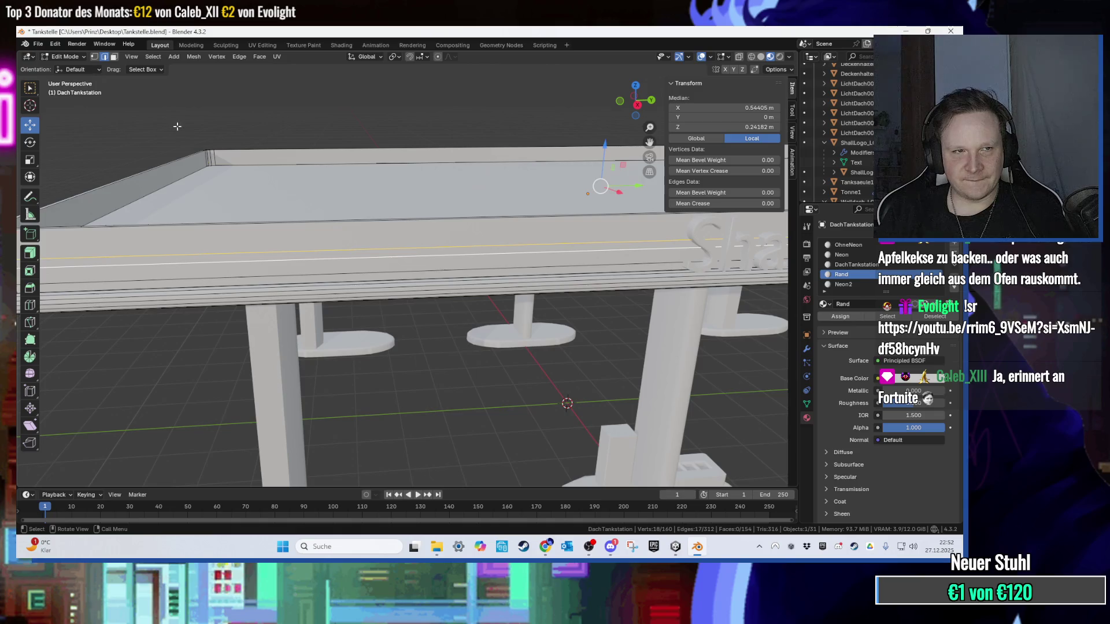
Step: Re-export the model as Tankstelle.fbx
left_click(38, 45)
mouse_move(80, 195)
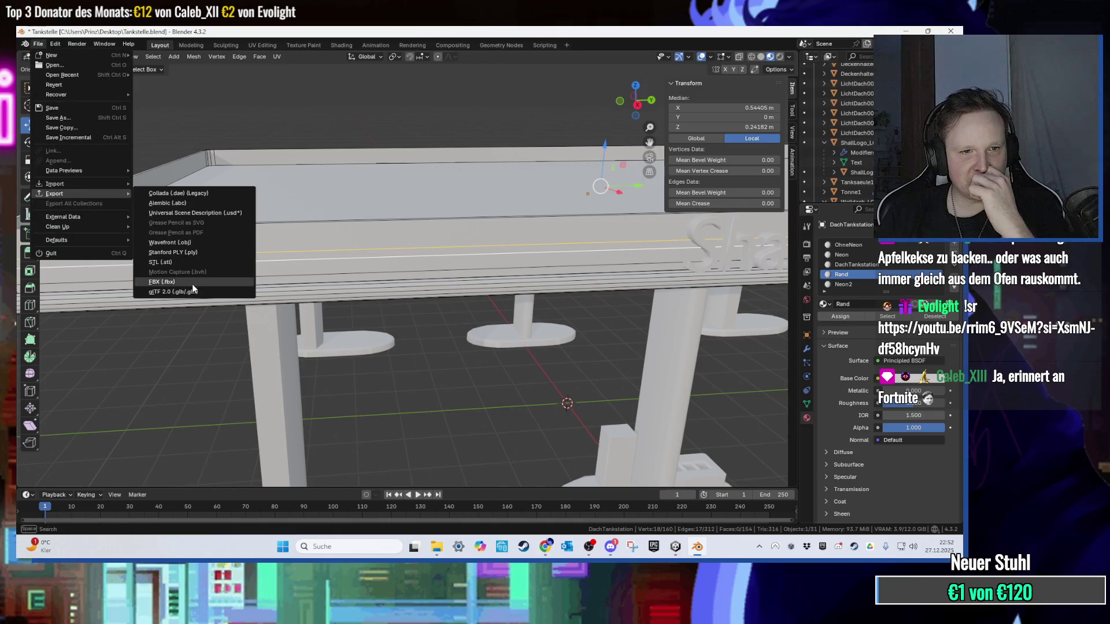
left_click(191, 284)
double_click(422, 226)
Step: Bring up Unity and drag the new Tankstelle.fbx from the desktop toward it
left_click(908, 31)
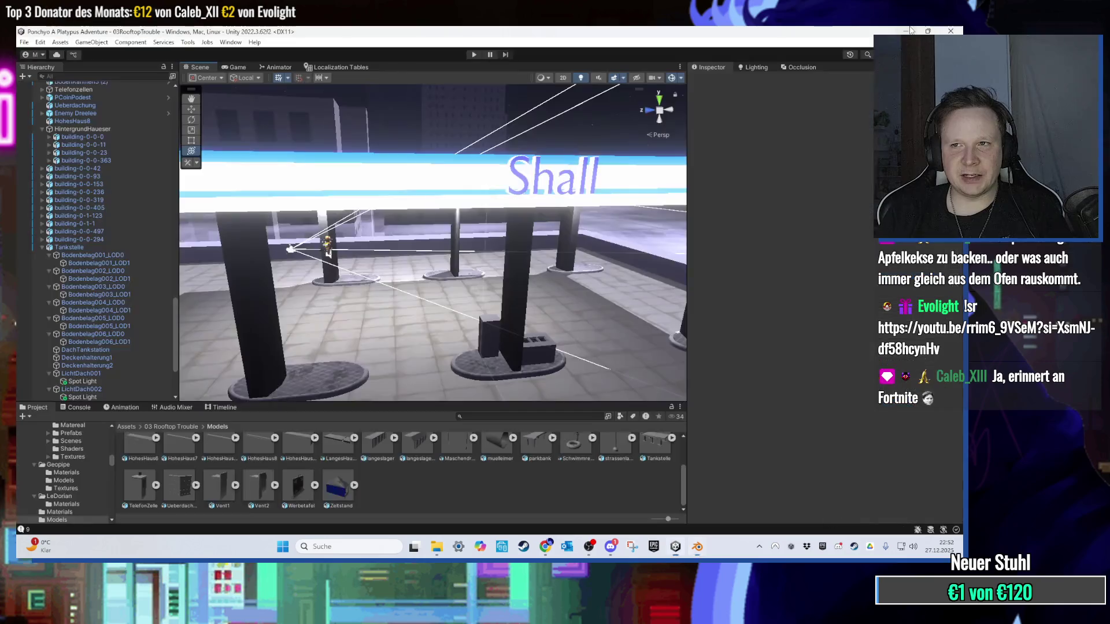
scroll(658, 458, "up", 1)
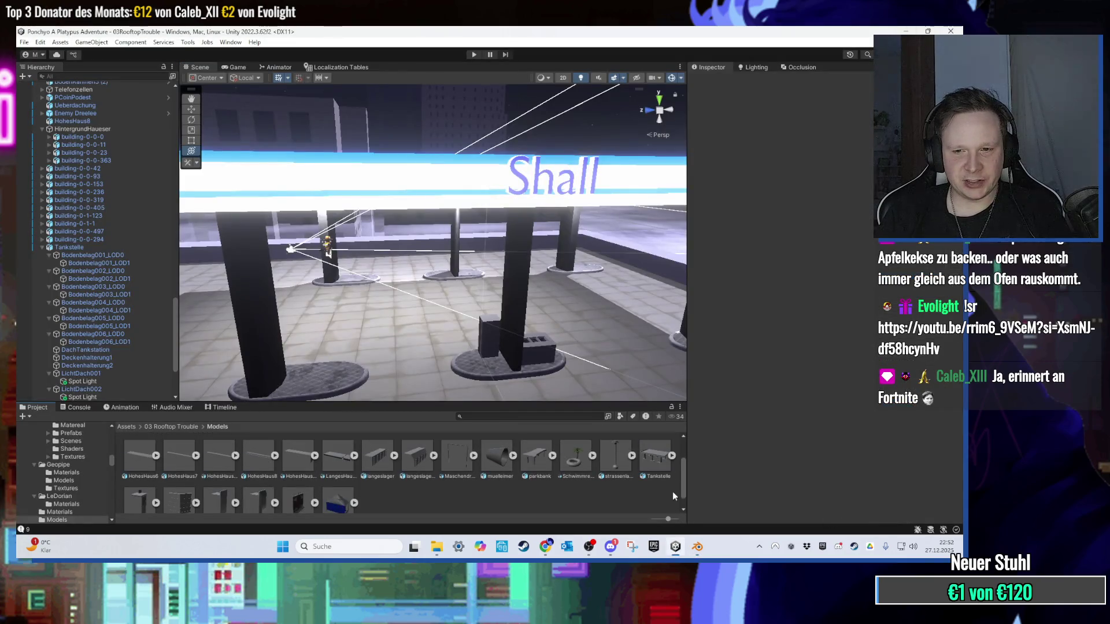
left_click(675, 547)
mouse_move(223, 289)
left_mouse_down()
mouse_move(698, 546)
mouse_move(423, 289)
mouse_move(439, 281)
mouse_move(514, 361)
left_mouse_up()
Step: Back in Blender, select a single face on the canopy edge, then compare in Unity
left_click(697, 554)
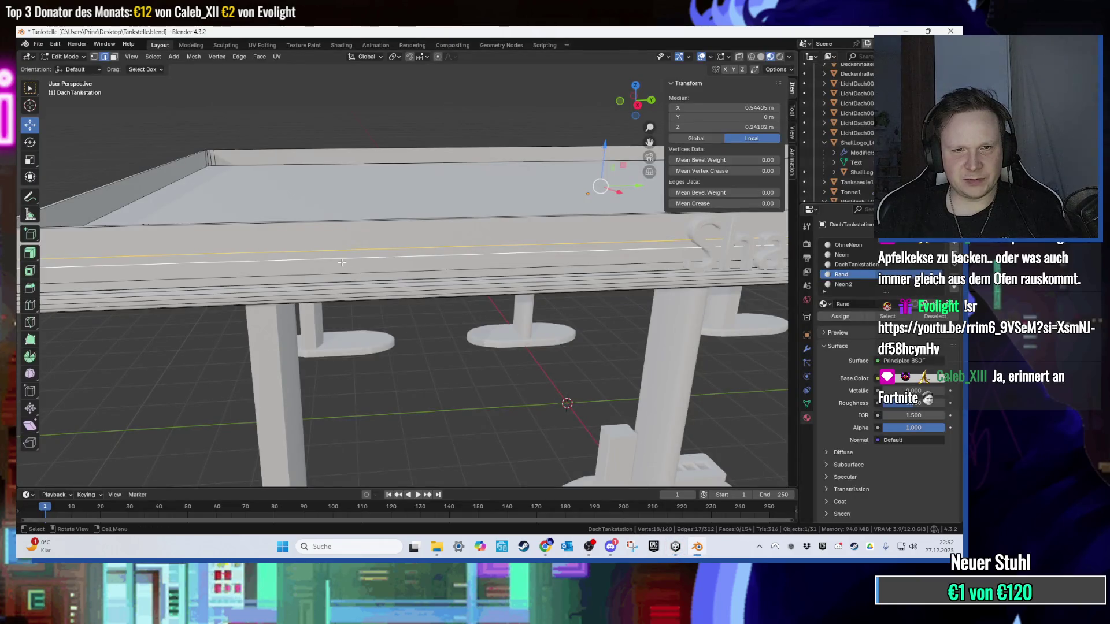
left_click_drag(321, 257, 353, 265)
key("alt+a")
left_click(362, 268)
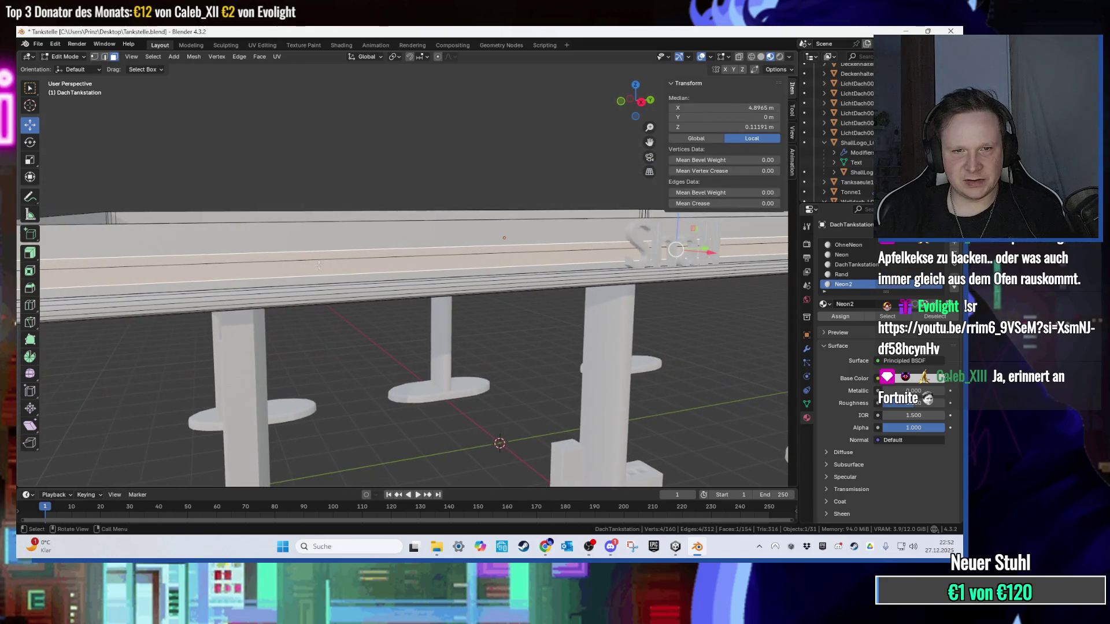
left_click(675, 546)
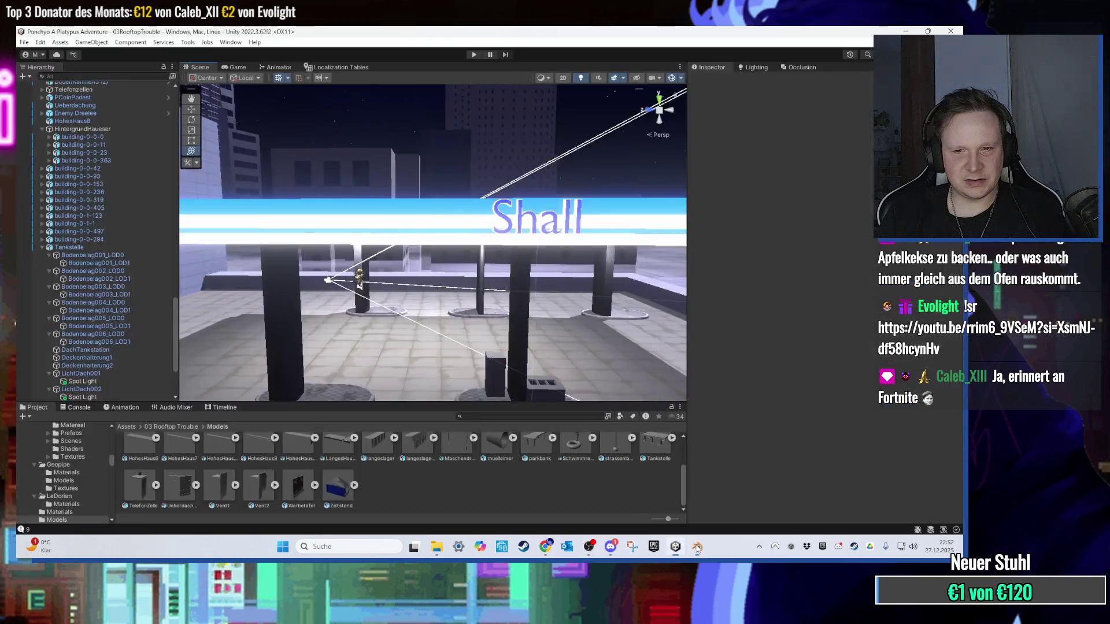
scroll(457, 323, "up", 5)
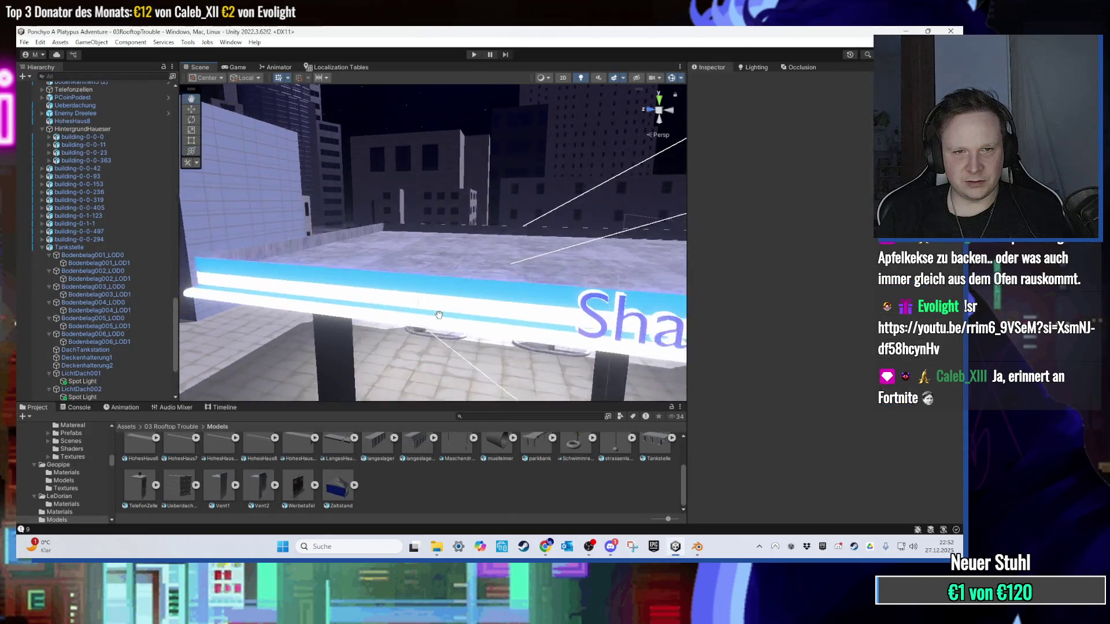
scroll(443, 312, "up", 5)
Step: Back in Blender, raise the selected canopy vertices along Z
left_click(698, 546)
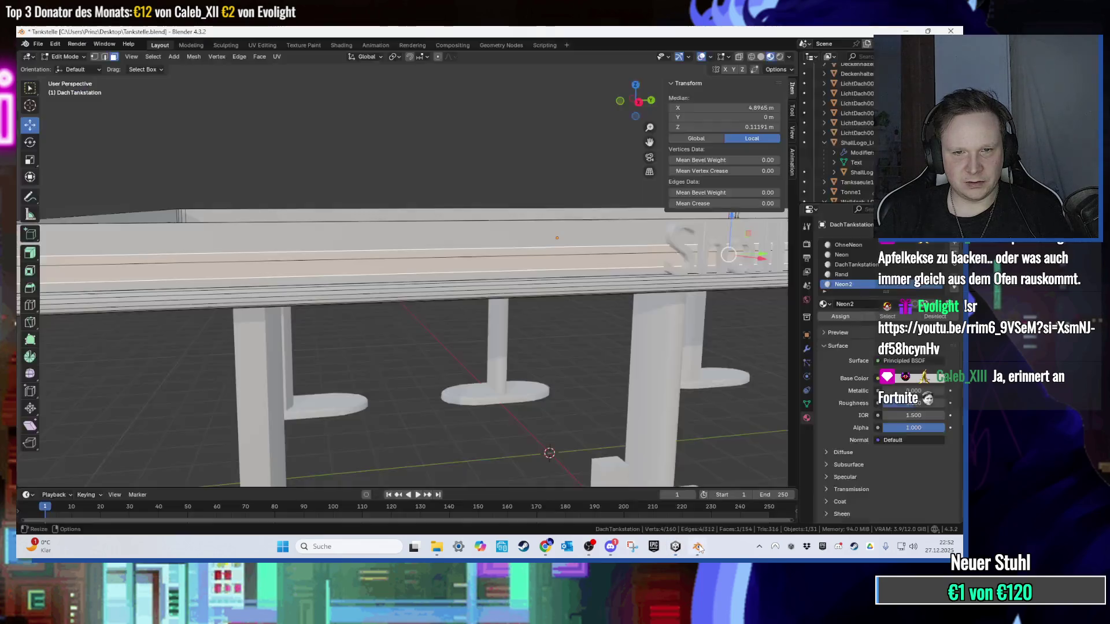
scroll(453, 318, "up", 6)
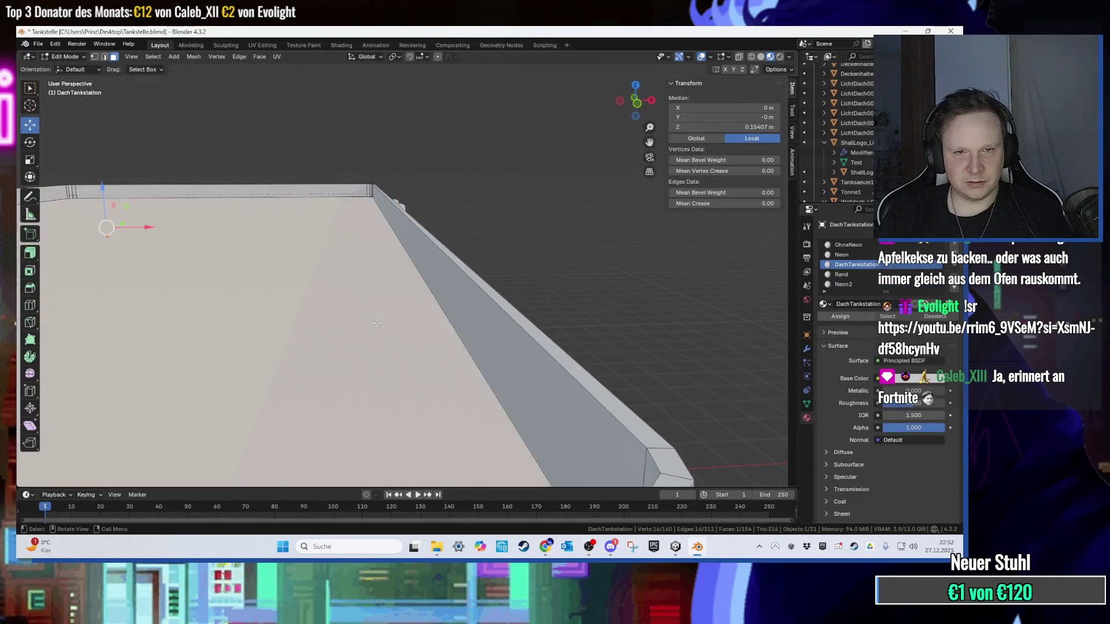
scroll(377, 322, "down", 5)
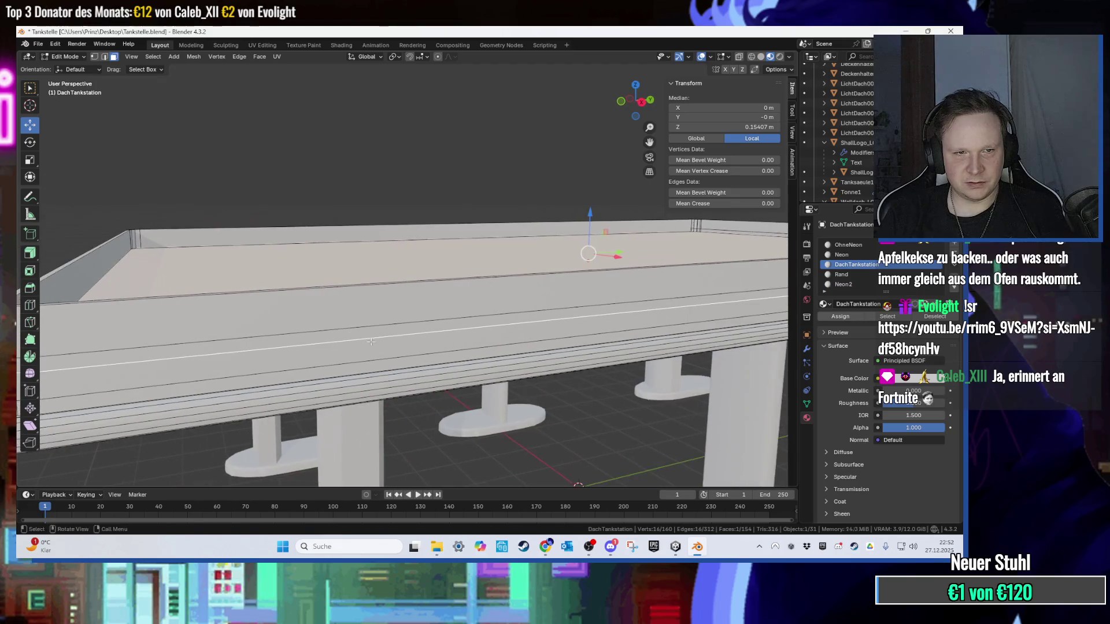
scroll(491, 331, "up", 2)
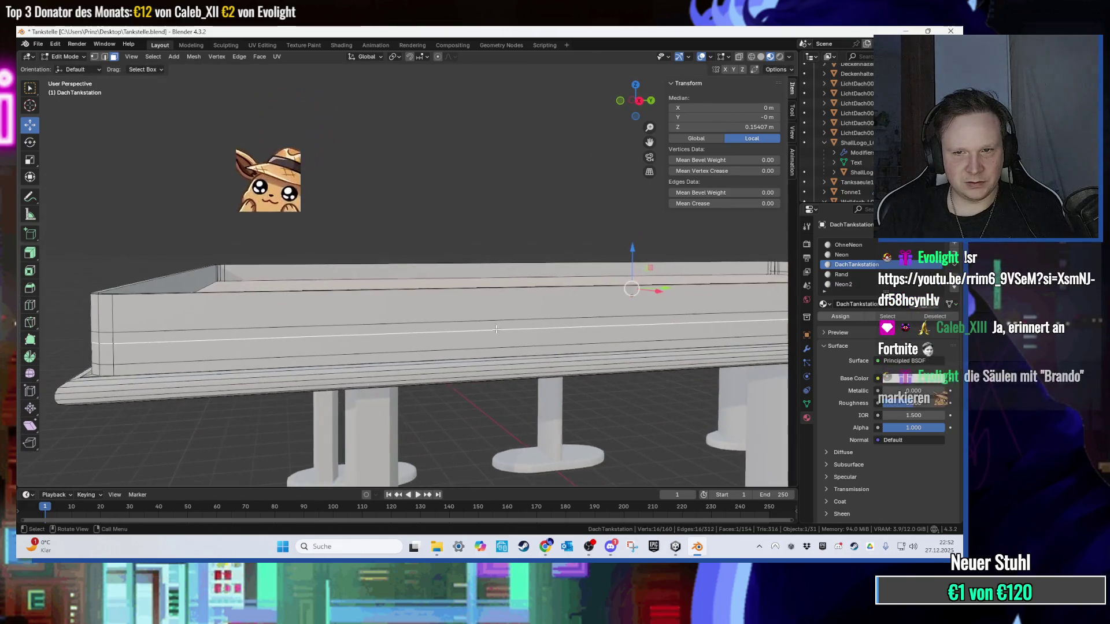
scroll(490, 330, "down", 3)
scroll(584, 282, "up", 5)
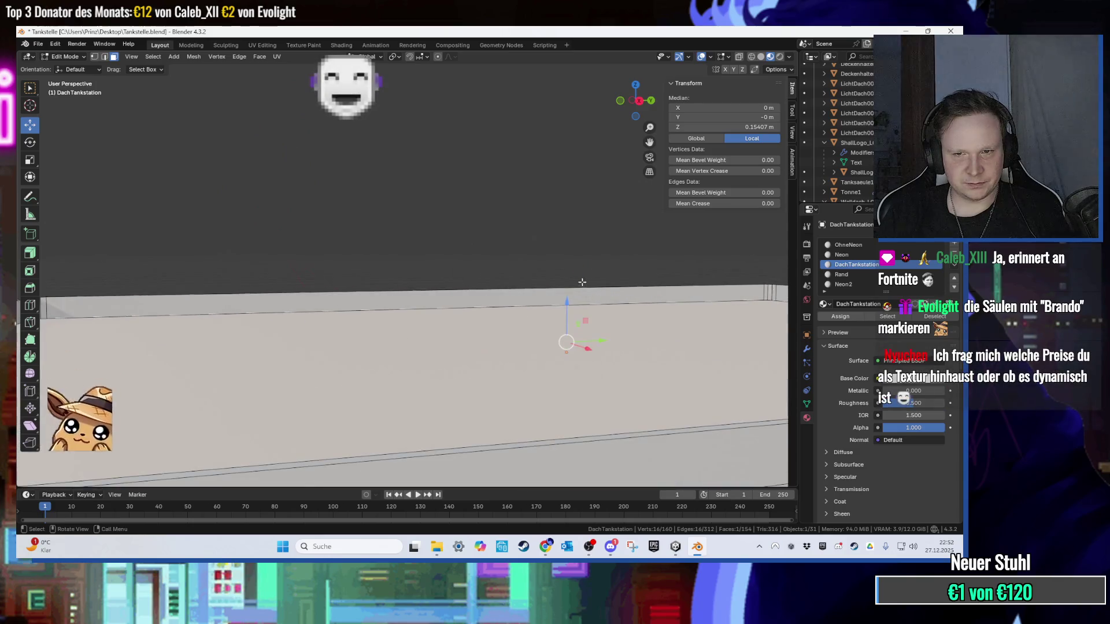
scroll(584, 282, "down", 2)
left_click_drag(566, 294, 569, 277)
Step: Select an edge loop along the canopy rim and raise it about 0.156 m along Z
scroll(570, 278, "down", 2)
scroll(446, 370, "up", 3)
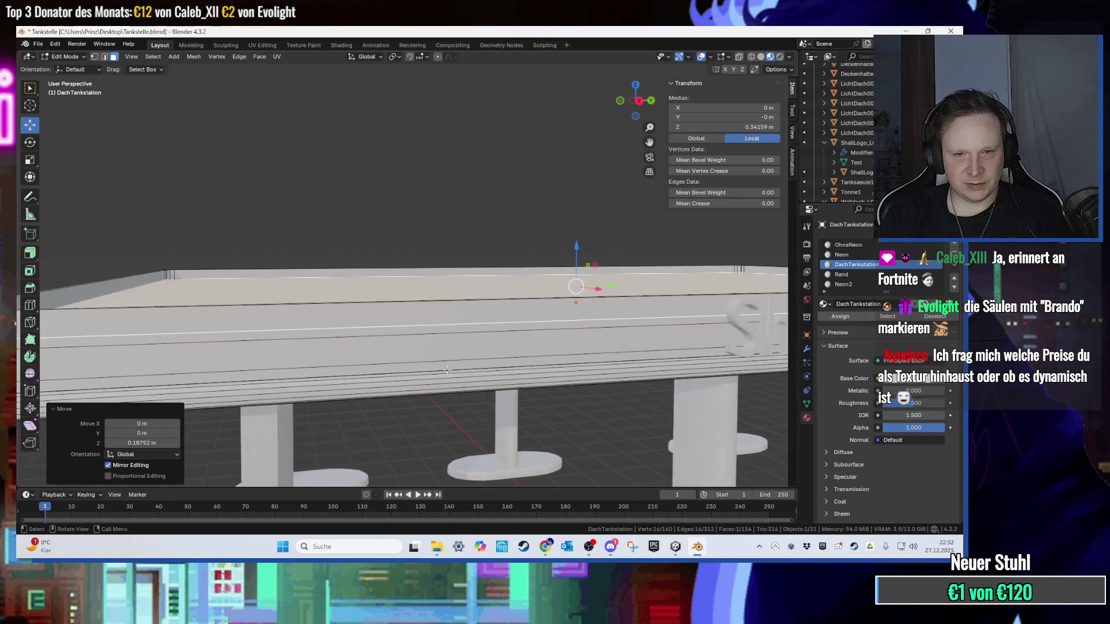
key("2")
left_click(560, 340, "alt")
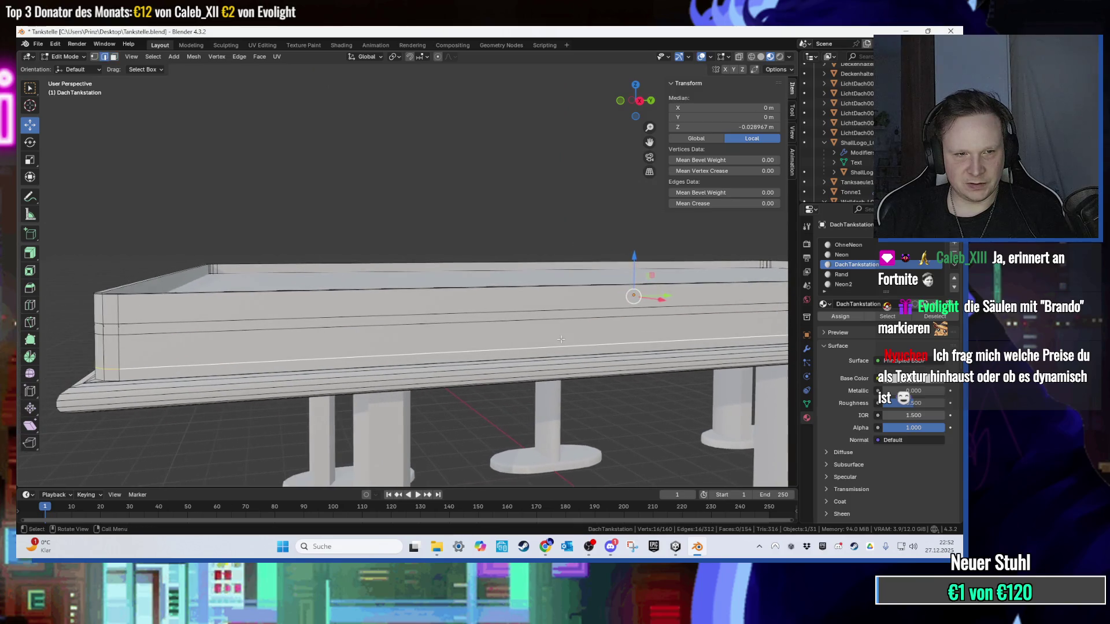
left_click_drag(634, 257, 634, 248)
Step: Export the canopy as FBX and bring Unity to the front
left_click(38, 44)
mouse_move(86, 198)
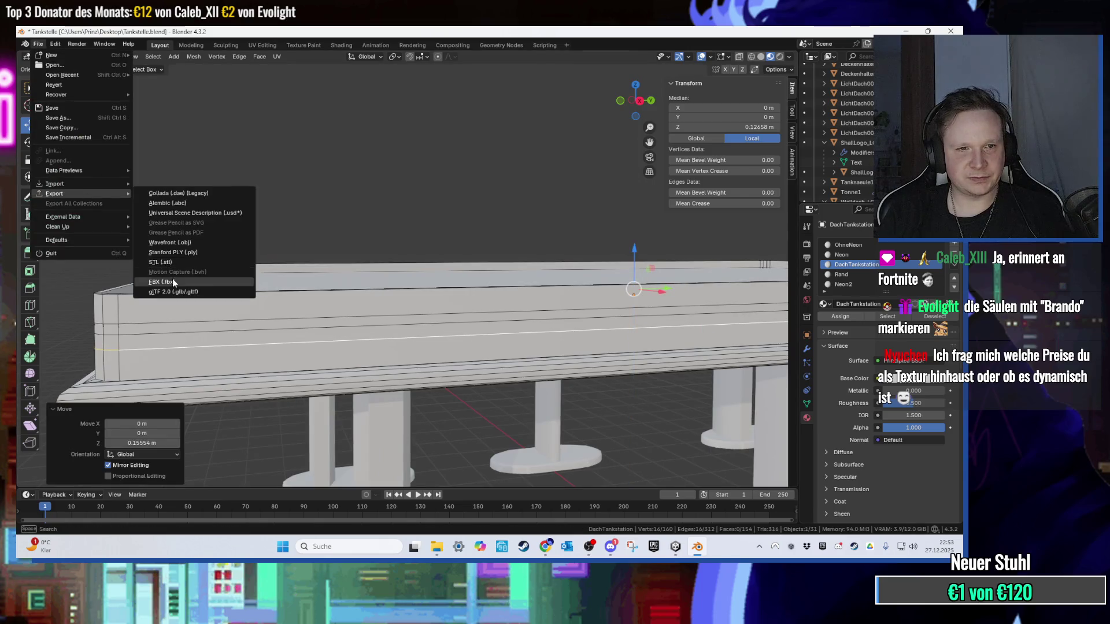
left_click(263, 280)
key("Escape")
left_click(905, 31)
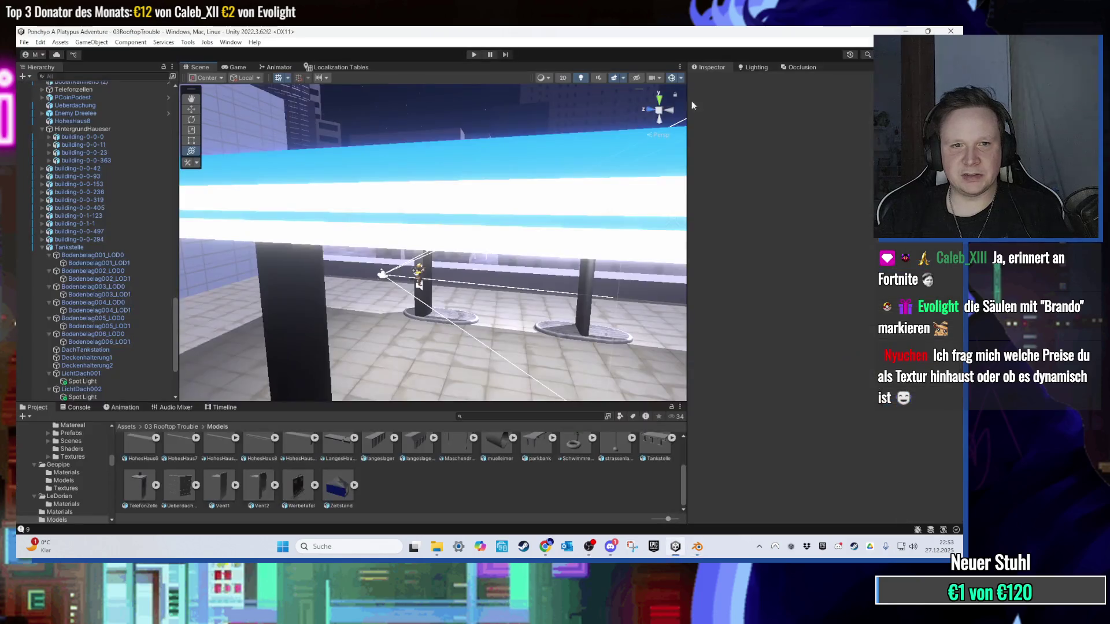
Step: Drop the re-exported Tankstelle.fbx from the desktop into Unity's Models folder
left_click(904, 30)
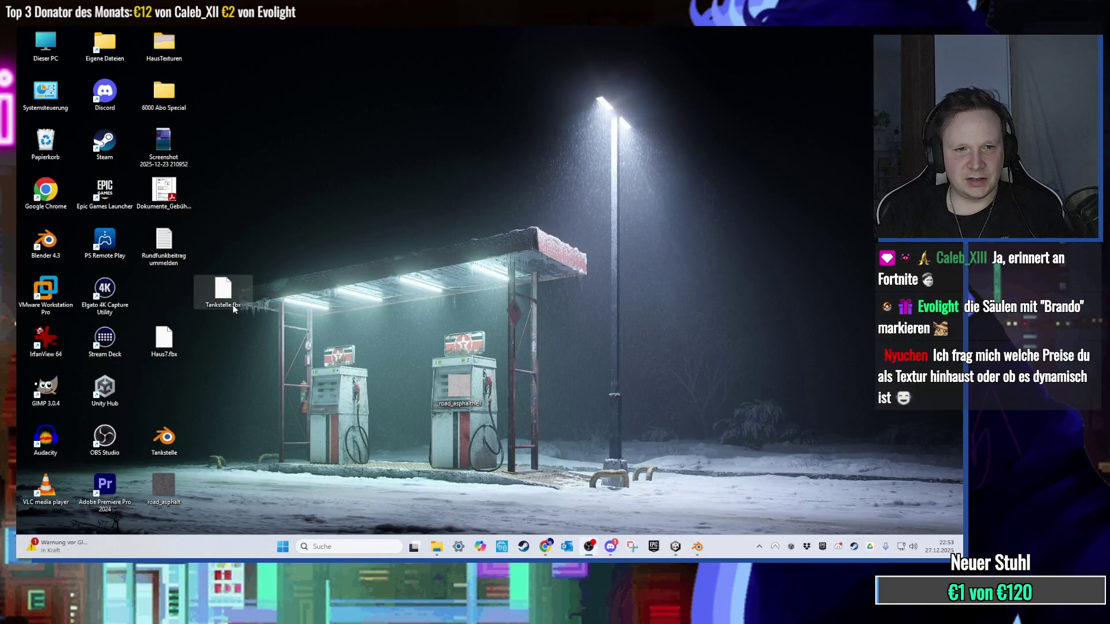
left_click(675, 546)
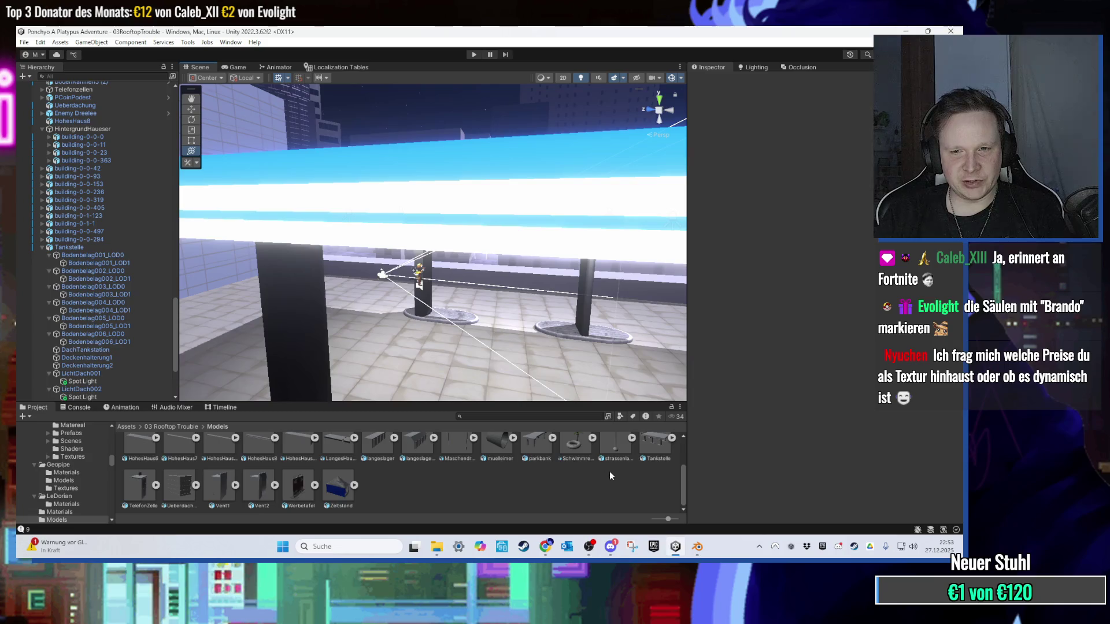
left_click(675, 546)
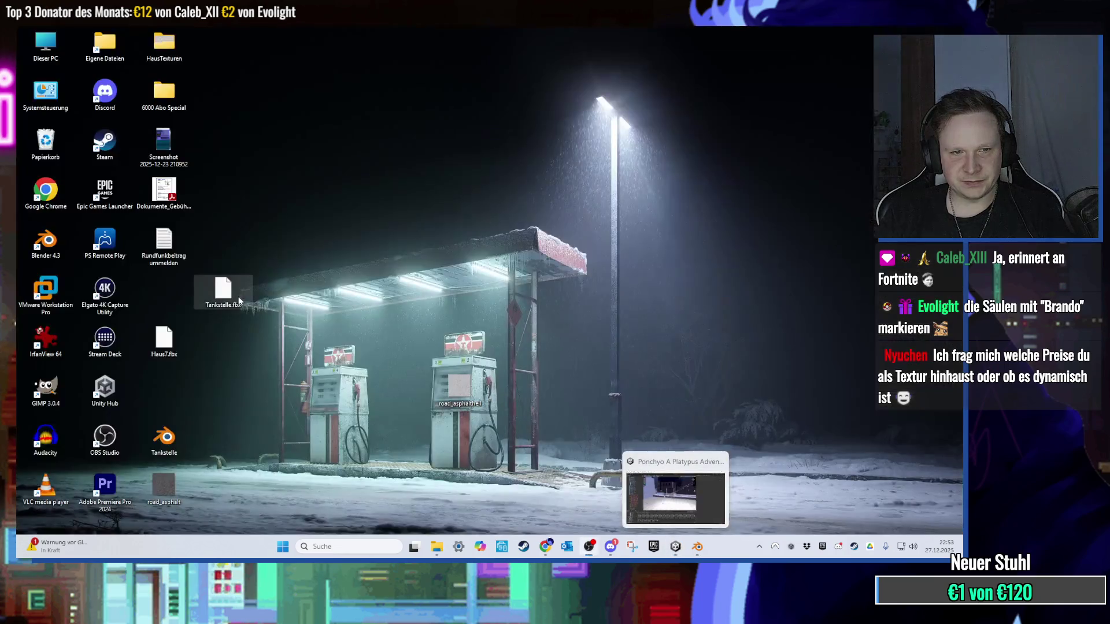
left_click_drag(244, 302, 625, 528)
left_click_drag(675, 556, 590, 487)
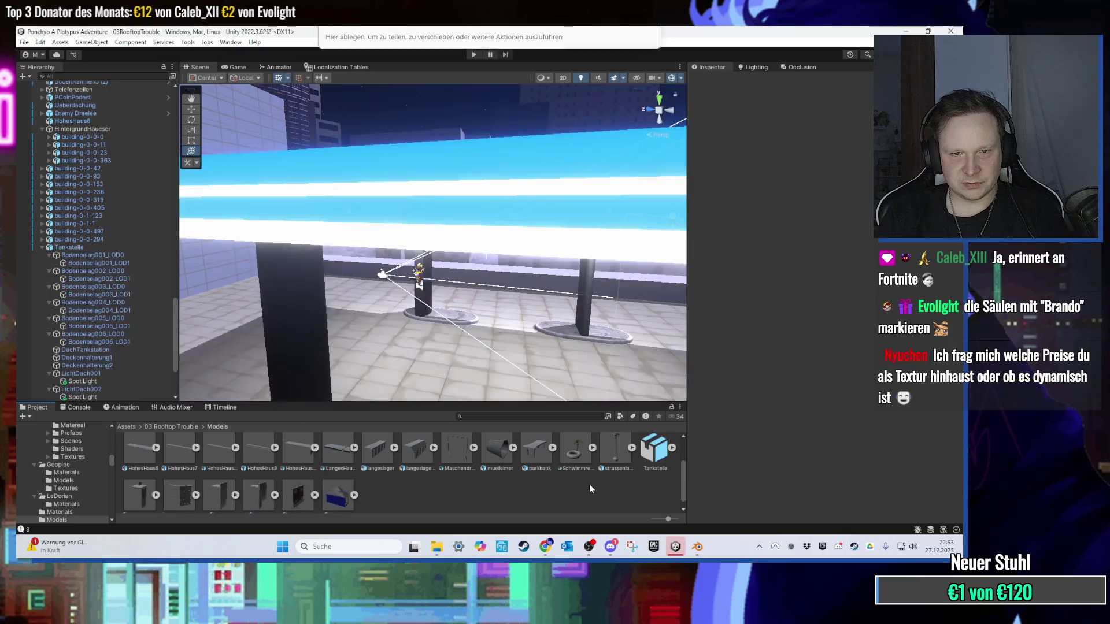
Step: Orbit the Scene view around the canopy pillars and their tiled base plates
left_click_drag(546, 276, 415, 329)
scroll(436, 315, "up", 5)
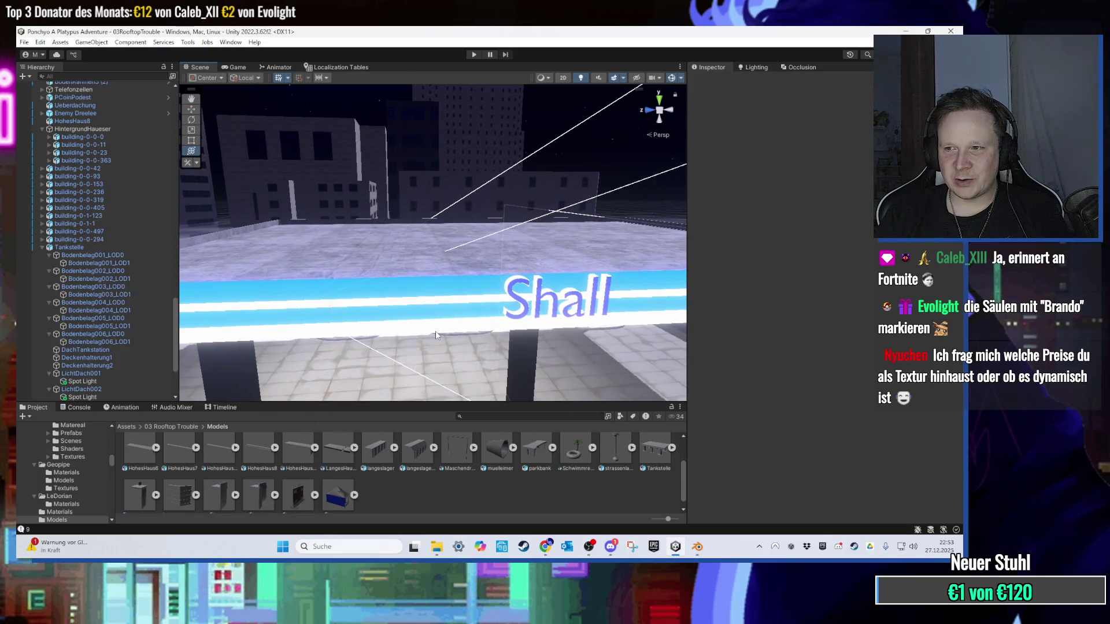
left_click_drag(435, 334, 444, 279)
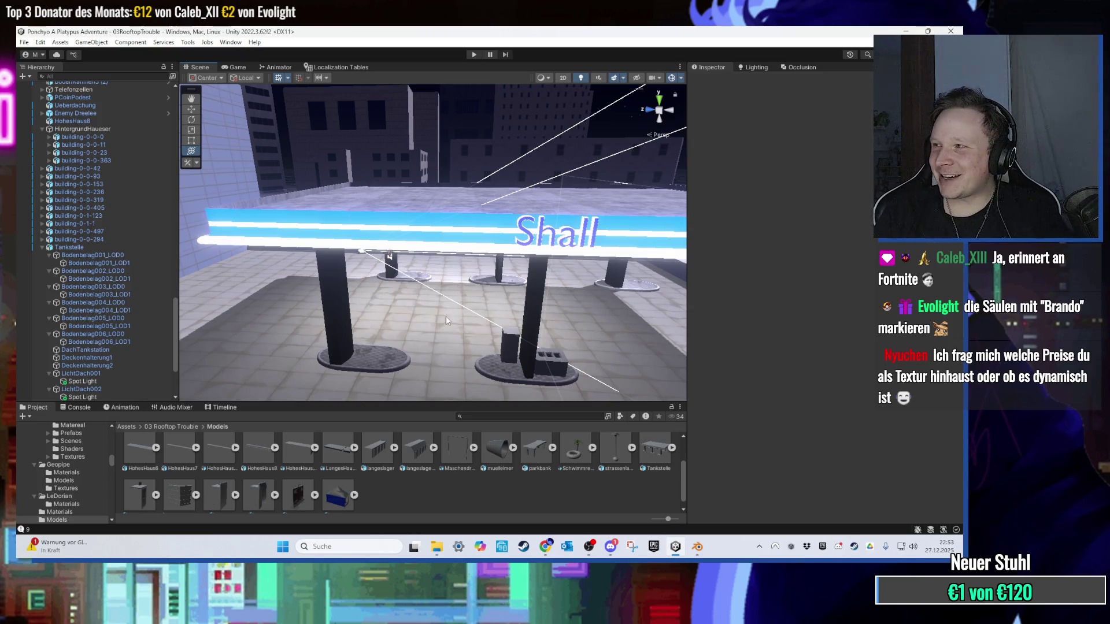
scroll(435, 321, "up", 5)
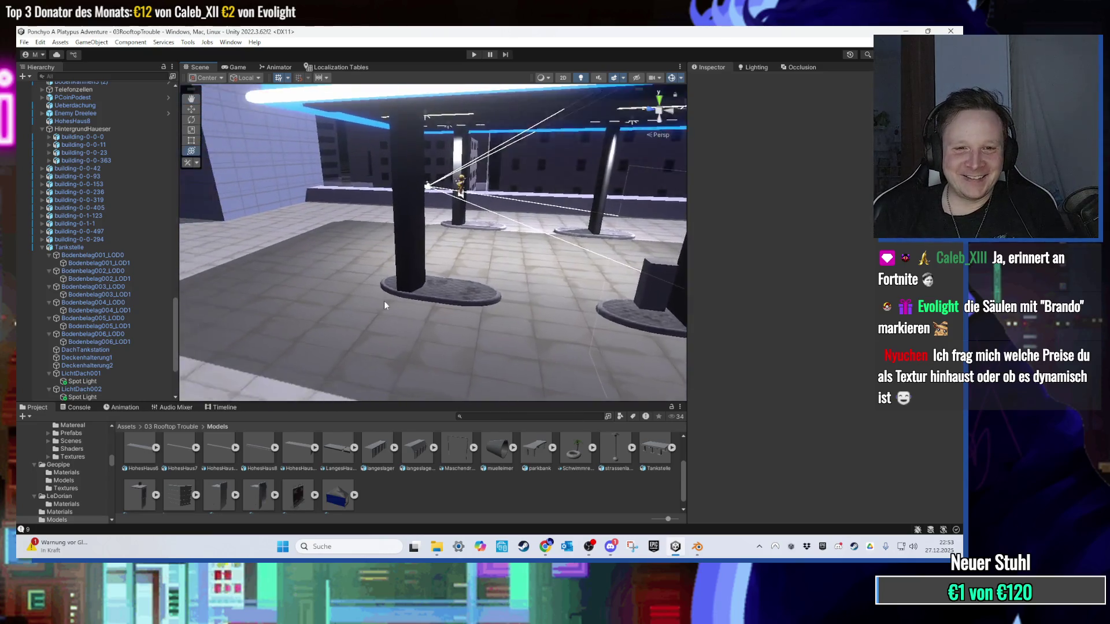
scroll(389, 302, "up", 5)
mouse_move(458, 303)
left_mouse_down()
mouse_move(406, 285)
mouse_move(421, 252)
mouse_move(555, 253)
mouse_move(543, 283)
mouse_move(555, 341)
mouse_move(525, 261)
mouse_move(354, 255)
mouse_move(502, 218)
mouse_move(323, 259)
mouse_move(374, 387)
left_mouse_up()
scroll(364, 471, "down", 1)
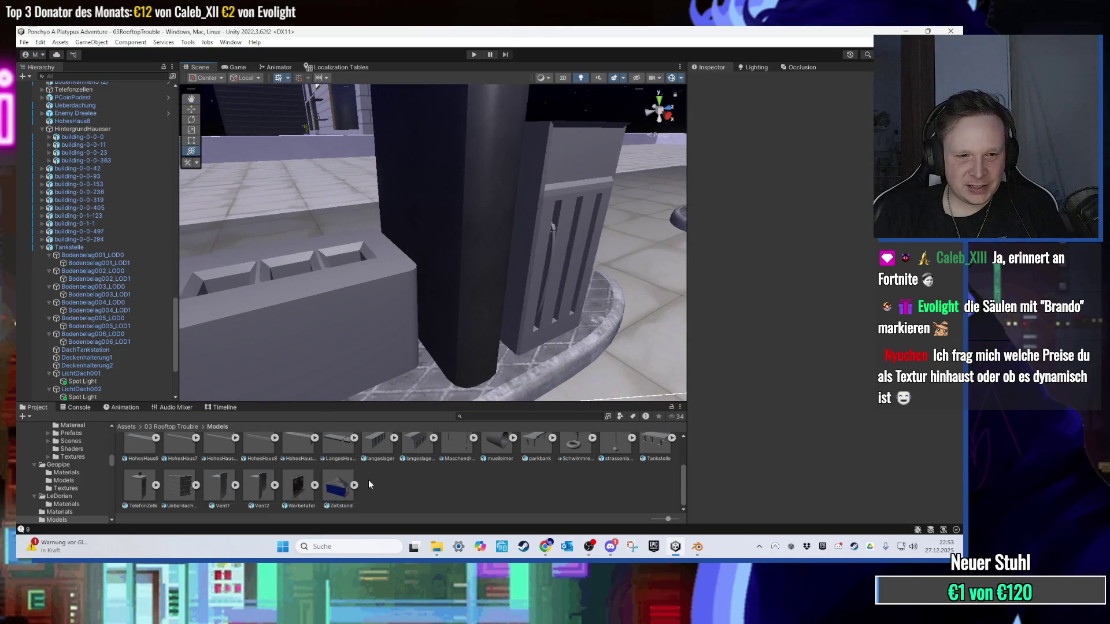
Step: Review the Ueberdachung model's Import Settings, then minimize Unity to show the desktop
left_click(185, 497)
left_click_drag(217, 369, 218, 471)
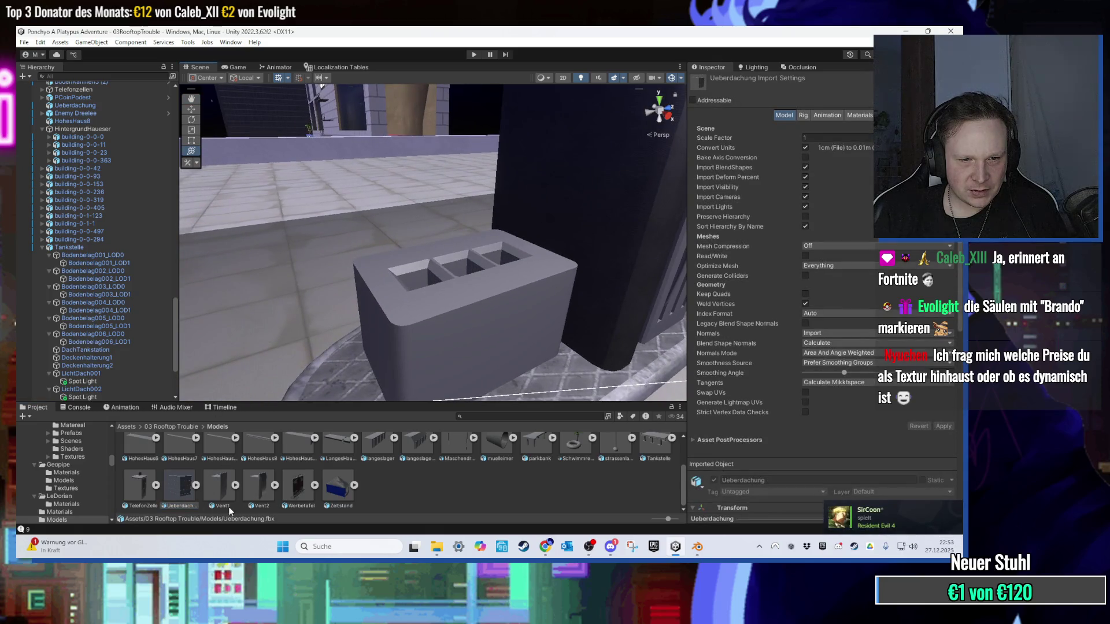
scroll(251, 504, "up", 2)
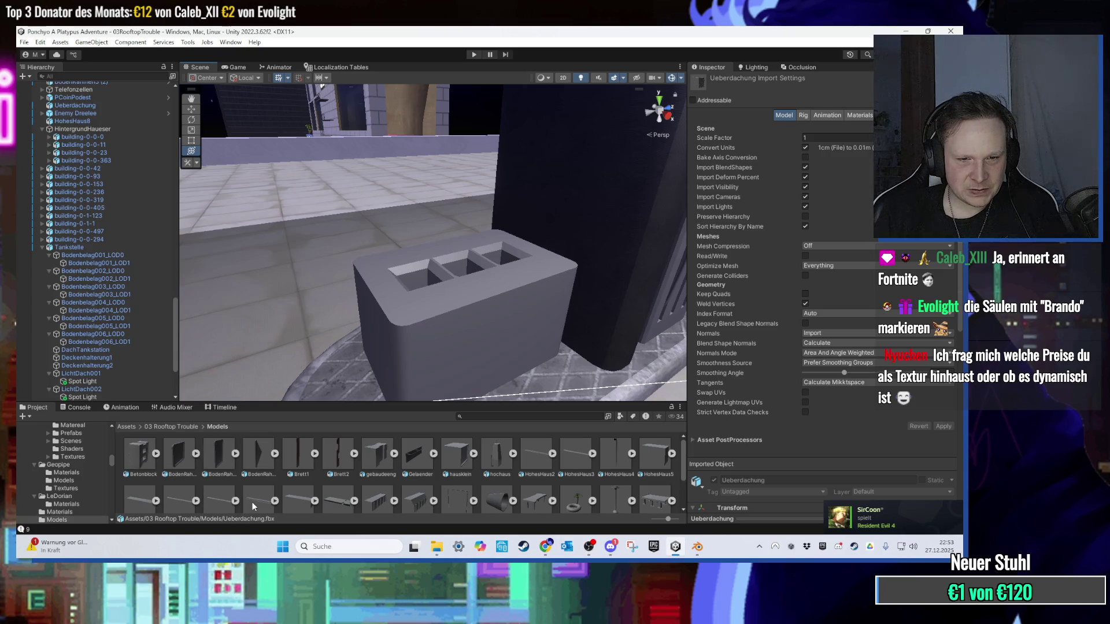
scroll(251, 502, "down", 1)
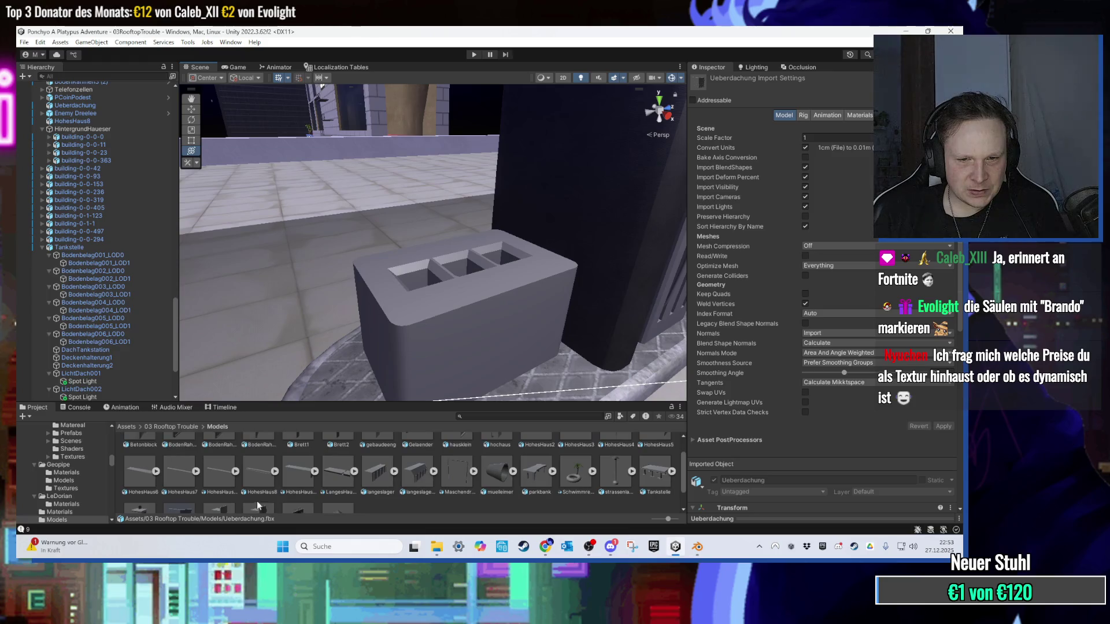
scroll(459, 475, "up", 1)
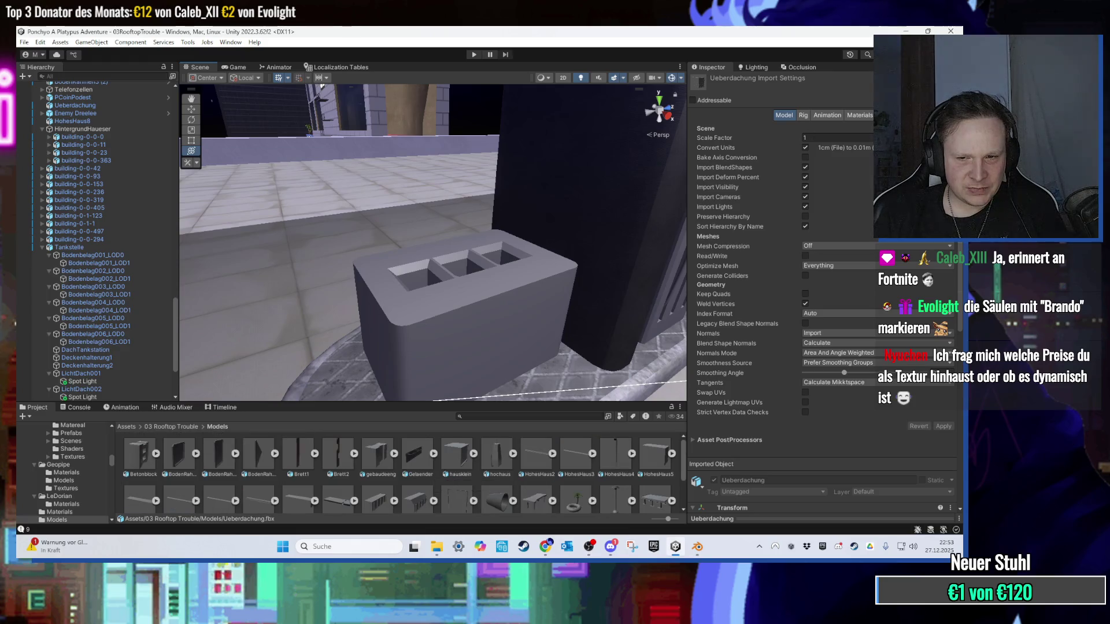
key("super+d")
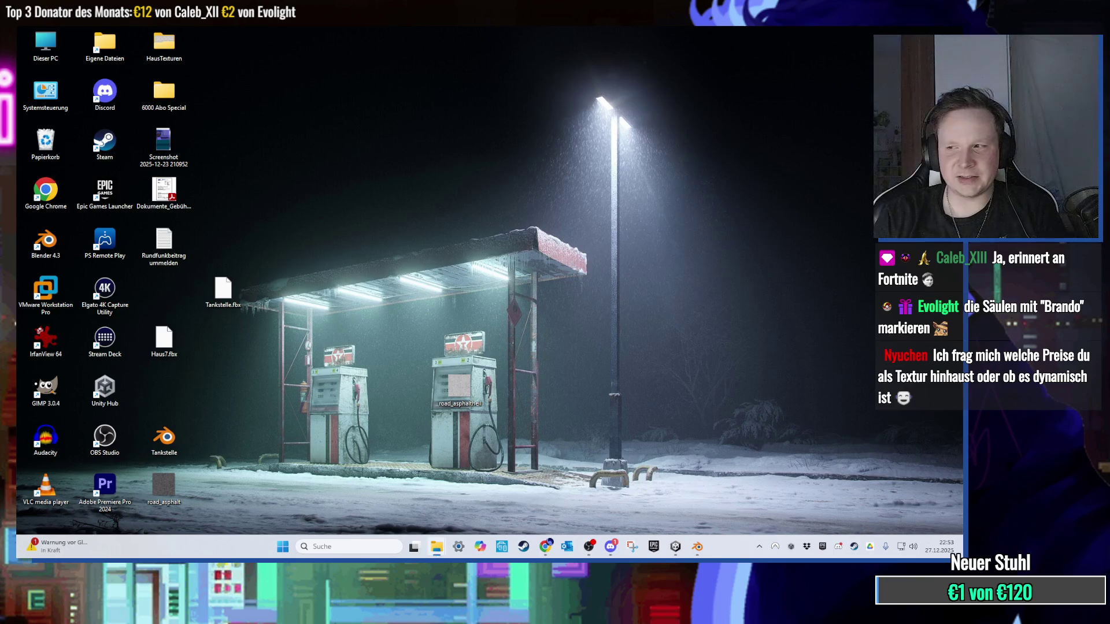
Step: In Explorer, browse Ponchyo A Platypus Adventure > Models into the World 3 Rooftop Trouble folder
left_click(436, 546)
double_click(352, 184)
double_click(313, 213)
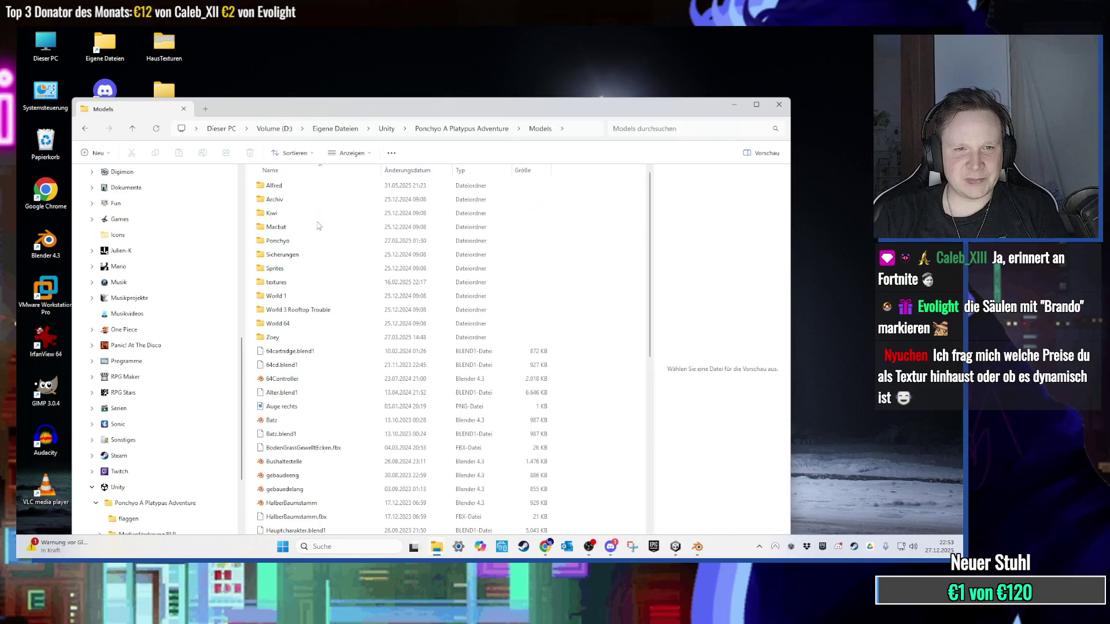
scroll(337, 317, "down", 5)
scroll(340, 319, "down", 5)
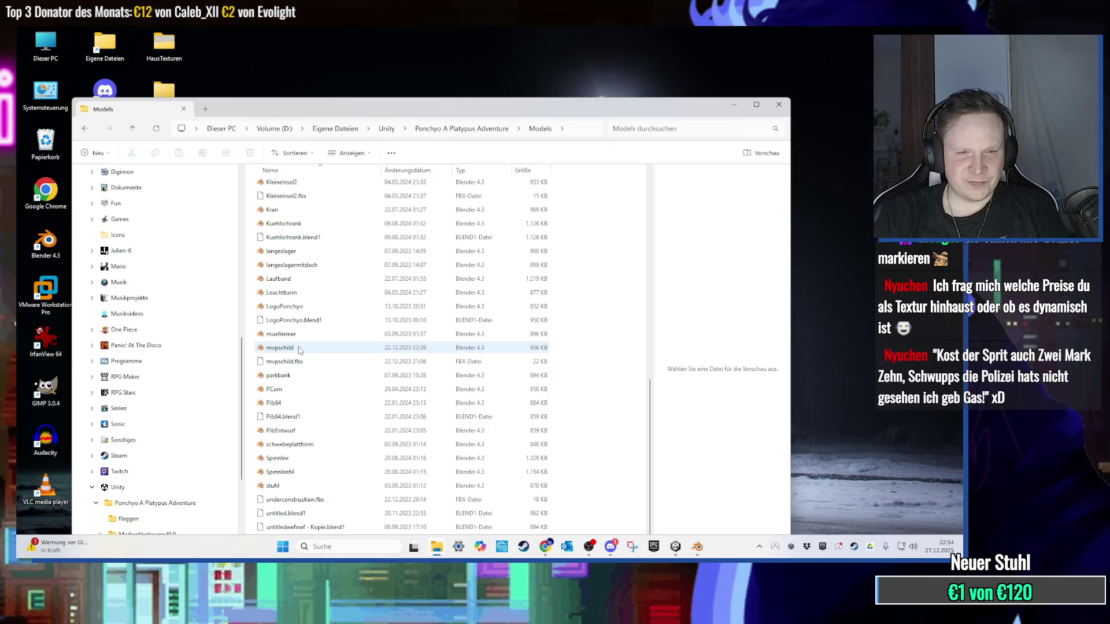
scroll(305, 309, "up", 4)
scroll(306, 304, "up", 3)
scroll(306, 304, "up", 4)
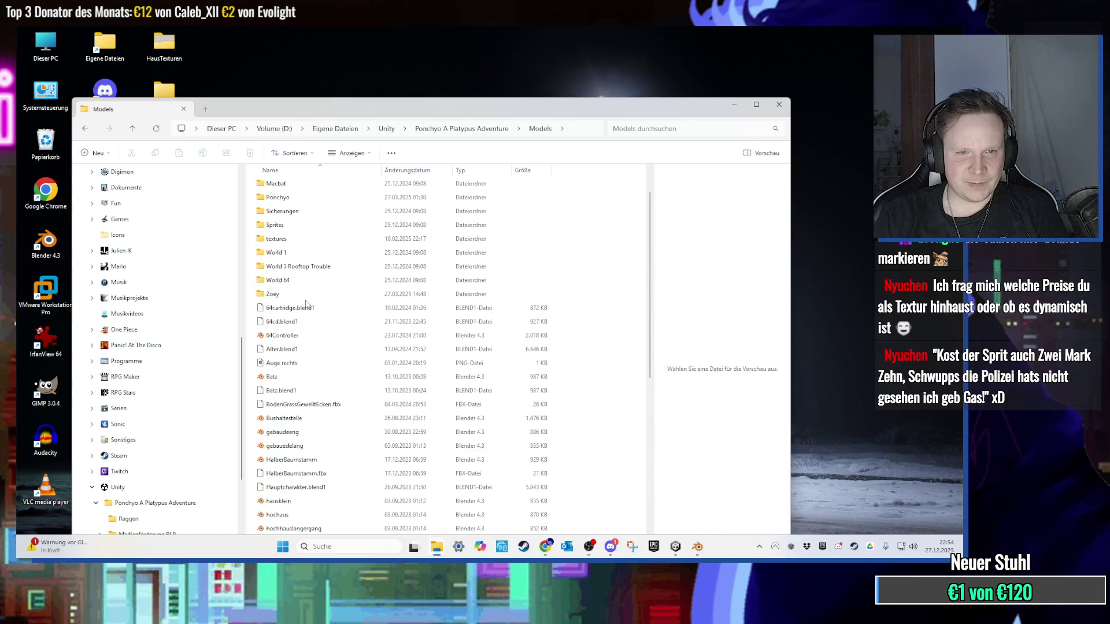
left_click(291, 313)
double_click(290, 313)
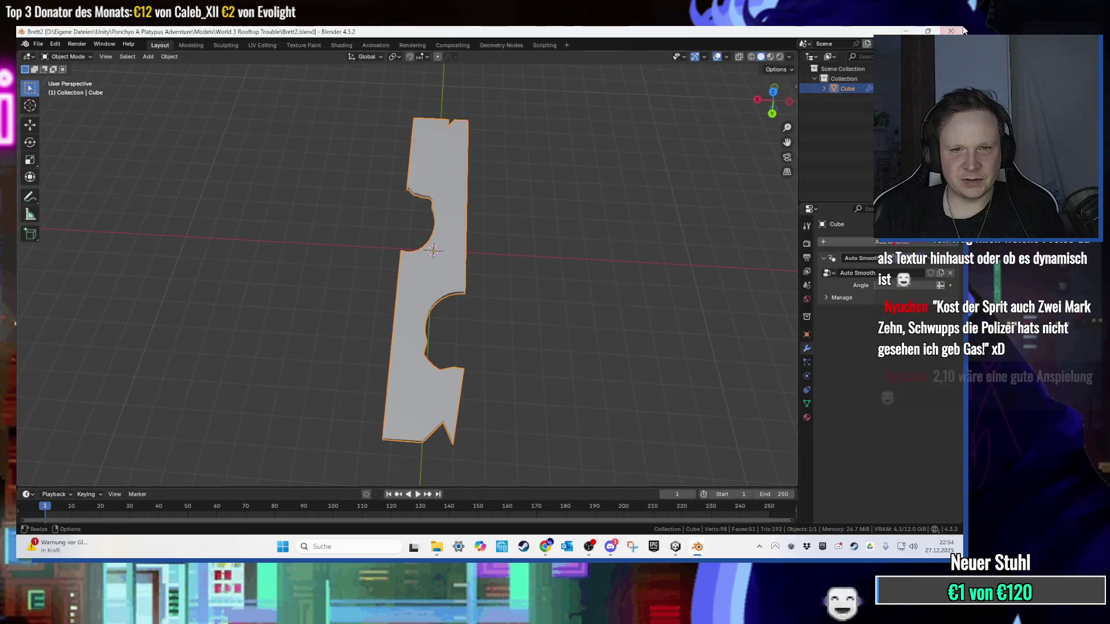
Step: Check the Brett2 and Werbetafel models, close Explorer and return to Tankstelle in Blender
key("alt+Tab")
double_click(304, 351)
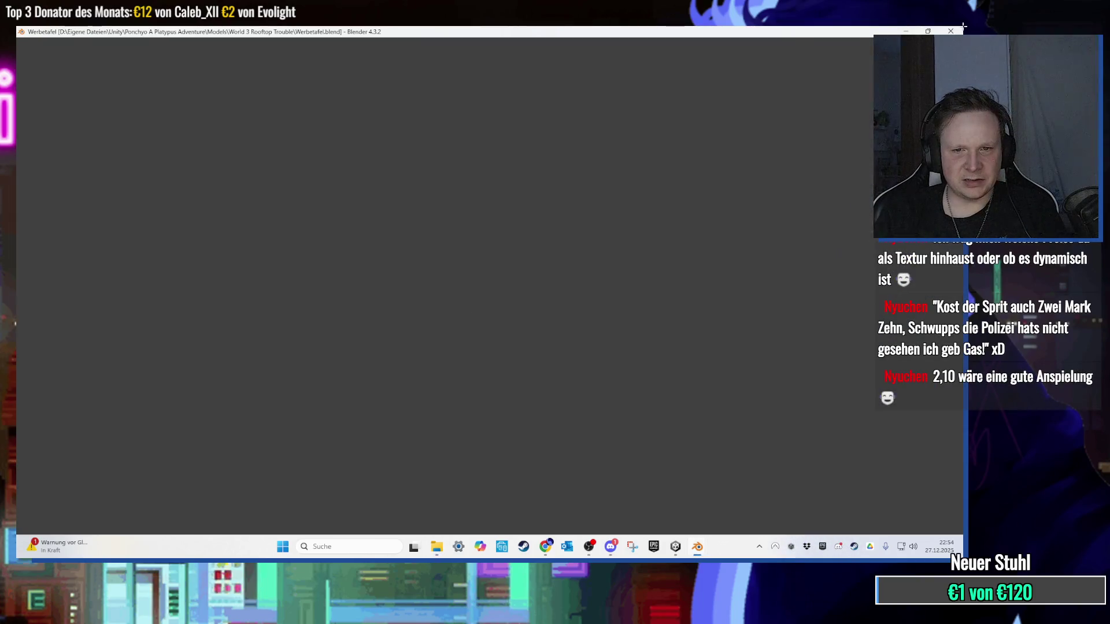
key("alt+Tab")
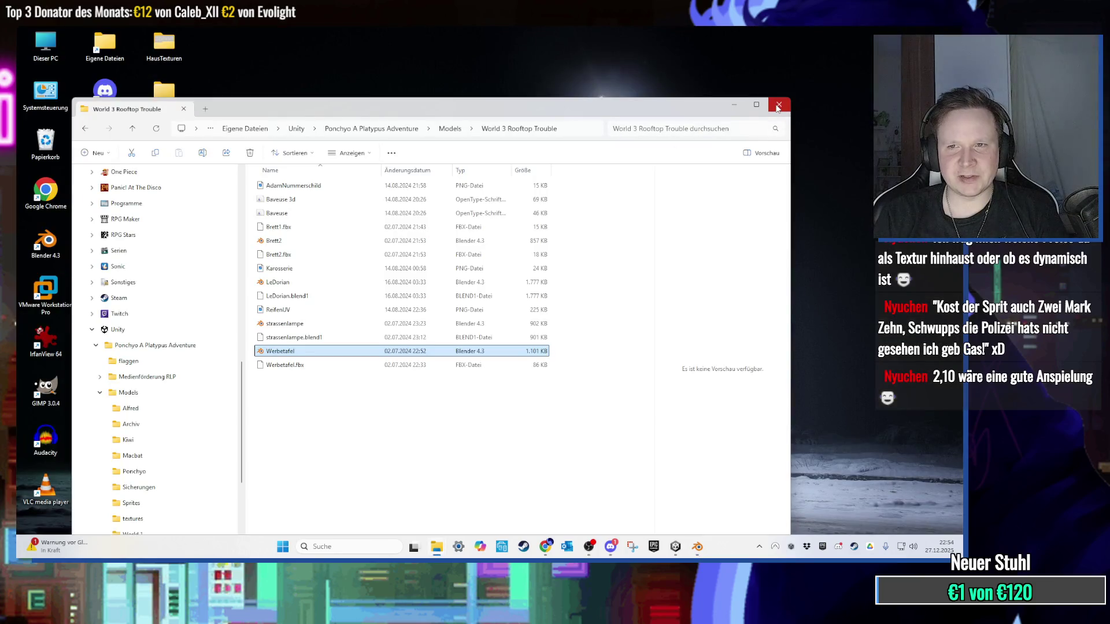
left_click(778, 106)
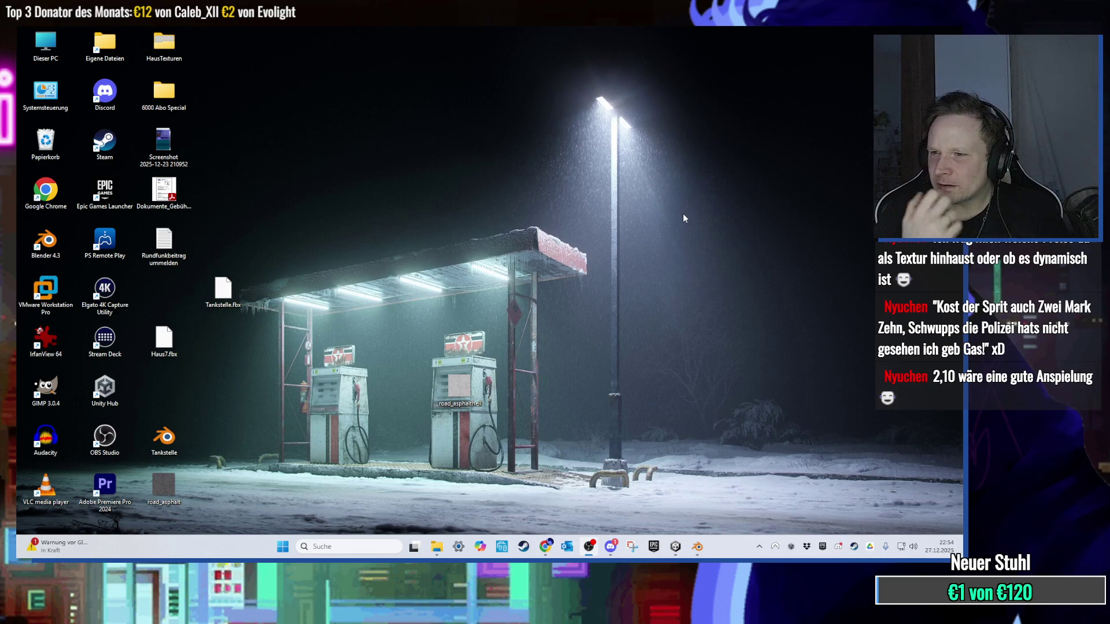
left_click(697, 547)
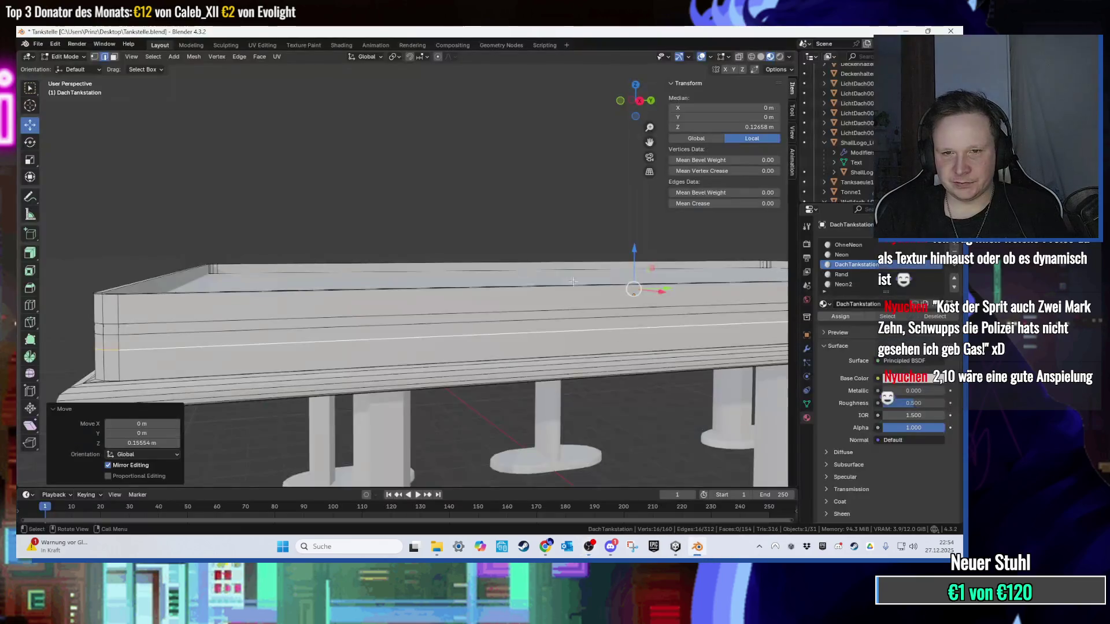
Step: Return to Unity and orbit in toward the slotted box beside the dark pillar
left_click(676, 547)
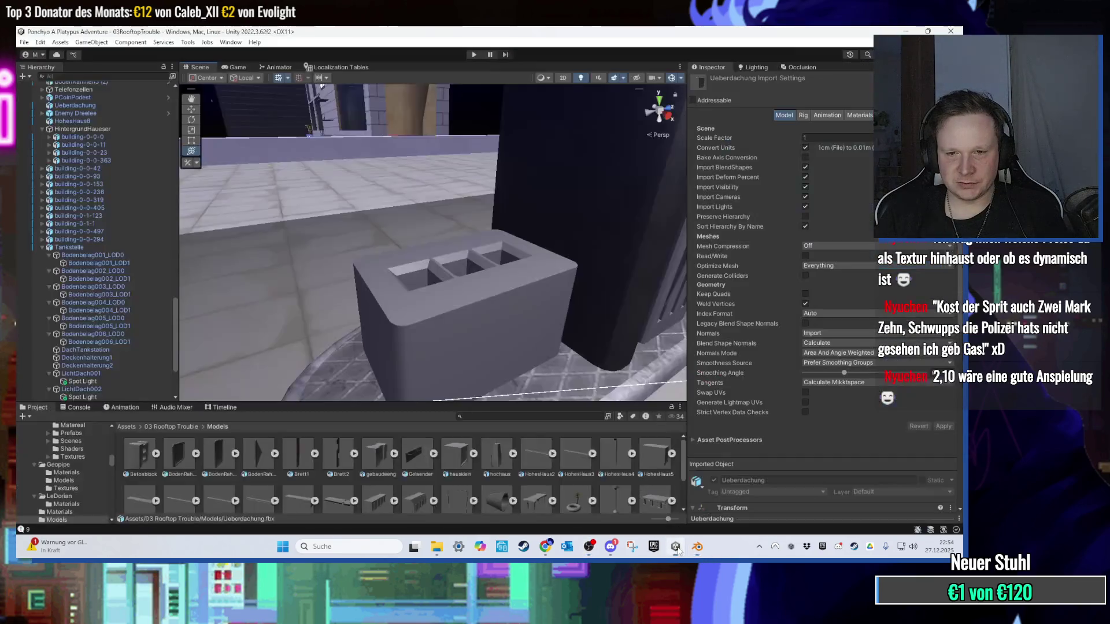
mouse_move(518, 312)
left_mouse_down()
mouse_move(508, 305)
mouse_move(485, 347)
mouse_move(496, 299)
mouse_move(473, 252)
mouse_move(402, 240)
mouse_move(405, 272)
mouse_move(448, 211)
mouse_move(436, 228)
mouse_move(378, 232)
mouse_move(432, 233)
mouse_move(424, 263)
mouse_move(360, 255)
mouse_move(563, 231)
mouse_move(379, 280)
mouse_move(536, 253)
left_mouse_up()
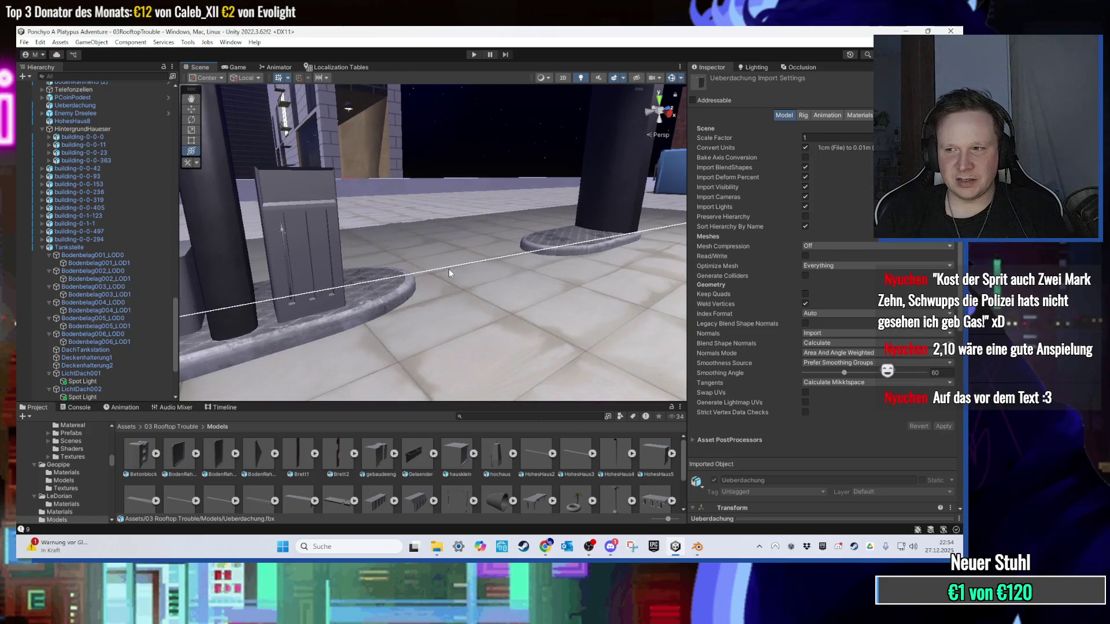
mouse_move(411, 270)
left_mouse_down()
mouse_move(523, 274)
mouse_move(384, 274)
mouse_move(428, 279)
mouse_move(536, 413)
left_mouse_up()
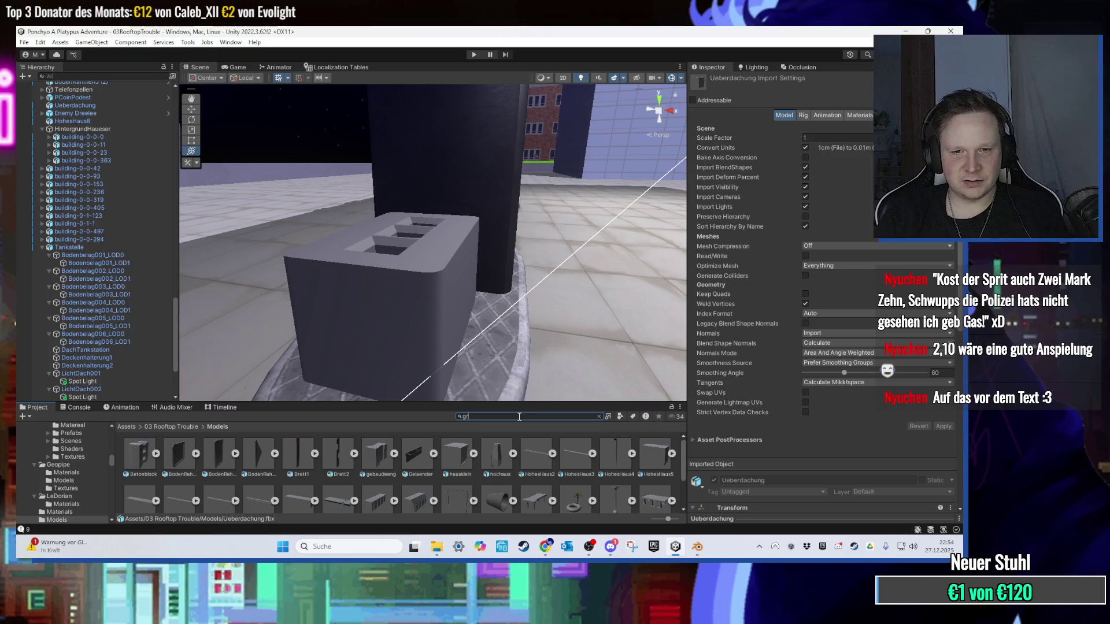
Step: Search 'grey' and try grey.ROOF, grey.001 and other grey materials on the slotted box
type("ey")
left_click_drag(371, 458, 406, 327)
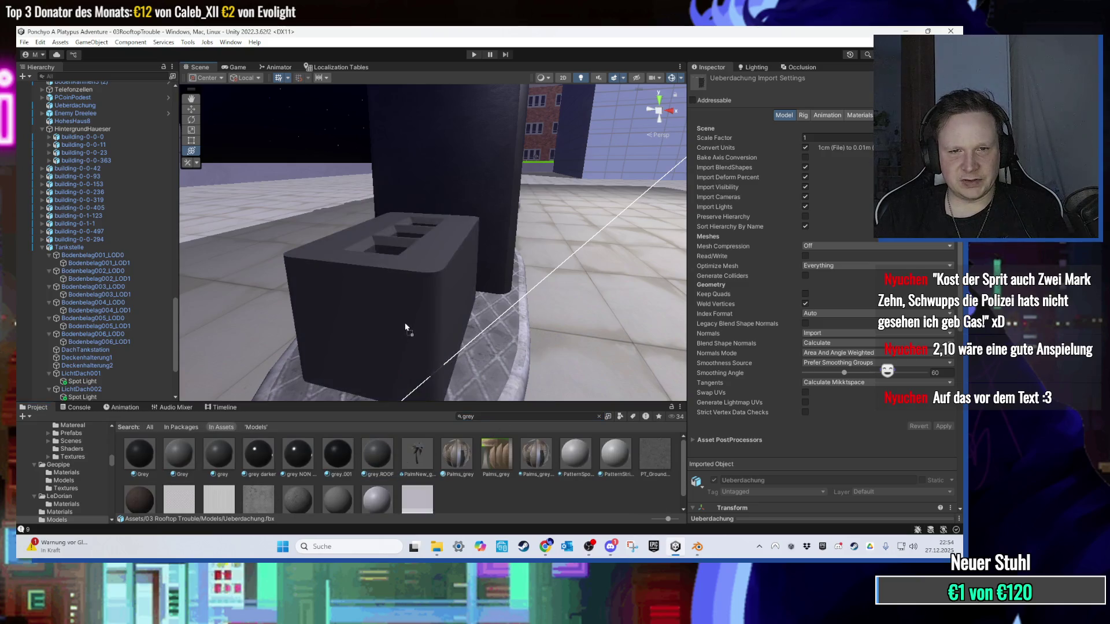
left_click_drag(344, 441, 364, 341)
mouse_move(283, 452)
left_mouse_down()
mouse_move(358, 339)
mouse_move(469, 320)
mouse_move(290, 399)
left_mouse_up()
mouse_move(219, 453)
left_mouse_down()
mouse_move(368, 328)
mouse_move(352, 325)
mouse_move(581, 273)
mouse_move(489, 332)
left_mouse_up()
mouse_move(301, 456)
left_mouse_down()
mouse_move(444, 296)
mouse_move(520, 302)
mouse_move(297, 297)
mouse_move(427, 286)
mouse_move(412, 296)
mouse_move(477, 308)
mouse_move(456, 303)
mouse_move(545, 262)
mouse_move(505, 279)
mouse_move(493, 254)
mouse_move(467, 289)
mouse_move(507, 254)
left_mouse_up()
scroll(507, 255, "up", 3)
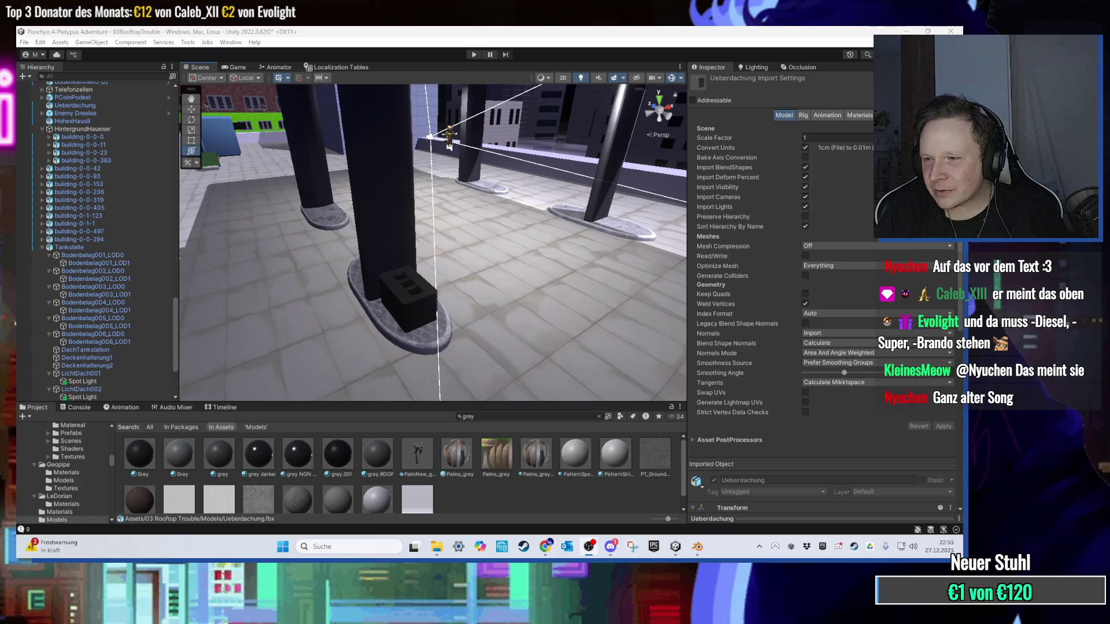
mouse_move(652, 253)
left_mouse_down()
mouse_move(401, 238)
mouse_move(347, 255)
left_mouse_up()
mouse_move(484, 246)
left_mouse_down()
mouse_move(322, 265)
mouse_move(411, 213)
mouse_move(453, 248)
mouse_move(411, 215)
mouse_move(395, 184)
mouse_move(424, 199)
mouse_move(525, 199)
mouse_move(375, 203)
mouse_move(459, 210)
mouse_move(521, 238)
mouse_move(495, 265)
mouse_move(398, 240)
mouse_move(521, 251)
mouse_move(358, 238)
mouse_move(373, 257)
mouse_move(439, 248)
mouse_move(405, 233)
mouse_move(494, 253)
mouse_move(438, 232)
left_mouse_up()
Step: Select Tankstelle in the Hierarchy, look over the canopy, then return to Blender's roof view
left_click(423, 241)
mouse_move(525, 275)
left_mouse_down()
mouse_move(549, 271)
mouse_move(429, 234)
mouse_move(474, 193)
mouse_move(352, 146)
mouse_move(333, 201)
mouse_move(408, 299)
mouse_move(487, 238)
mouse_move(498, 268)
left_mouse_up()
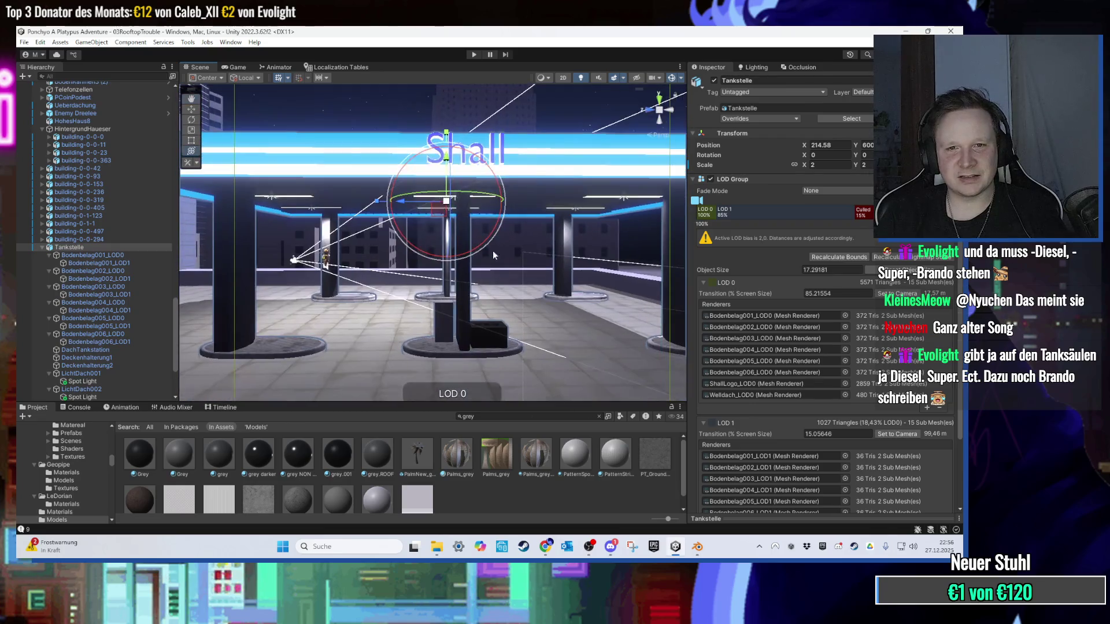
left_click_drag(446, 159, 404, 254)
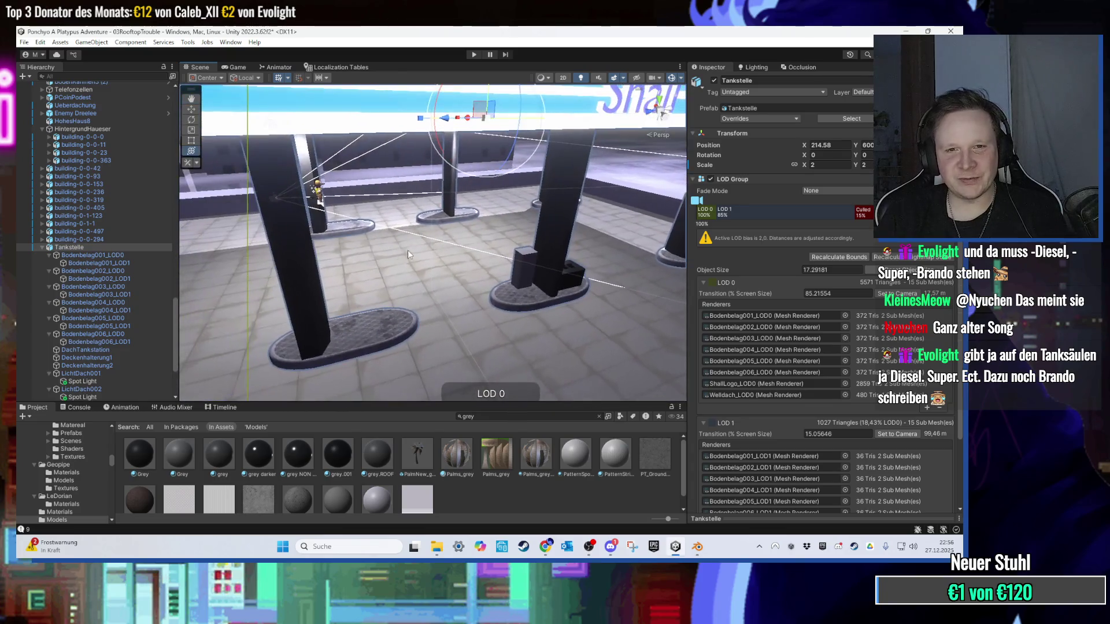
left_click(697, 552)
left_click_drag(515, 317, 521, 310)
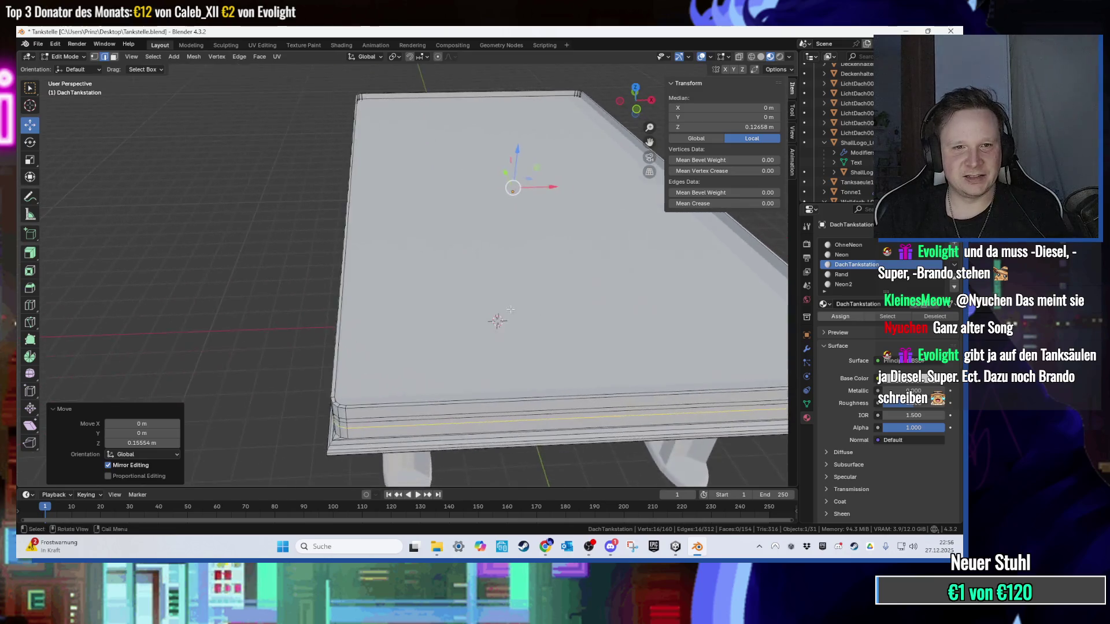
Step: Leave mesh editing and add a new cube at the origin
scroll(521, 309, "down", 5)
left_click(441, 269)
mouse_move(441, 269)
left_mouse_down()
mouse_move(416, 263)
mouse_move(416, 292)
mouse_move(364, 196)
left_mouse_up()
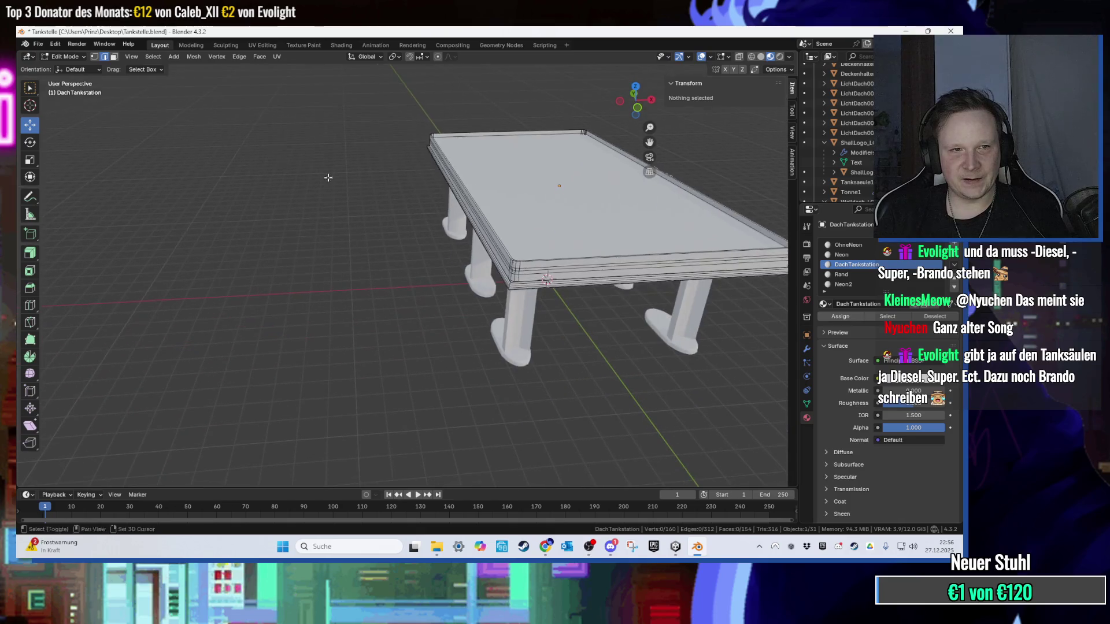
left_click(81, 57)
left_click(64, 65)
left_click(169, 56)
mouse_move(201, 78)
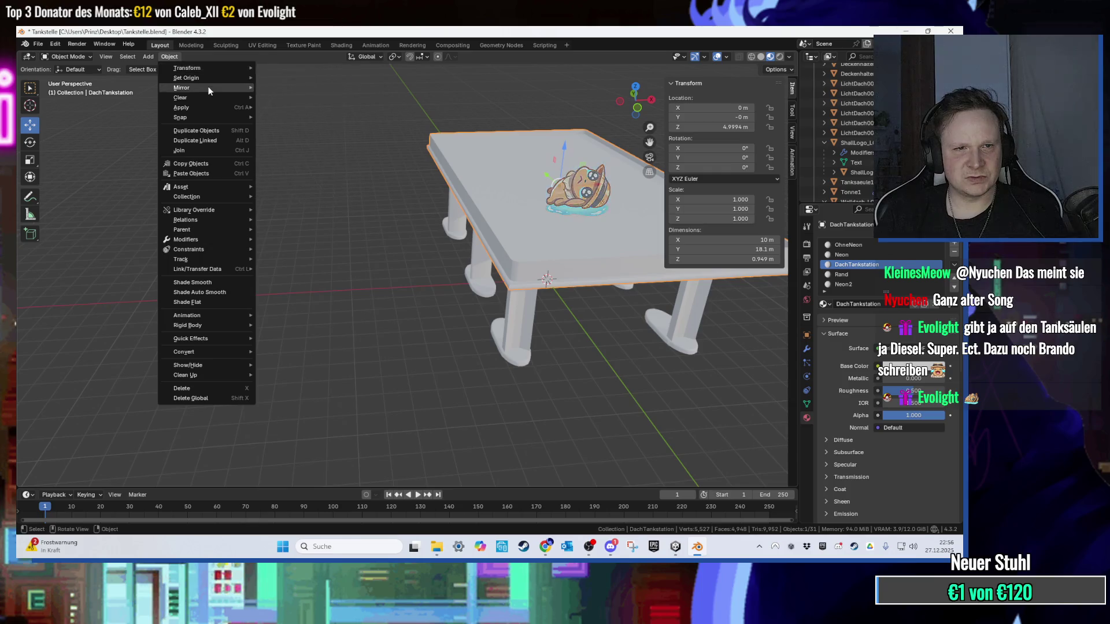
mouse_move(149, 57)
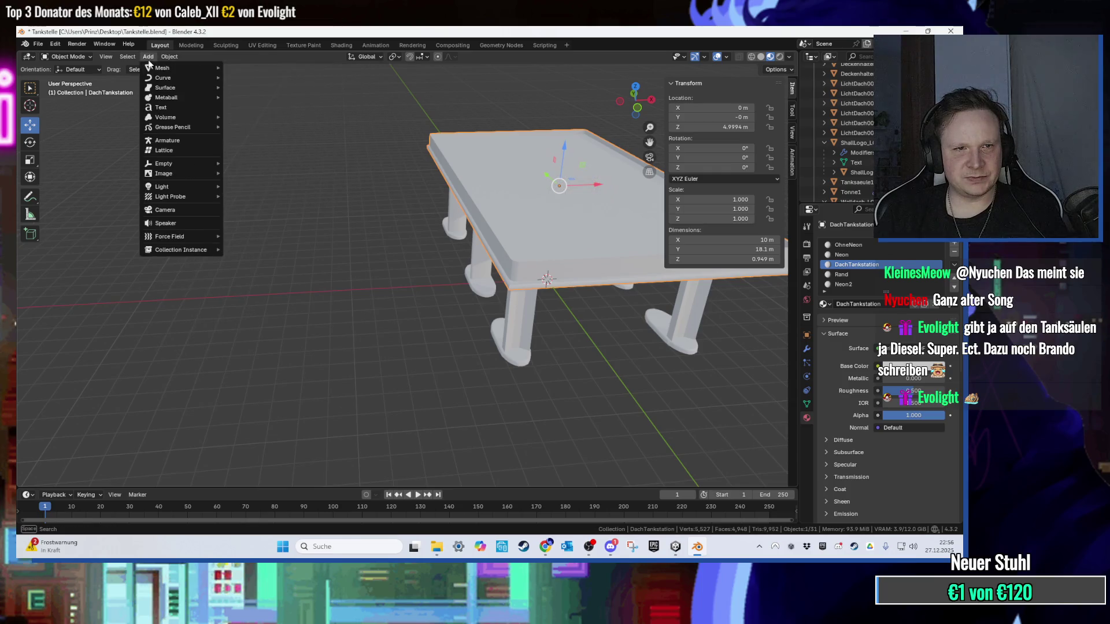
left_click(256, 79)
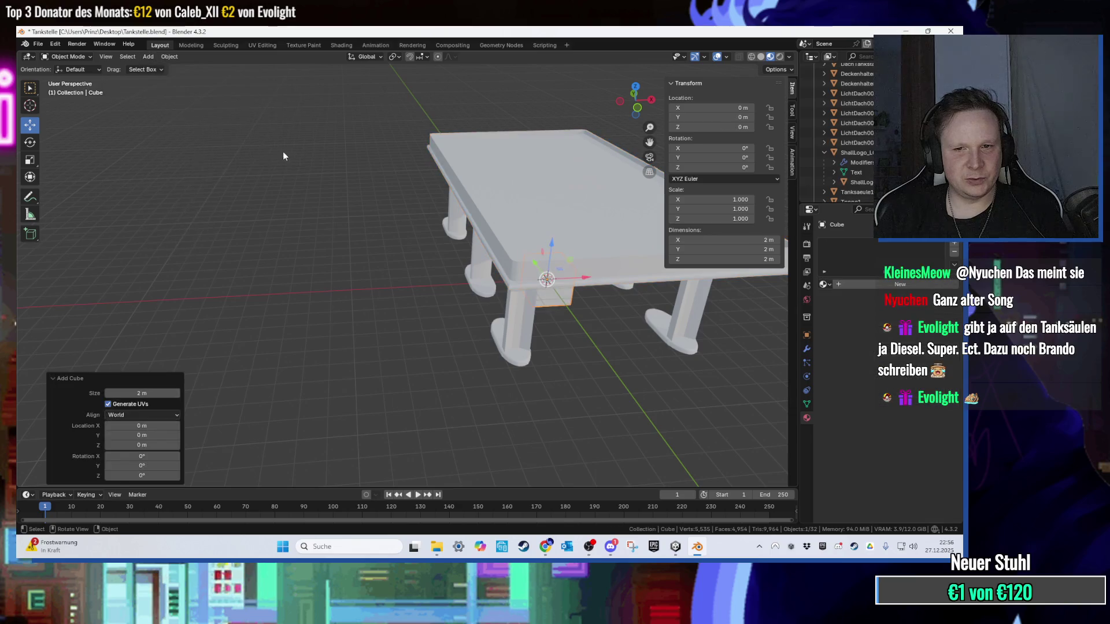
Step: Move the cube beside the canopy and stretch it along Y, X and height
mouse_move(511, 214)
left_mouse_down()
mouse_move(381, 254)
mouse_move(325, 220)
mouse_move(323, 197)
left_mouse_up()
left_click_drag(190, 154, 49, 244)
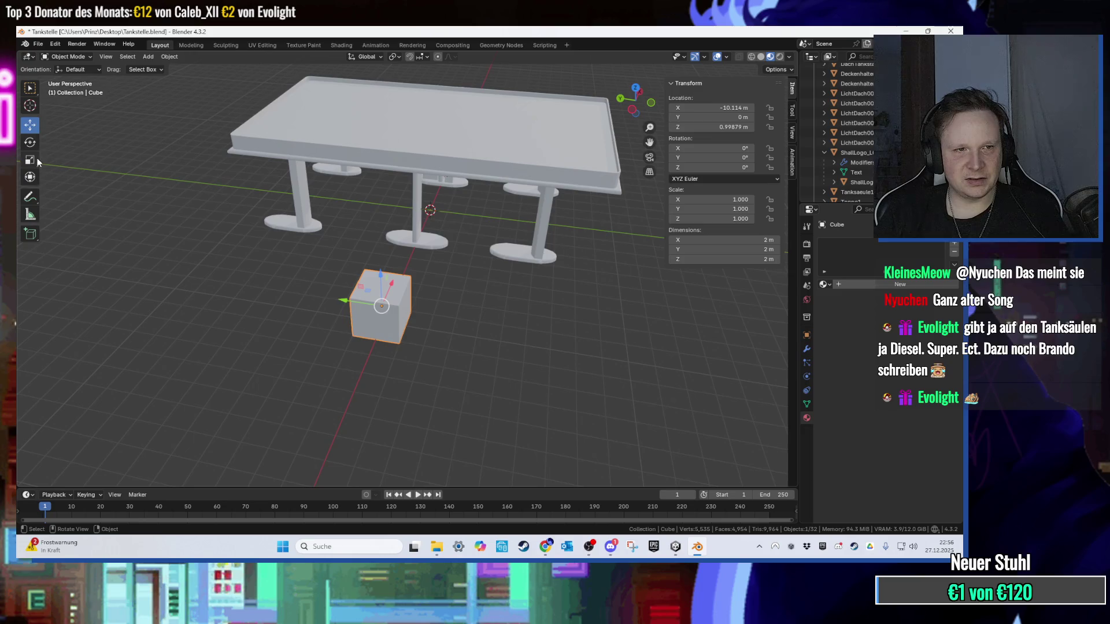
mouse_move(373, 297)
left_mouse_down()
mouse_move(248, 301)
mouse_move(197, 283)
mouse_move(260, 281)
left_mouse_up()
mouse_move(369, 330)
left_mouse_down()
mouse_move(445, 330)
mouse_move(372, 324)
mouse_move(243, 373)
left_mouse_up()
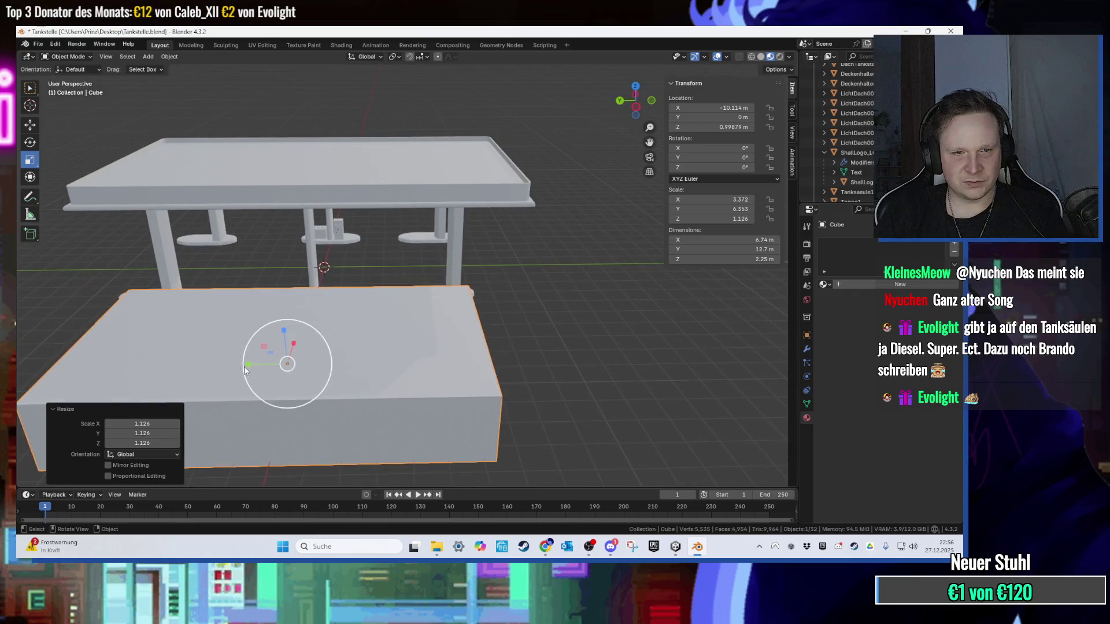
key("s")
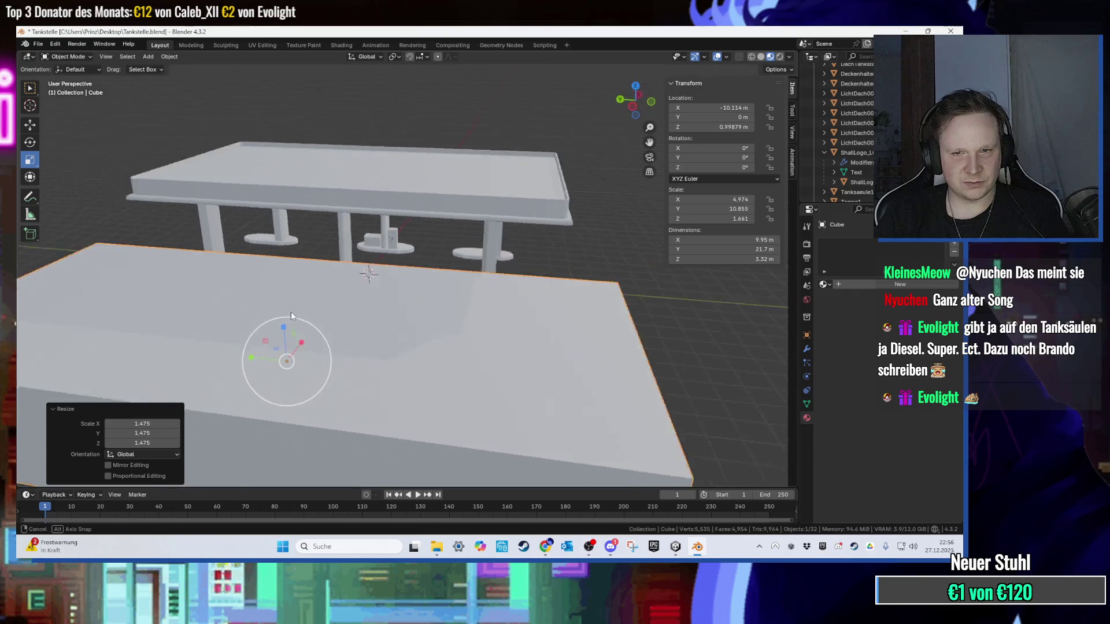
key("z")
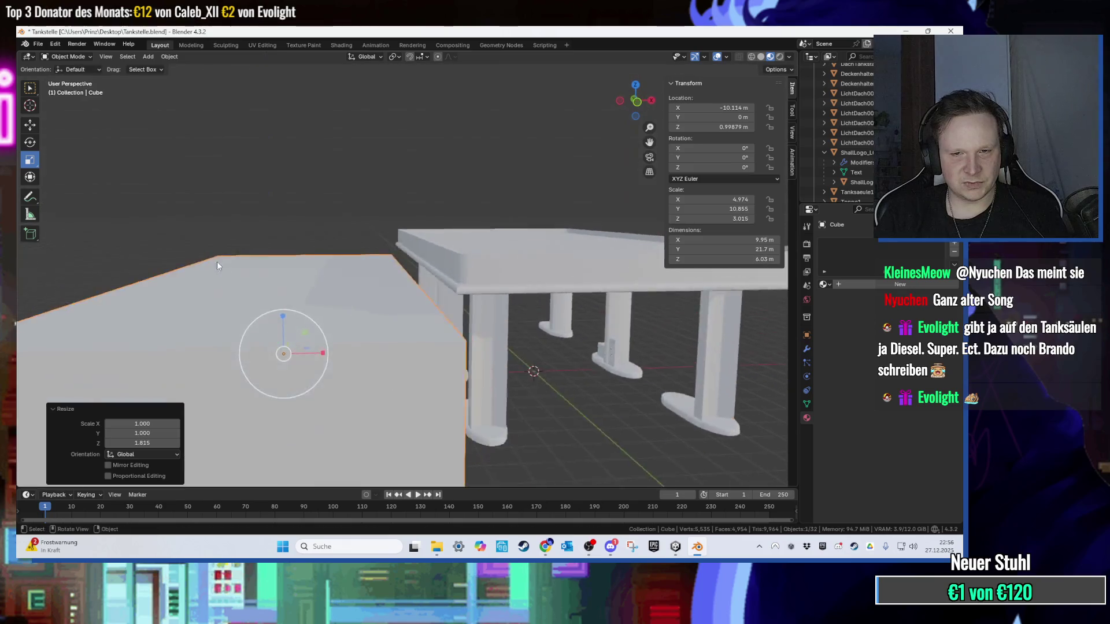
left_click(280, 249)
Step: Raise the box, lower its height and slide it along X toward the canopy (about 9.95 × 21.7 × 5.5 m)
key("g")
key("z")
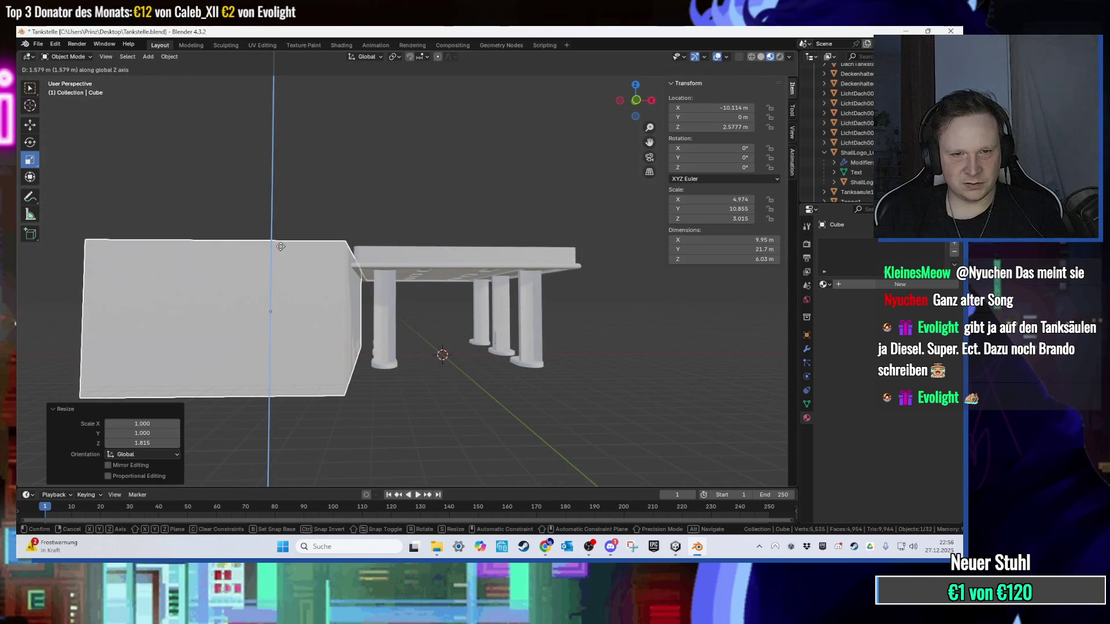
left_click(280, 246)
key("s")
key("z")
left_click(267, 272)
key("g")
key("x")
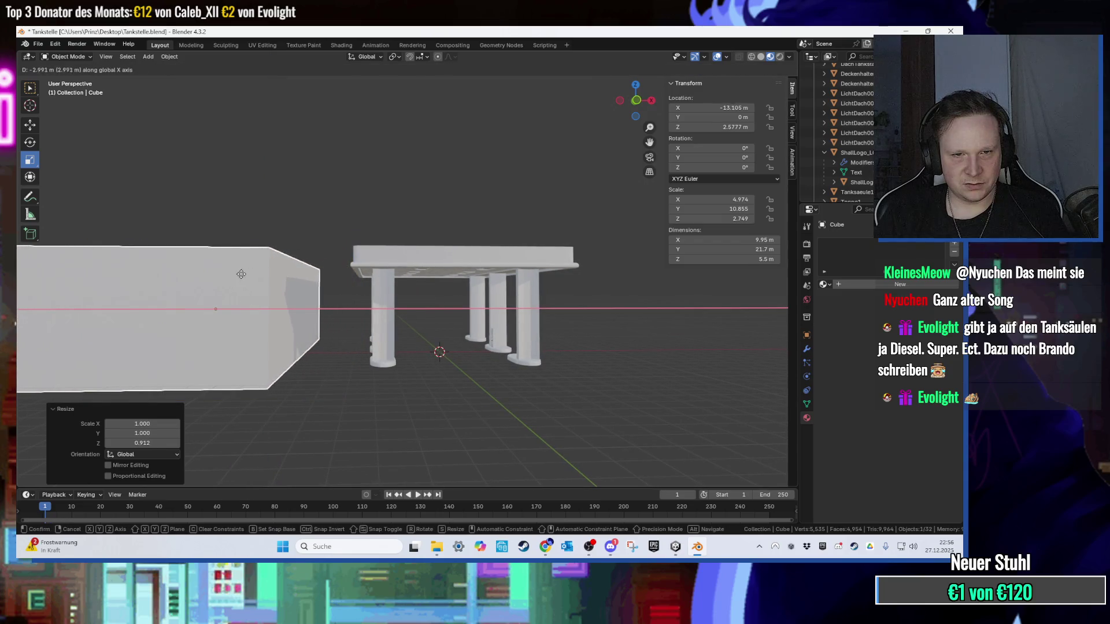
left_click(254, 277)
scroll(259, 286, "up", 3)
mouse_move(206, 294)
left_mouse_down()
mouse_move(272, 313)
mouse_move(318, 349)
mouse_move(330, 380)
mouse_move(298, 387)
mouse_move(355, 322)
left_mouse_up()
scroll(353, 320, "up", 1)
scroll(352, 321, "down", 2)
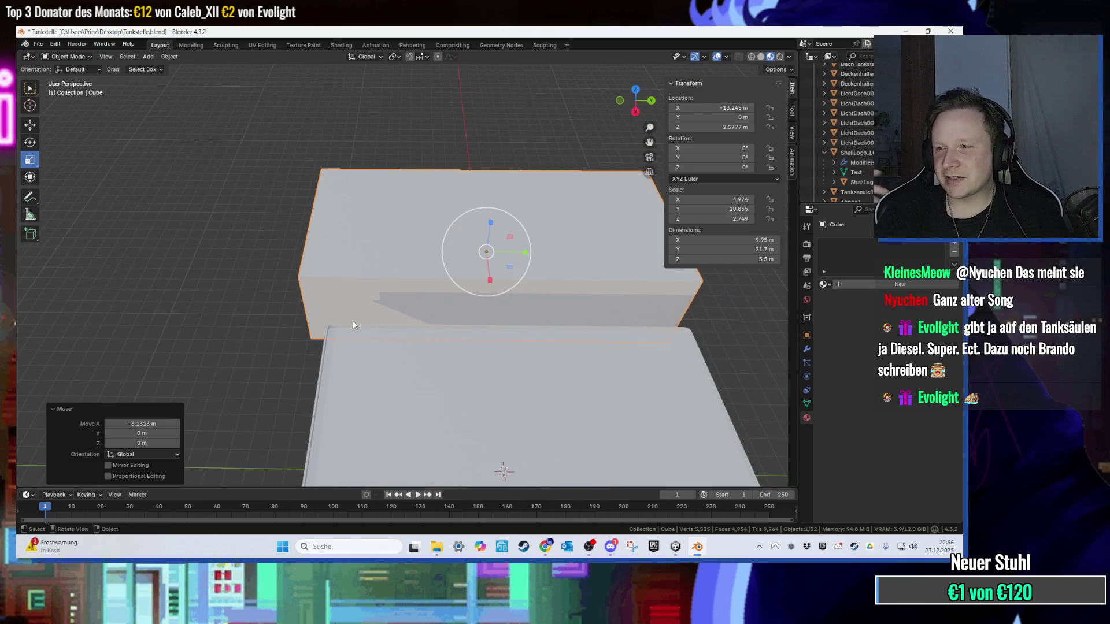
mouse_move(353, 320)
left_mouse_down()
mouse_move(314, 296)
mouse_move(286, 255)
mouse_move(290, 200)
left_mouse_up()
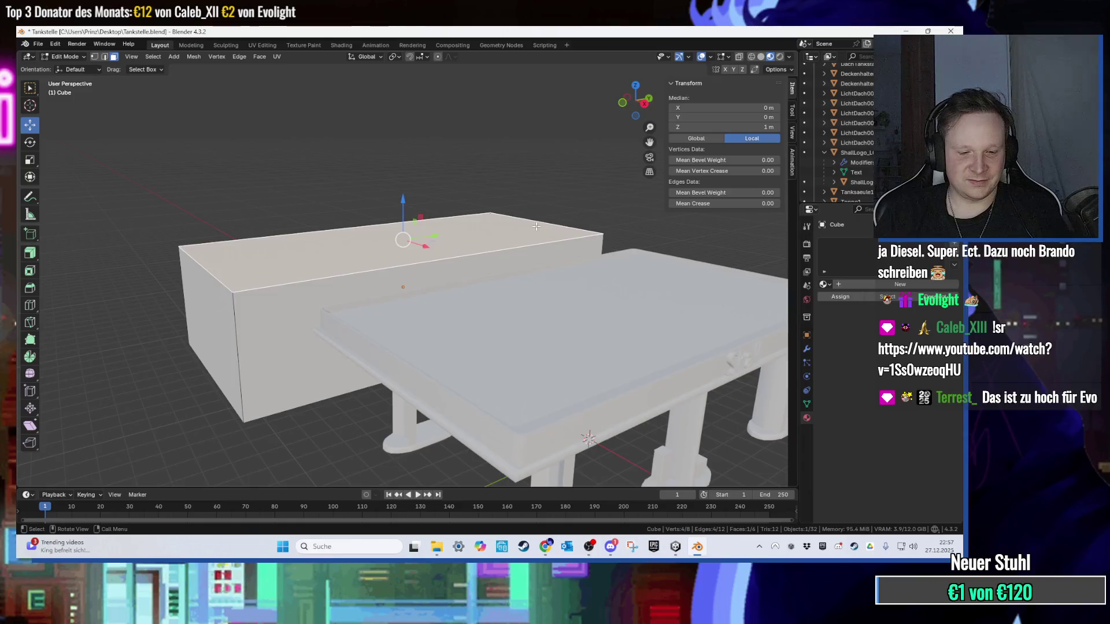
key("g")
key("z")
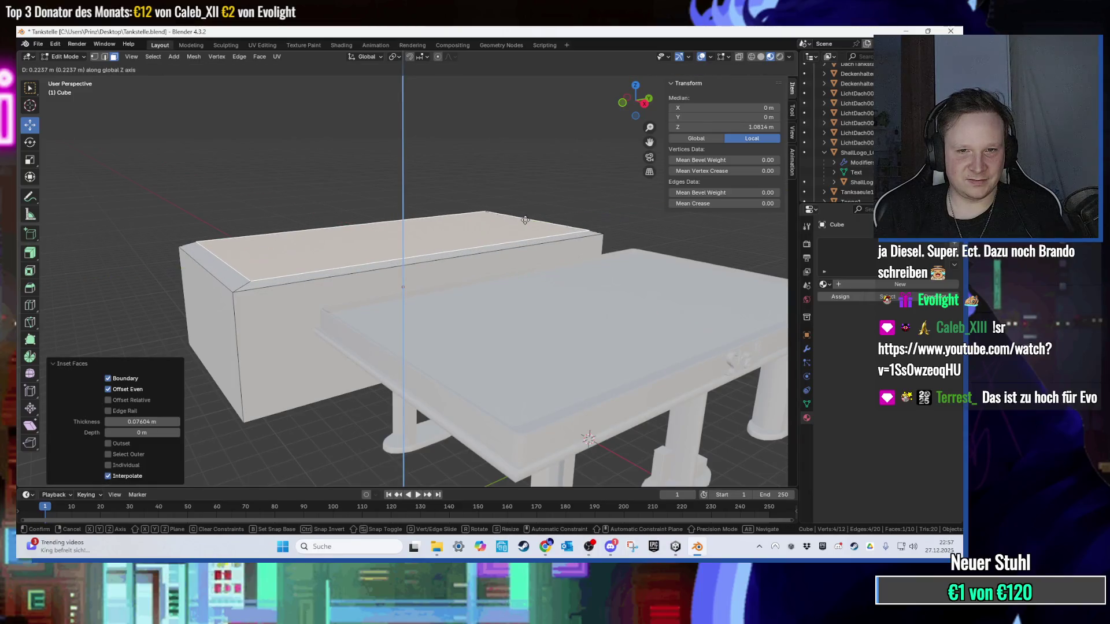
key("Escape")
key("ctrl+z")
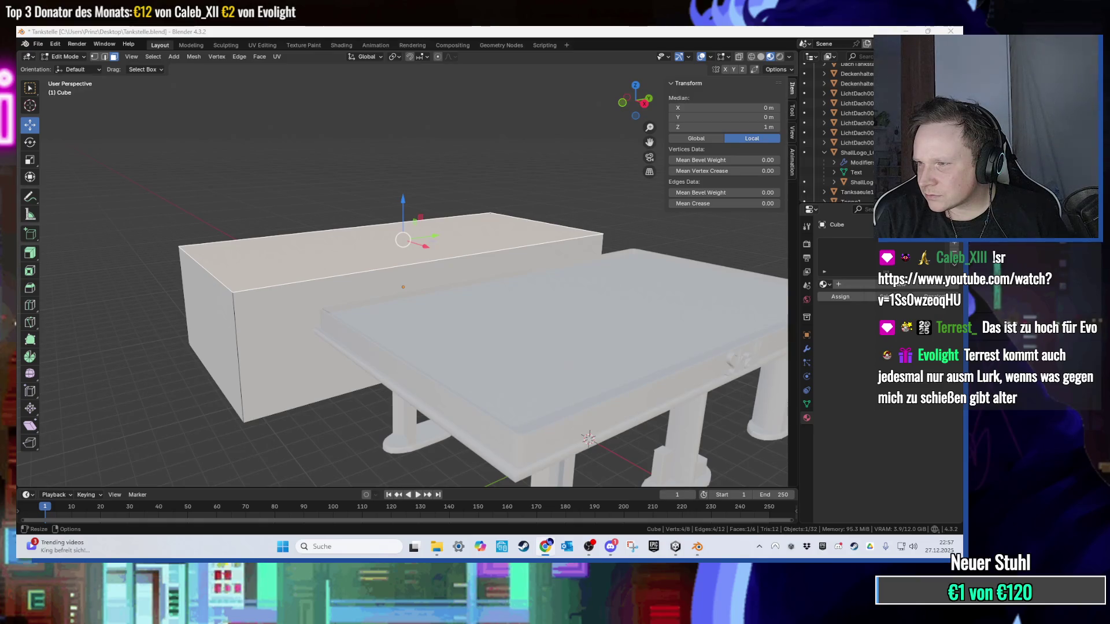
scroll(414, 402, "up", 3)
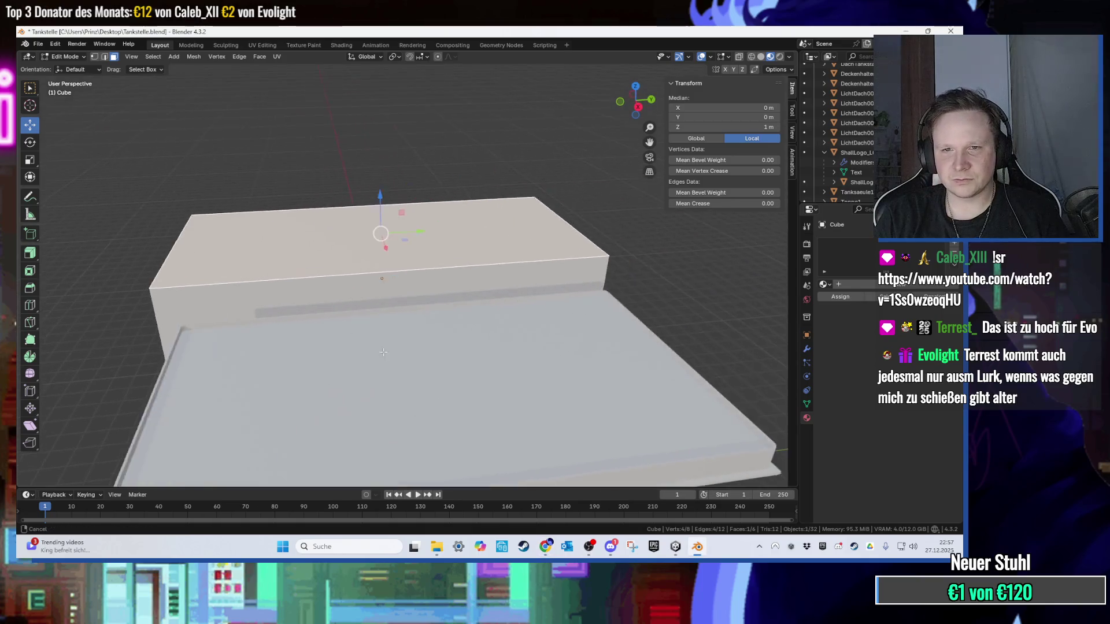
scroll(383, 352, "up", 5)
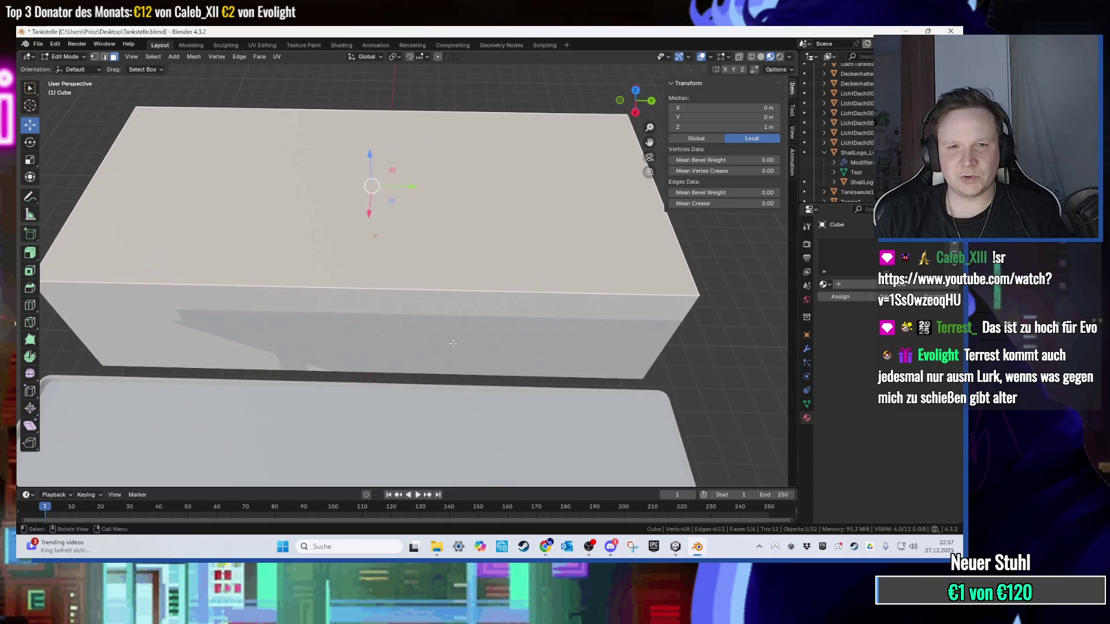
scroll(458, 287, "down", 4)
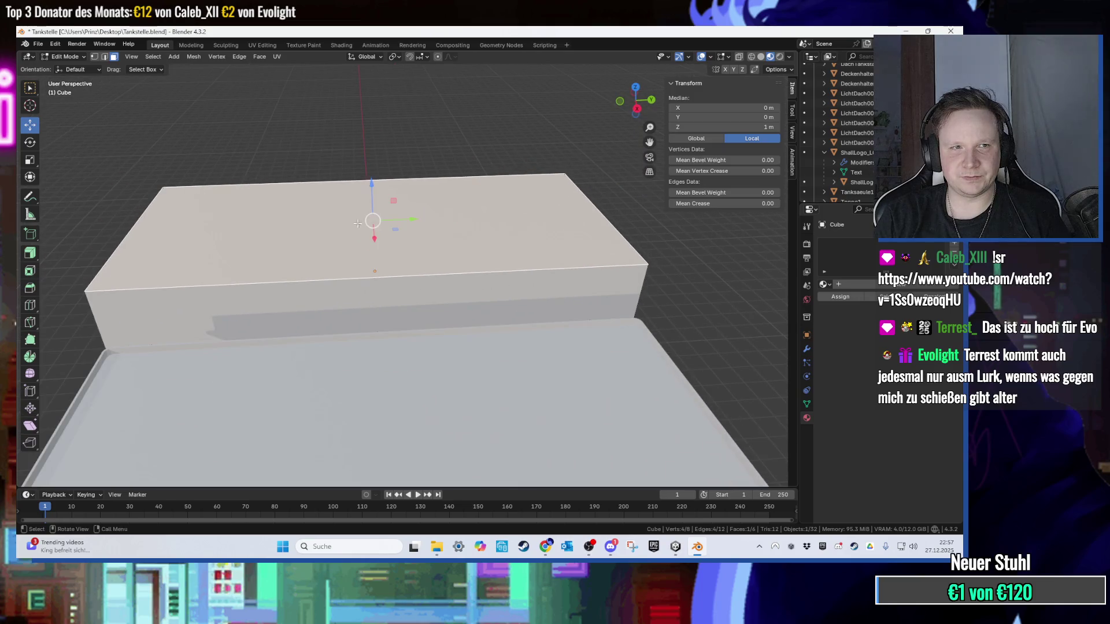
left_click_drag(307, 188, 261, 168)
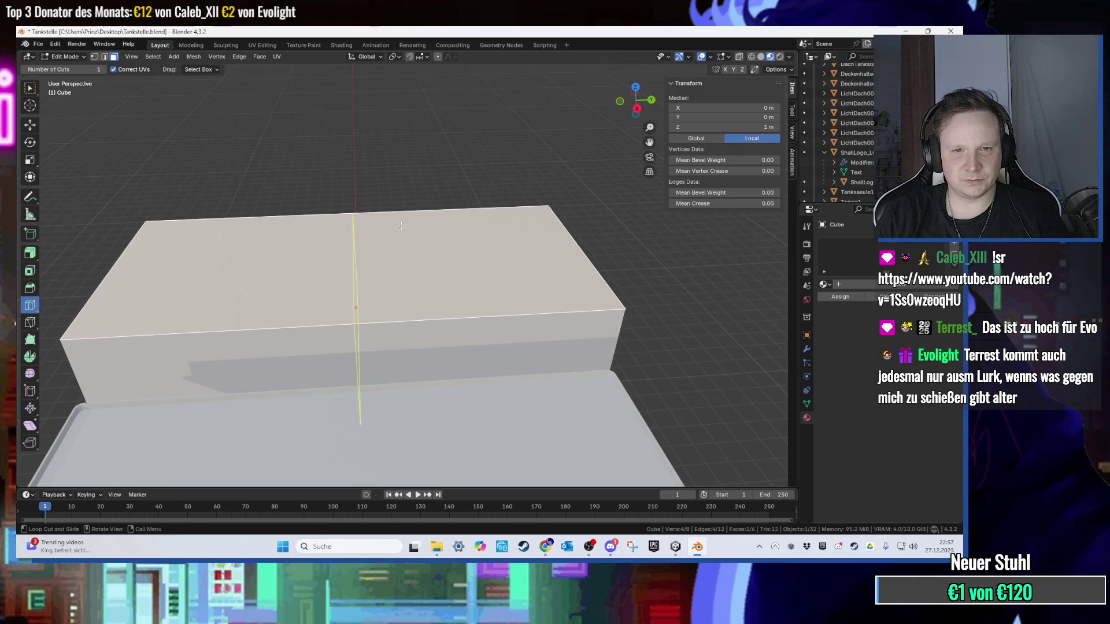
Step: Add a loop cut across the shop box to split off its end section
left_click_drag(397, 219, 468, 224)
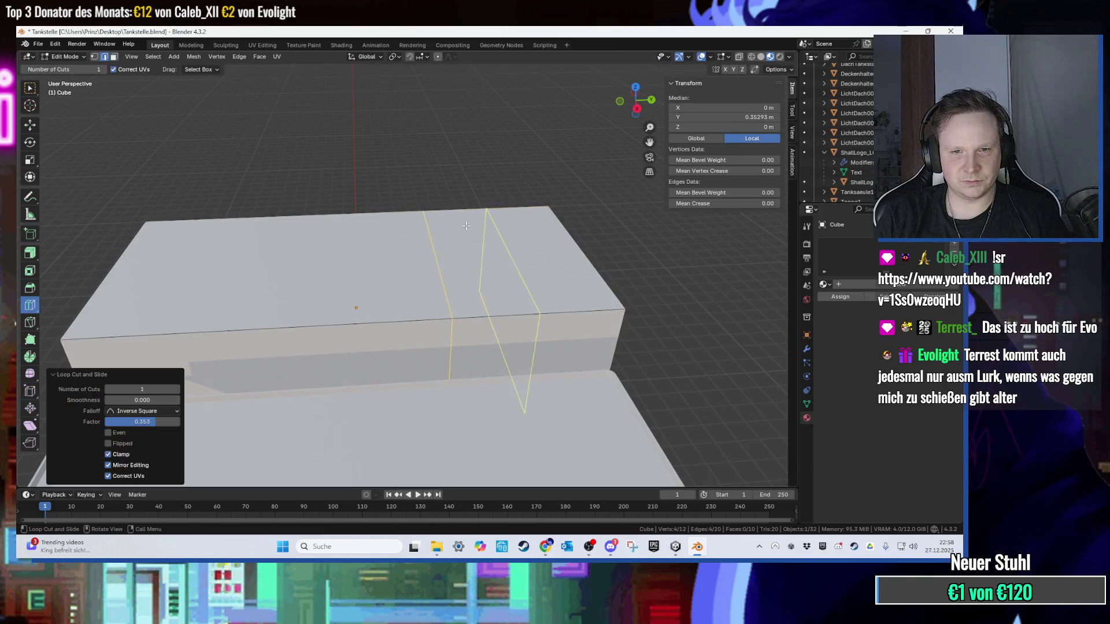
scroll(178, 167, "up", 2)
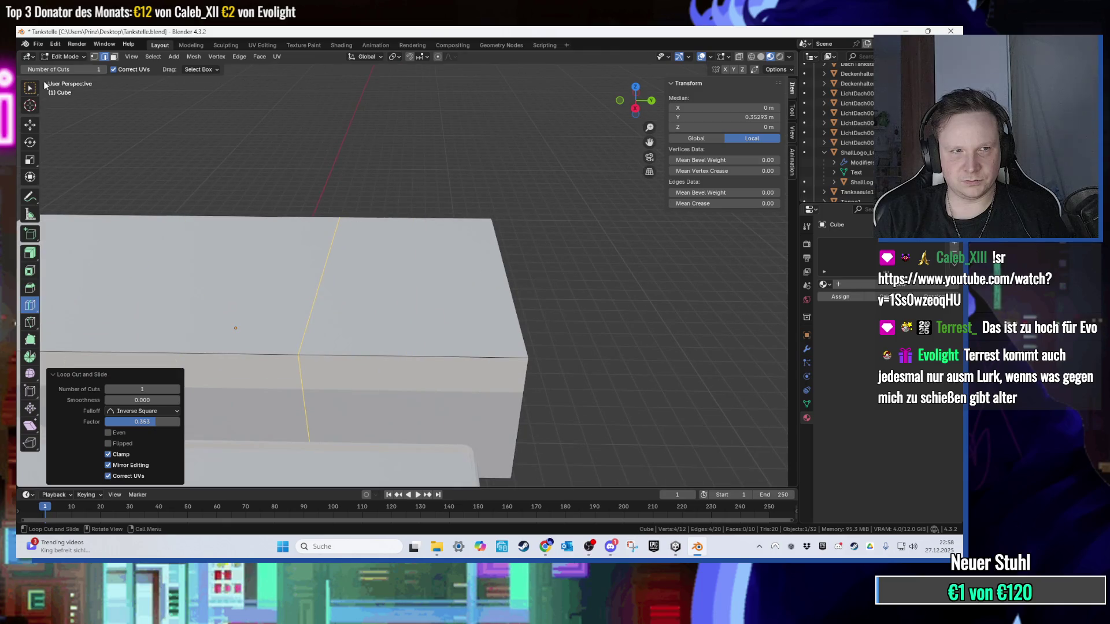
left_click(62, 56)
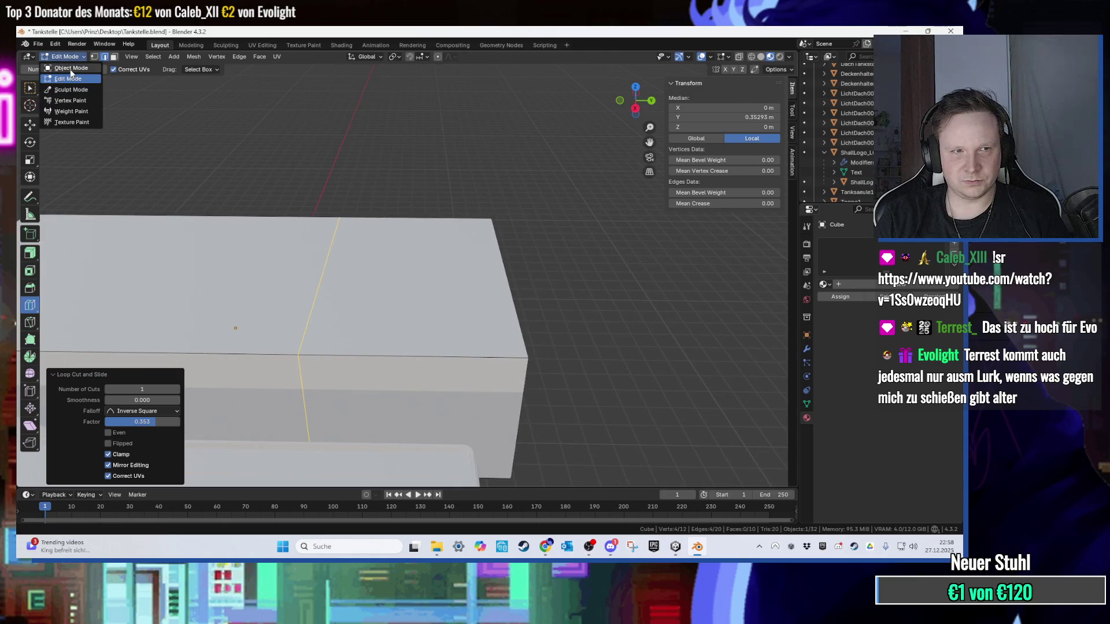
left_click(71, 69)
key("Tab")
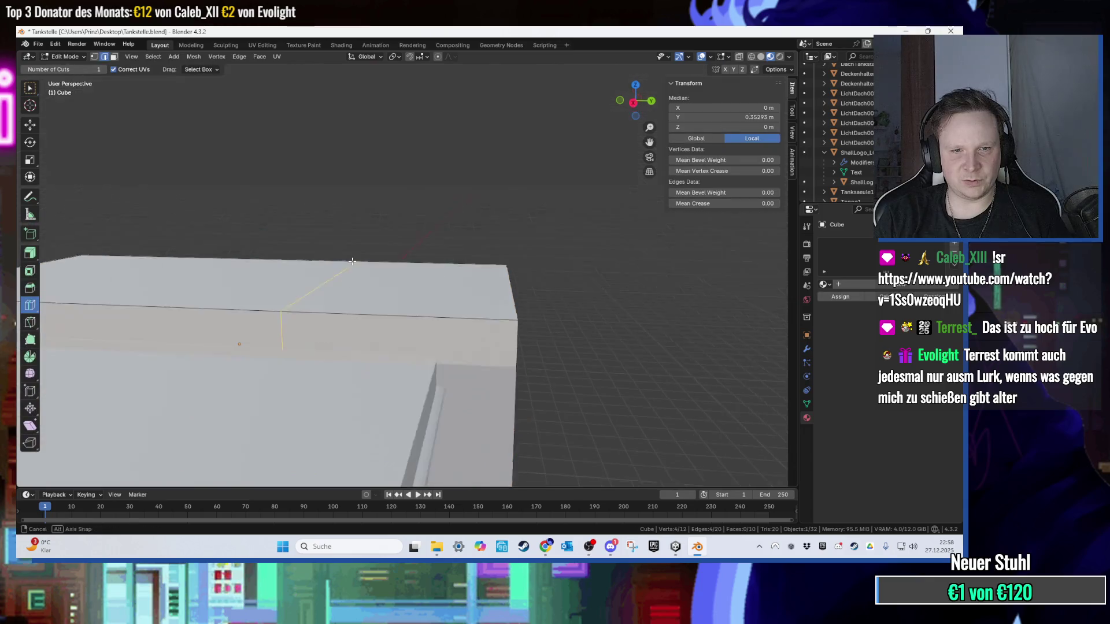
Step: Select the end section's top face and lift it vertically along Z
left_click(394, 296)
key("g")
key("z")
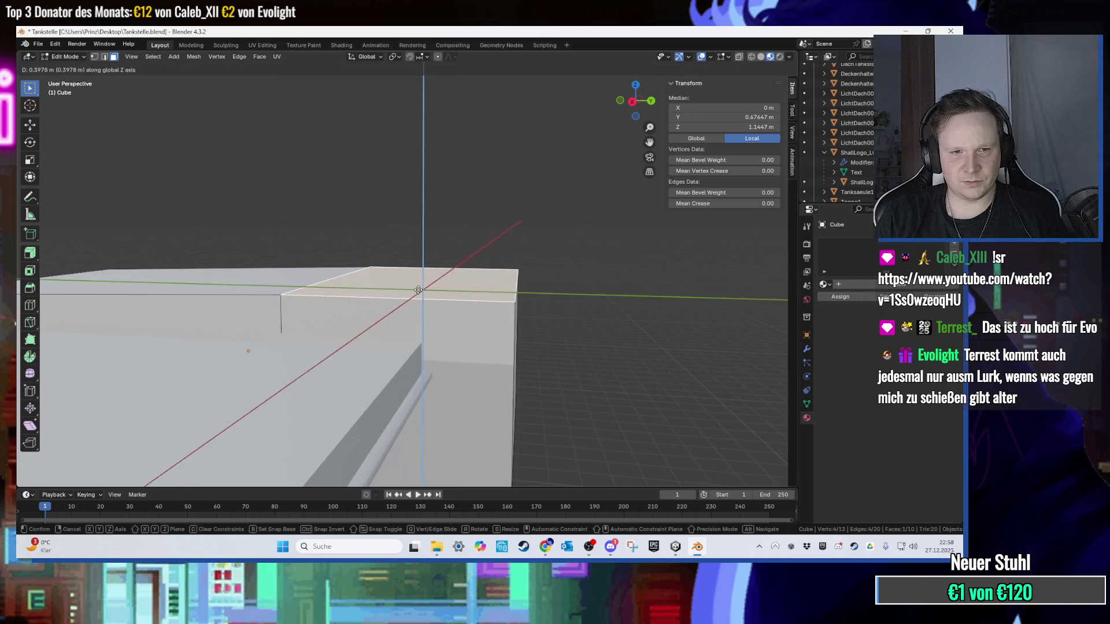
left_click(391, 284)
scroll(391, 283, "down", 5)
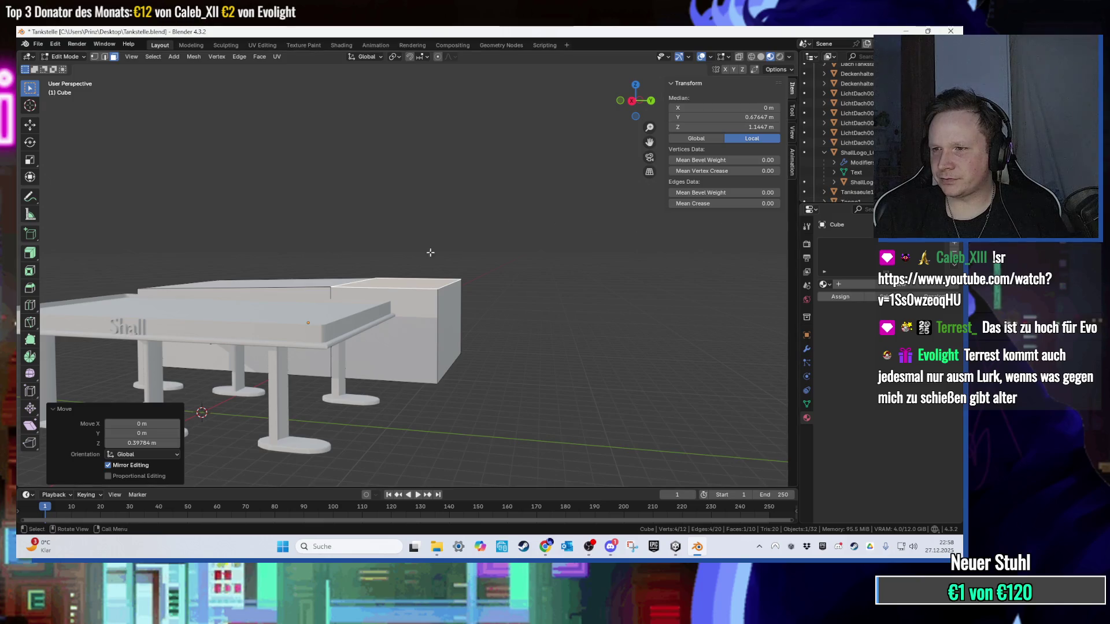
scroll(346, 270, "up", 5)
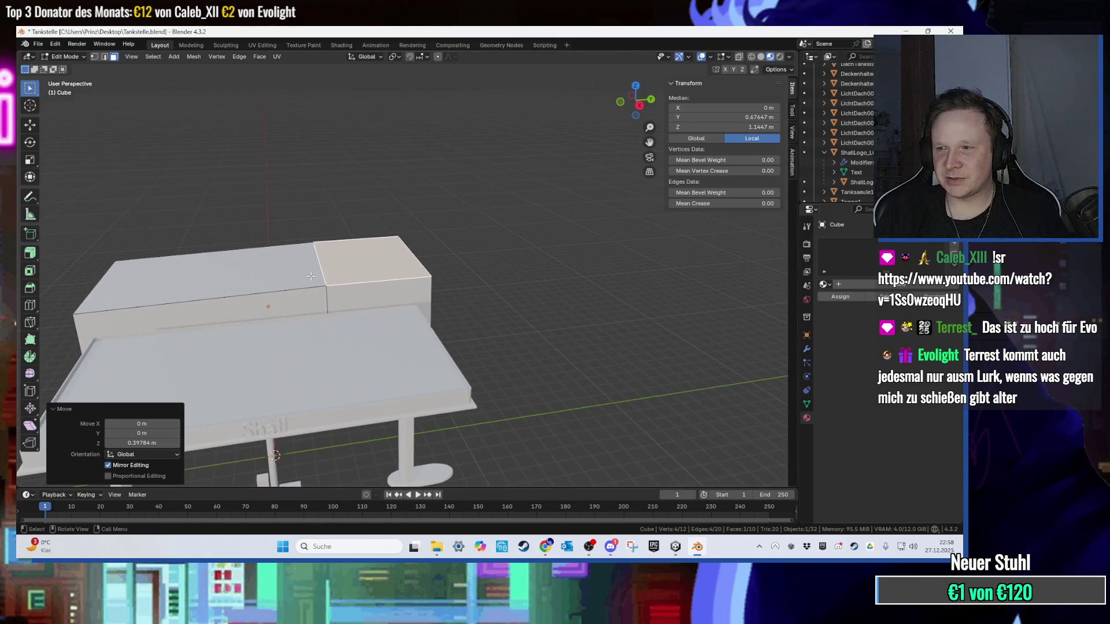
scroll(310, 276, "up", 2)
scroll(405, 289, "down", 4)
scroll(501, 305, "up", 4)
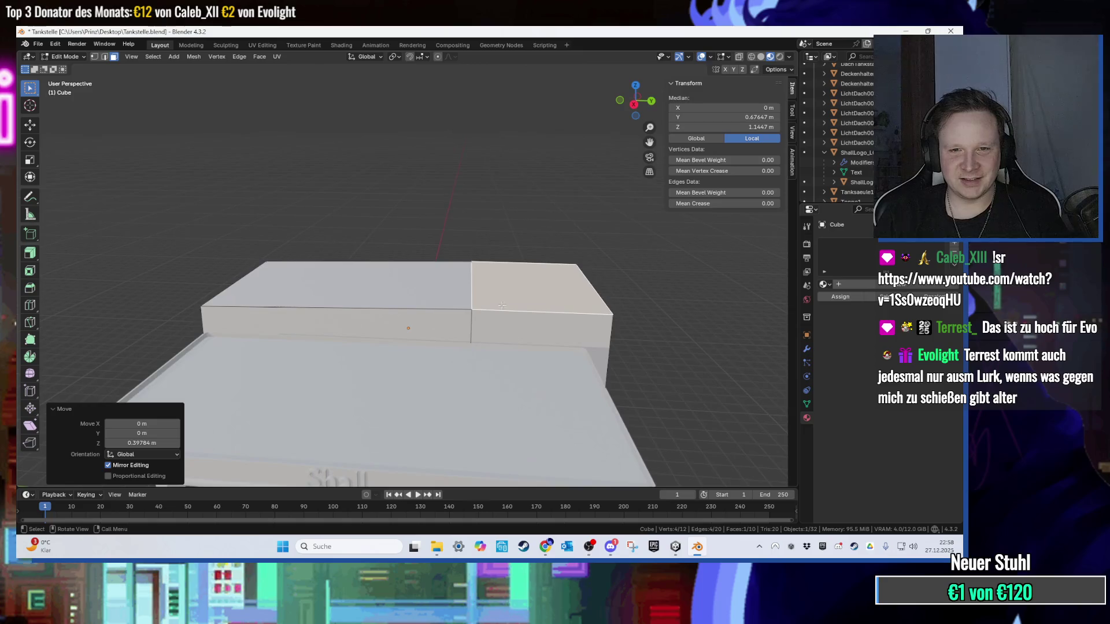
scroll(502, 306, "down", 2)
mouse_move(520, 284)
left_mouse_down()
mouse_move(526, 228)
mouse_move(515, 199)
mouse_move(419, 203)
mouse_move(457, 240)
mouse_move(520, 231)
left_mouse_up()
Step: Reselect the end section's top face and raise it about 1.12 m, making the box 6.61 m tall
left_click(523, 222)
left_click(508, 272)
key("e")
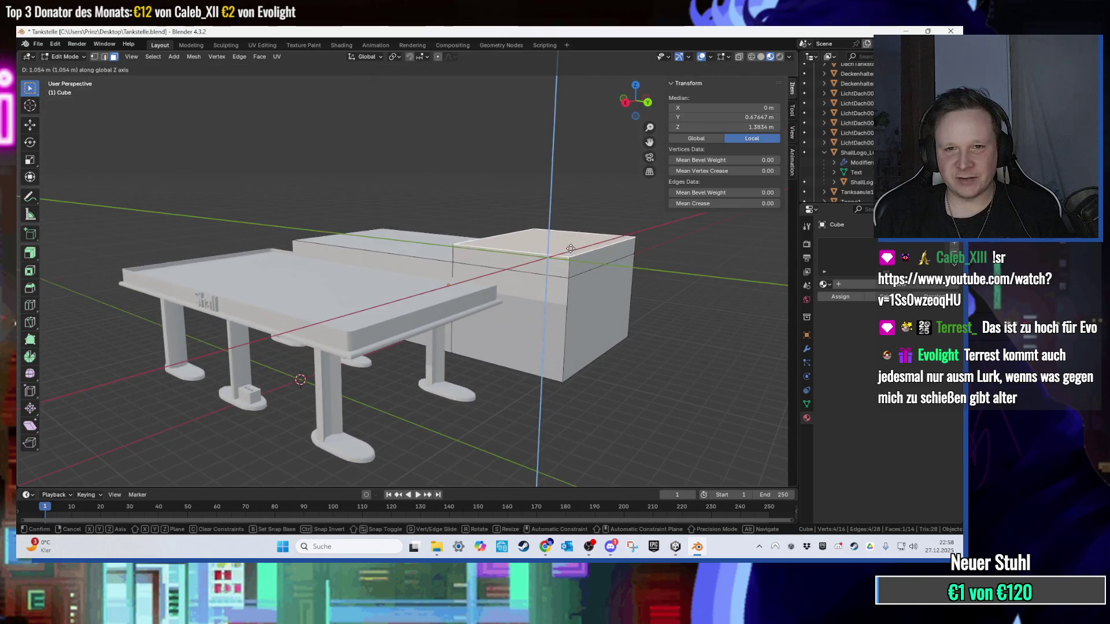
left_click(571, 247)
key("ctrl+z")
key("g")
key("z")
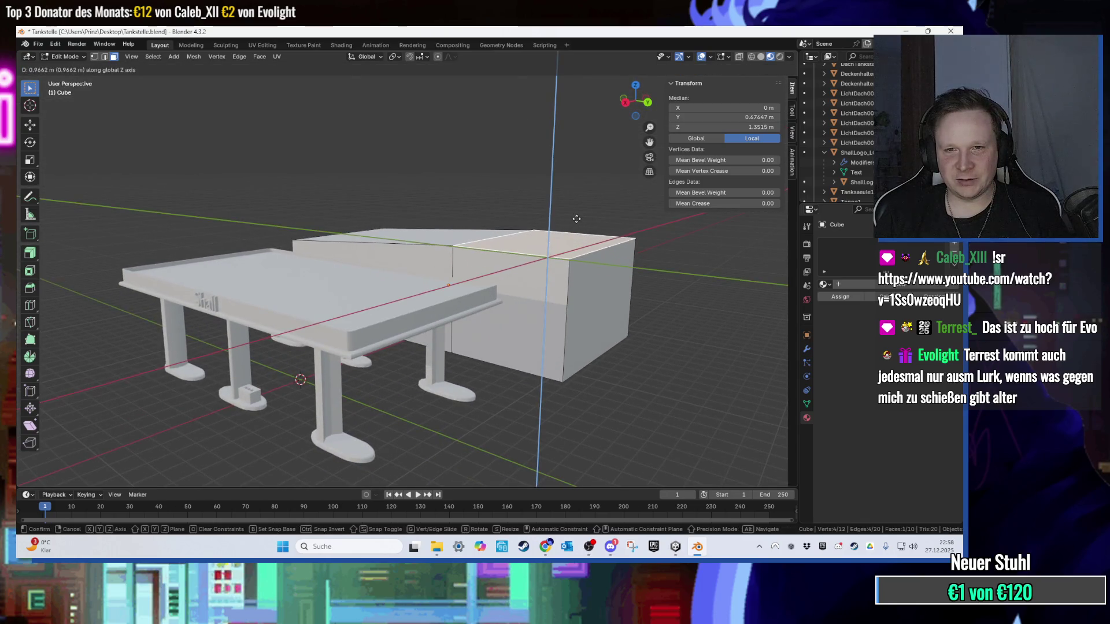
left_click(577, 216)
scroll(520, 220, "up", 6)
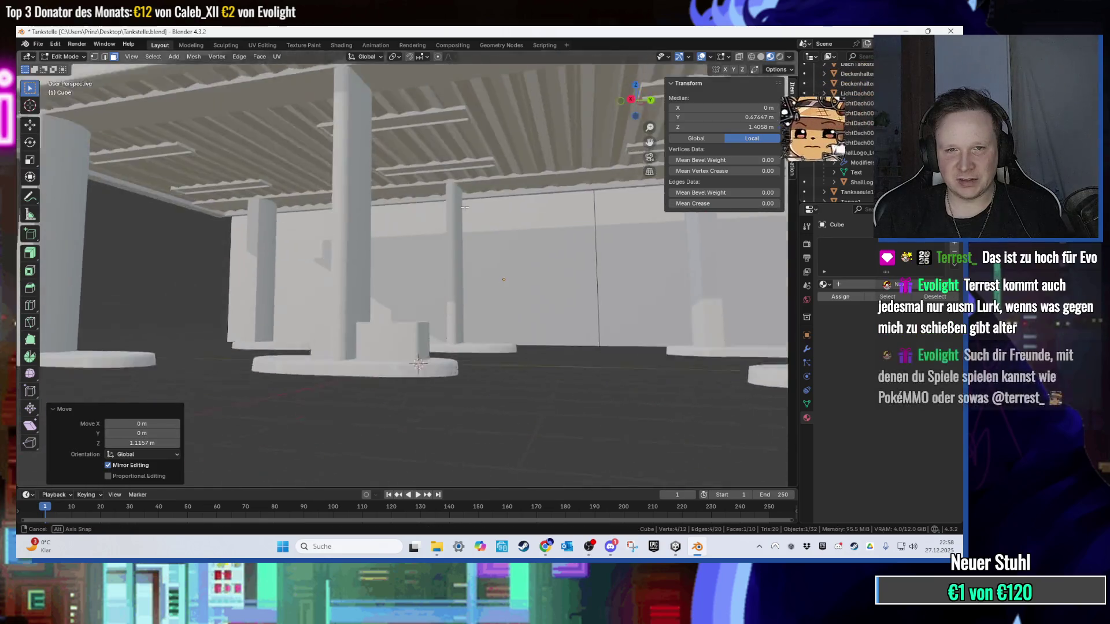
scroll(465, 221, "down", 2)
scroll(465, 221, "down", 6)
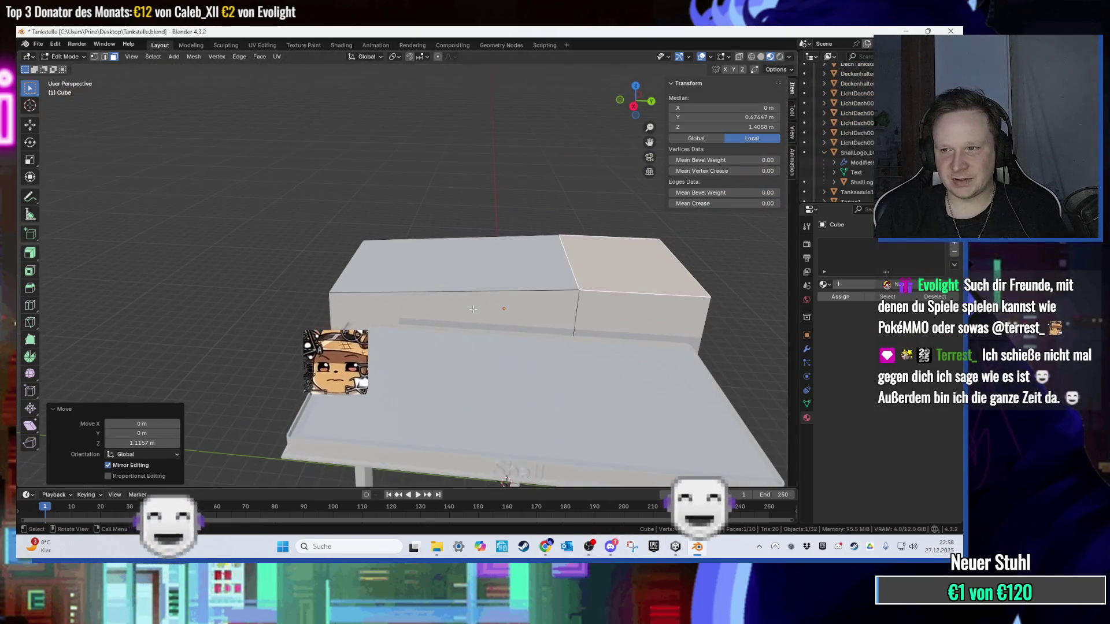
scroll(485, 323, "down", 8)
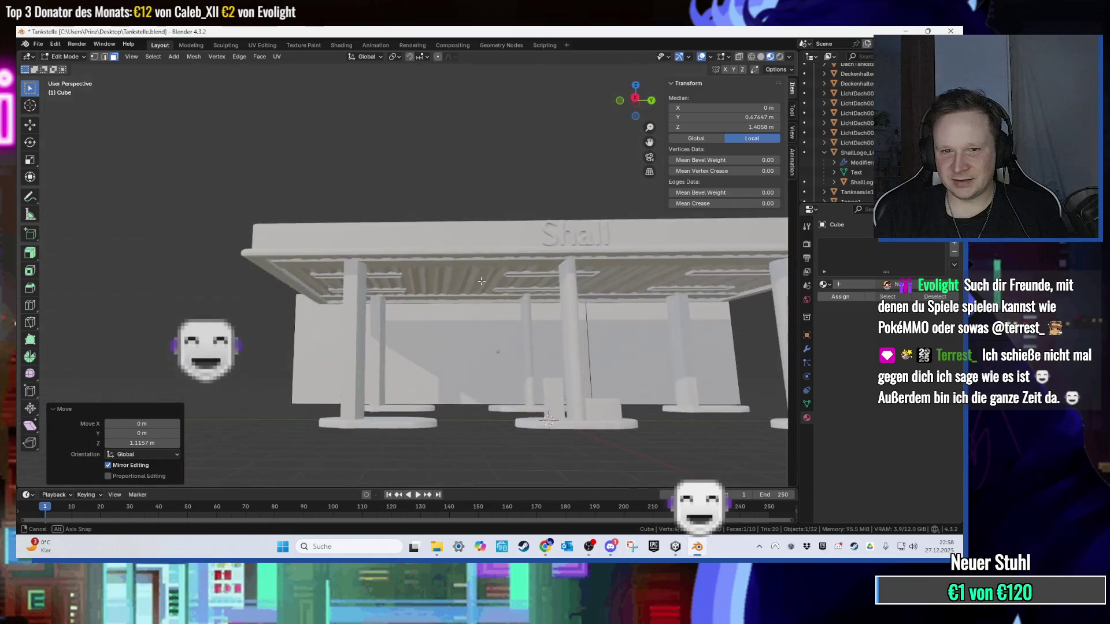
scroll(421, 287, "up", 6)
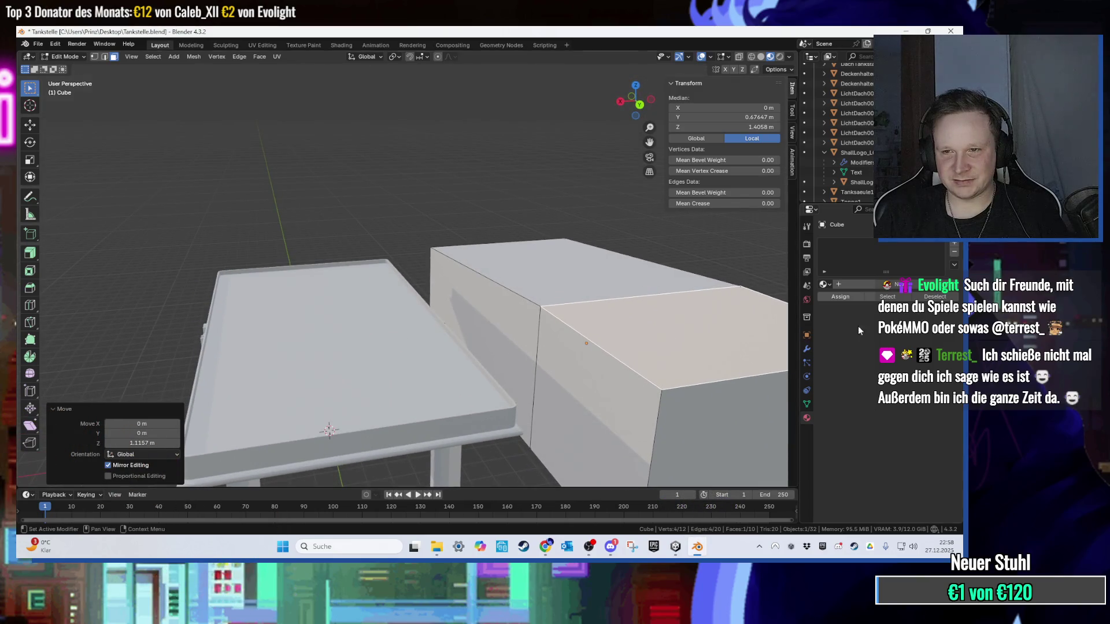
left_click(807, 349)
key("Tab")
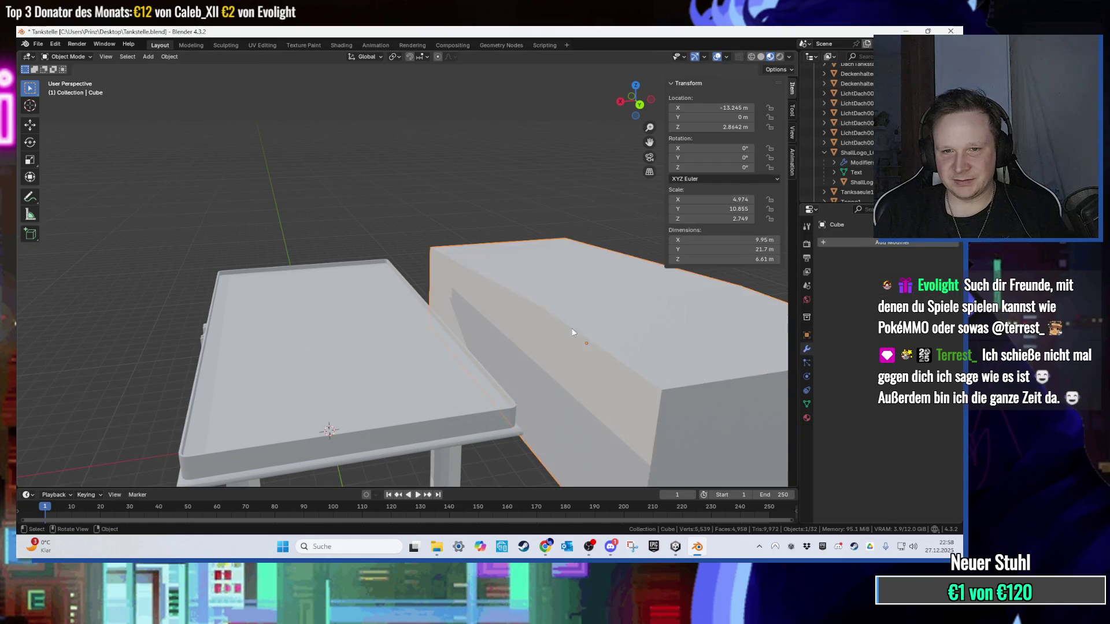
Step: Add a Solidify modifier to the shop box
scroll(608, 329, "up", 3)
scroll(609, 328, "down", 2)
left_click(903, 243)
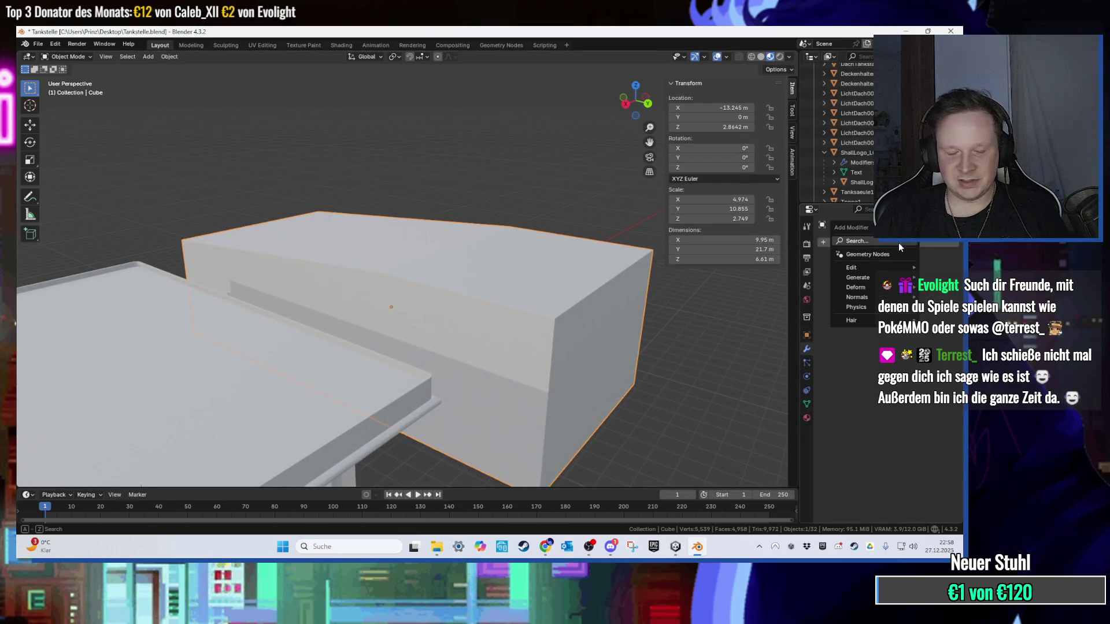
type("solid")
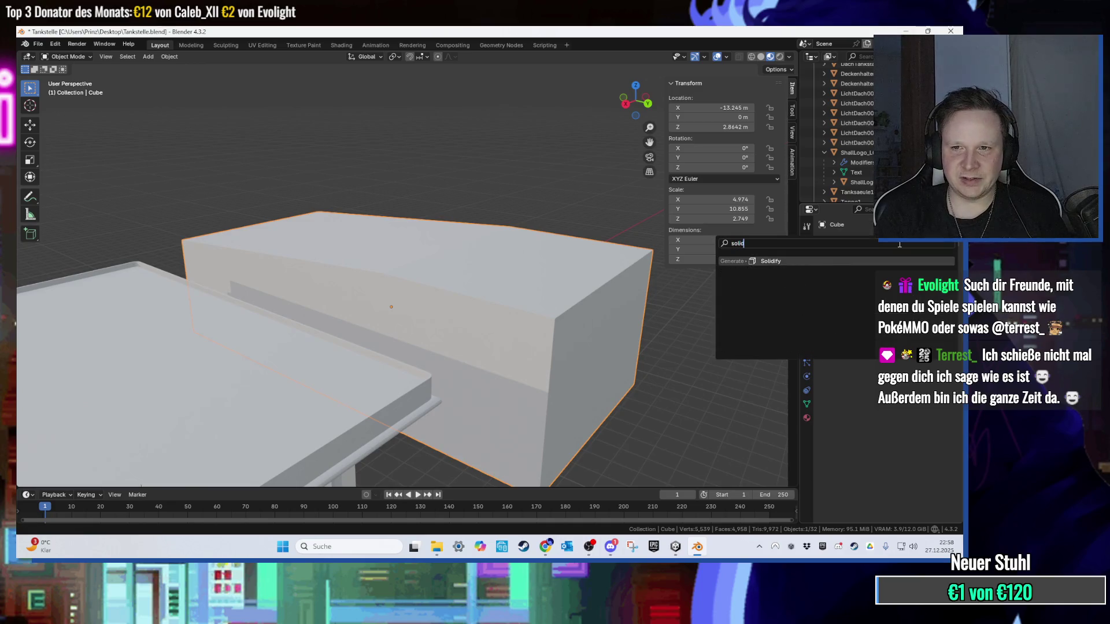
key("Return")
Step: Hide one face of the box to inspect the shell's interior, then restore it
scroll(782, 325, "up", 1)
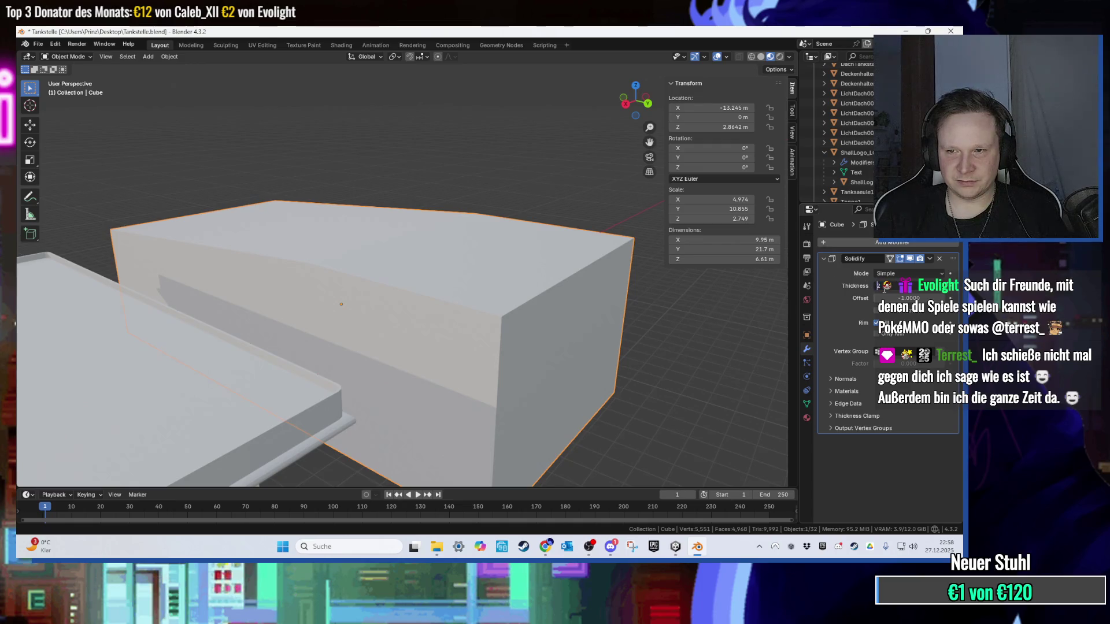
key("Tab")
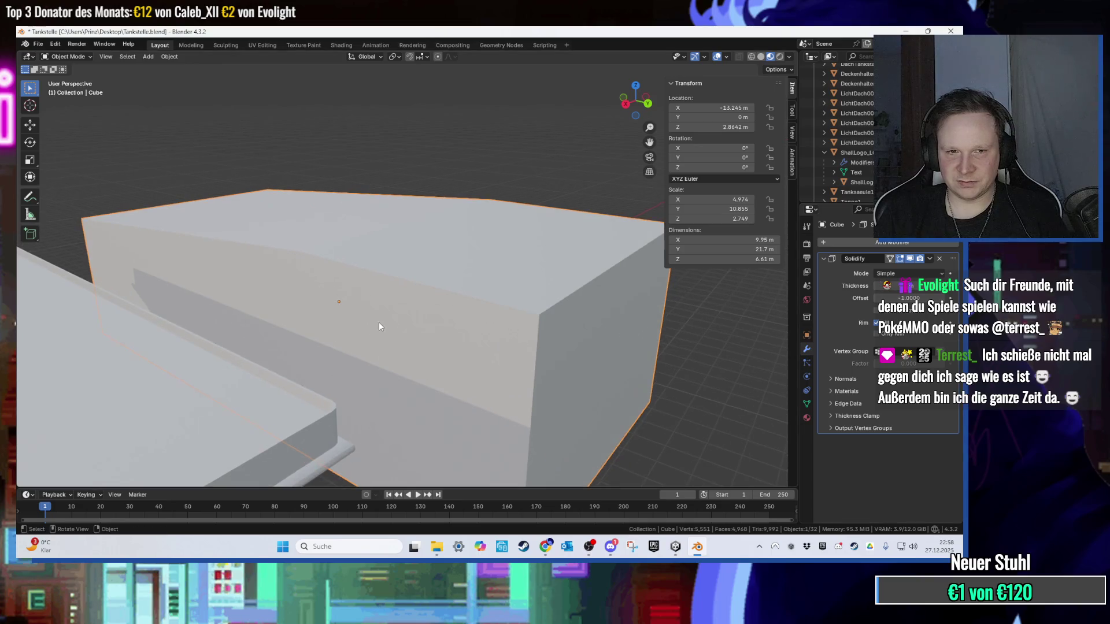
left_click(406, 329)
key("h")
mouse_move(407, 328)
left_mouse_down()
mouse_move(392, 322)
mouse_move(444, 322)
left_mouse_up()
key("ctrl+z")
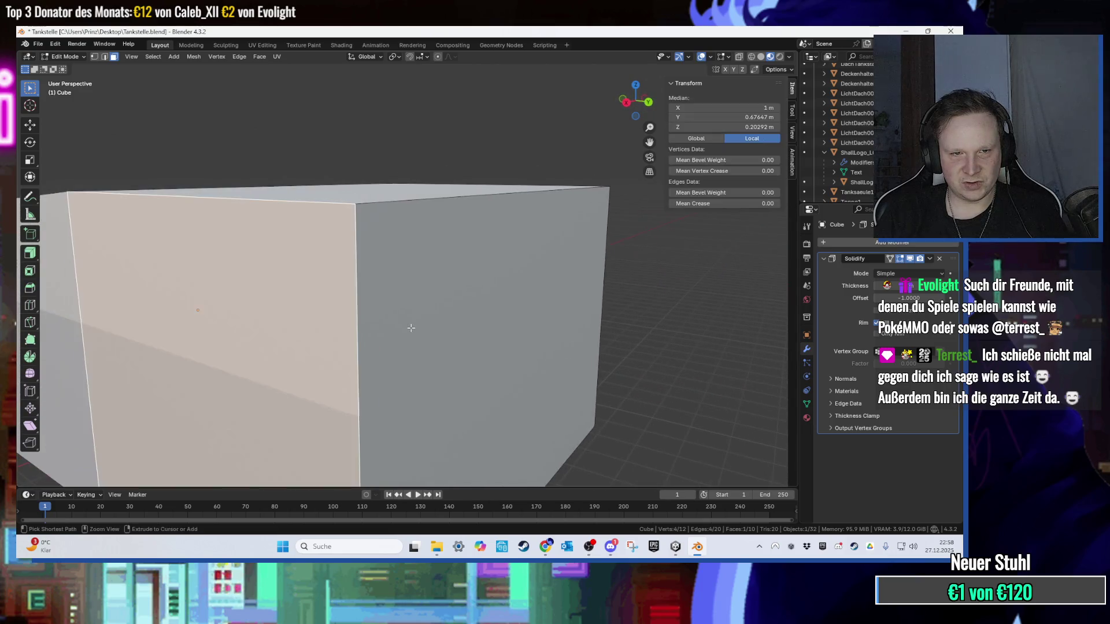
key("Tab")
Step: Apply all transforms to the box, then hide a face again to view inside
right_click(359, 279)
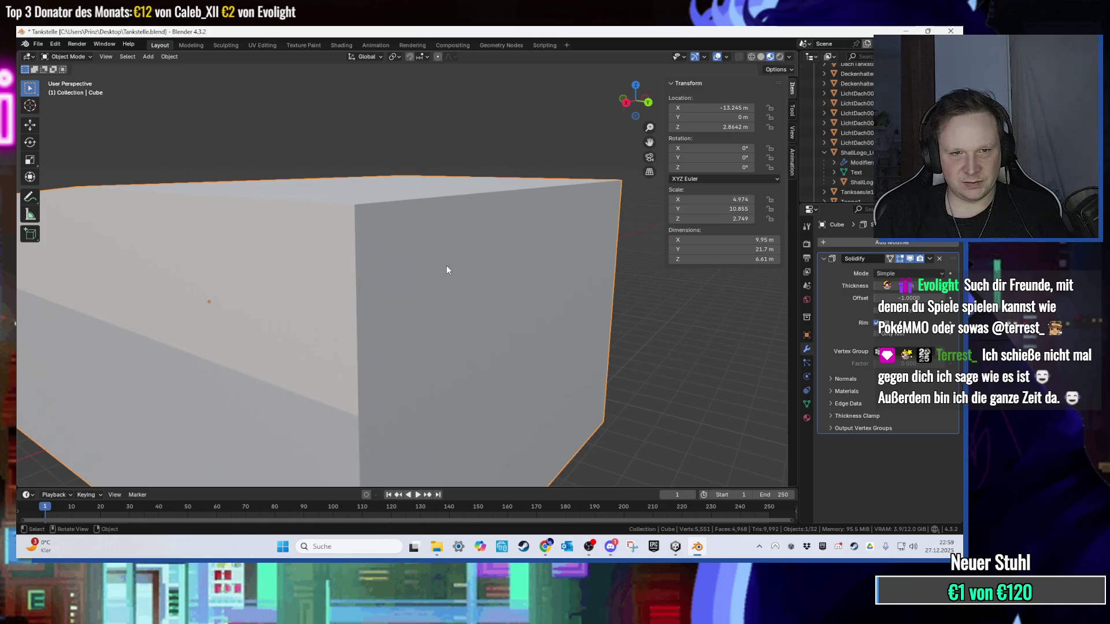
key("ctrl+a")
left_click(370, 303)
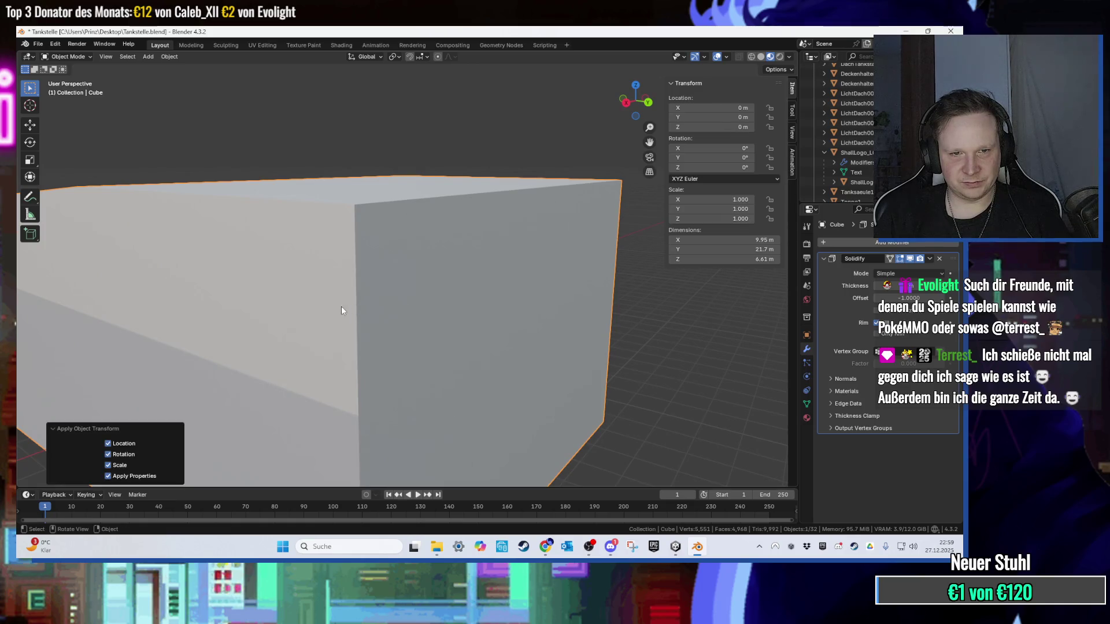
key("Tab")
key("h")
scroll(352, 301, "up", 5)
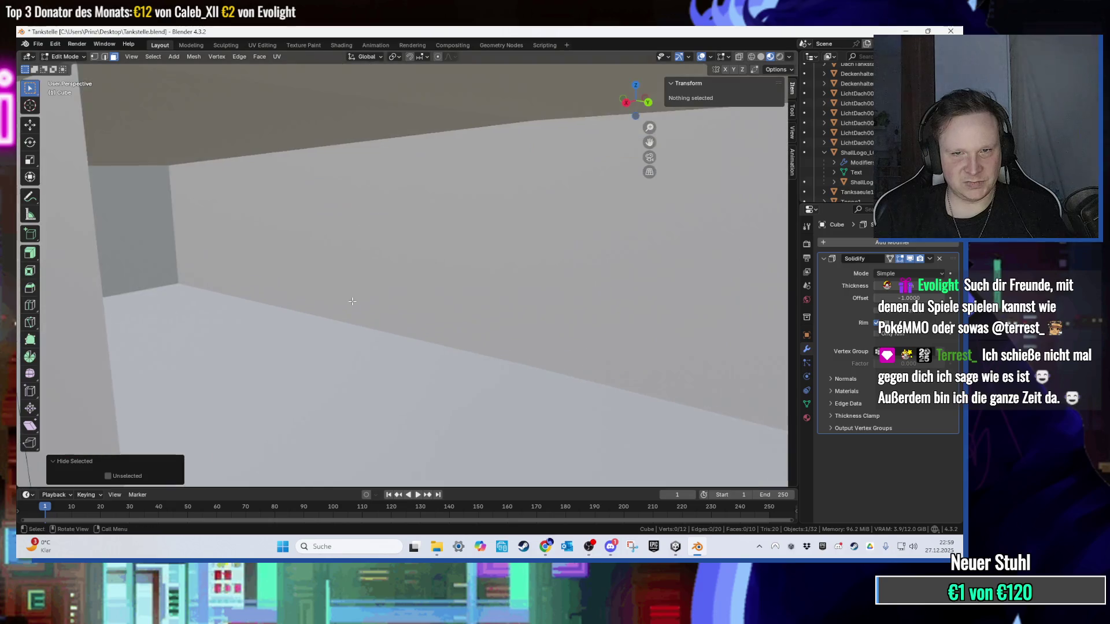
scroll(352, 301, "down", 6)
mouse_move(351, 305)
left_mouse_down()
mouse_move(273, 293)
mouse_move(235, 303)
left_mouse_up()
scroll(351, 292, "up", 3)
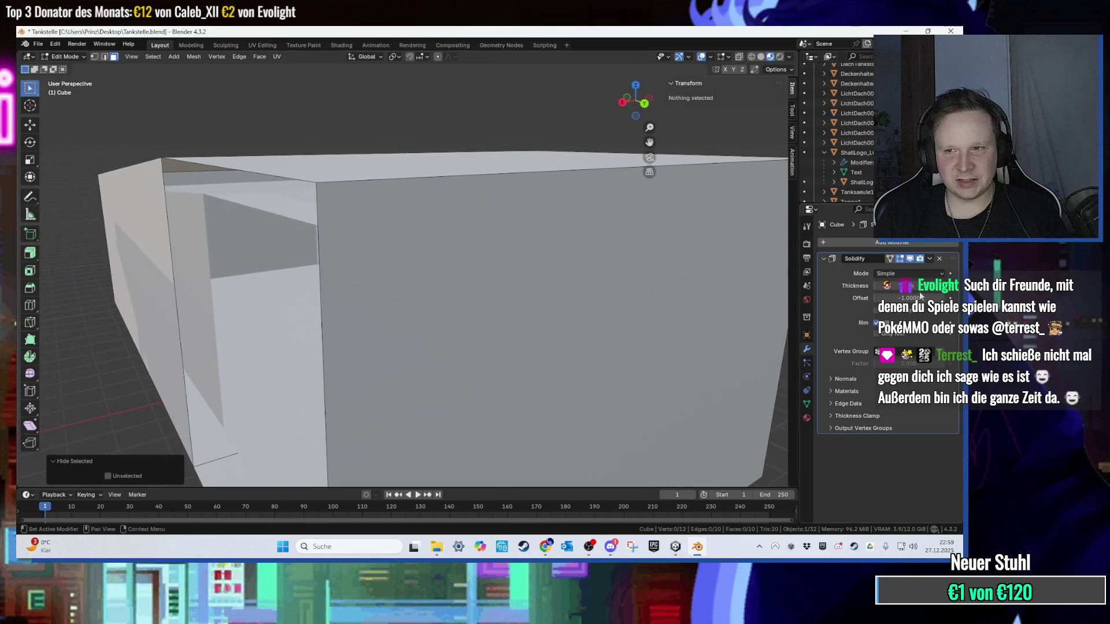
Step: Adjust the Solidify wall thickness and return to Object Mode
left_click(911, 289)
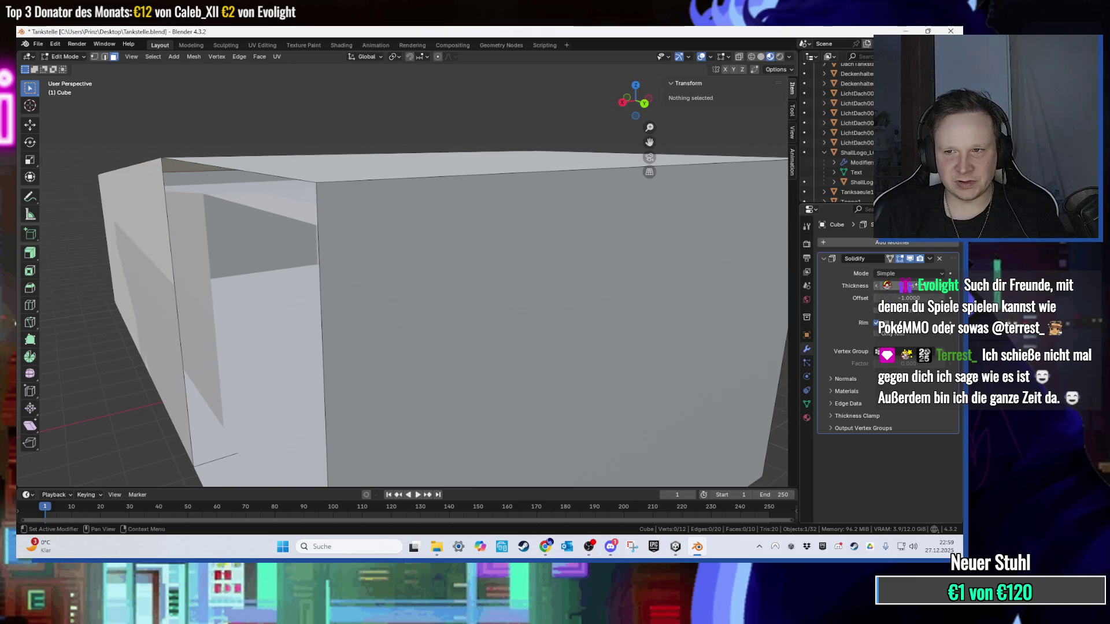
key("Return")
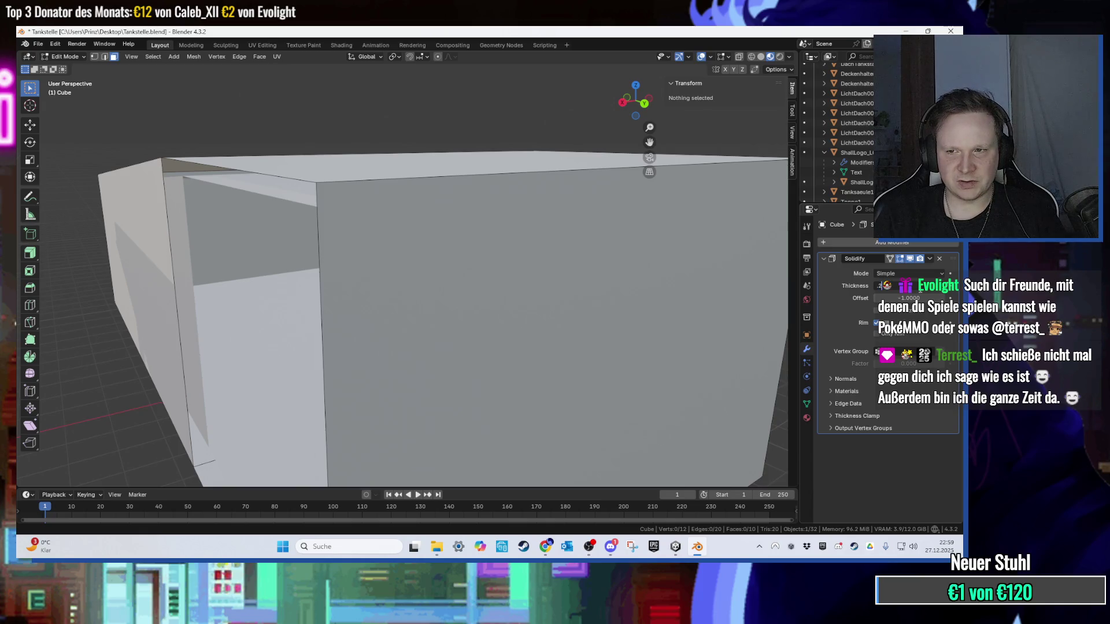
left_click_drag(902, 286, 914, 287)
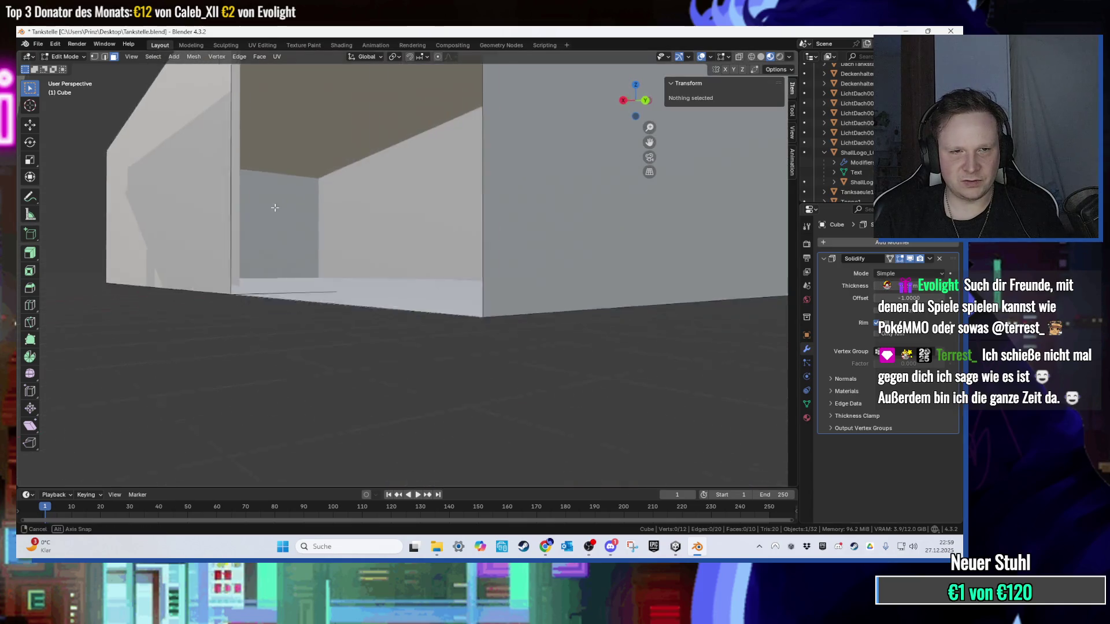
mouse_move(273, 206)
left_mouse_down()
mouse_move(318, 232)
mouse_move(242, 218)
mouse_move(409, 302)
mouse_move(473, 305)
mouse_move(379, 293)
mouse_move(343, 315)
left_mouse_up()
scroll(343, 316, "up", 5)
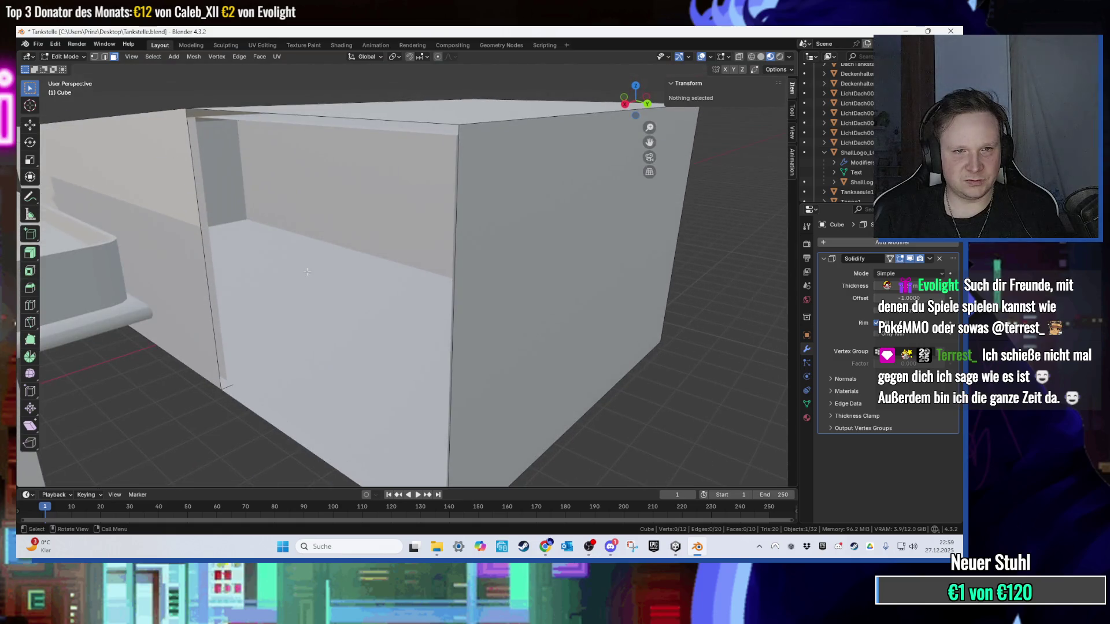
key("ctrl+Tab")
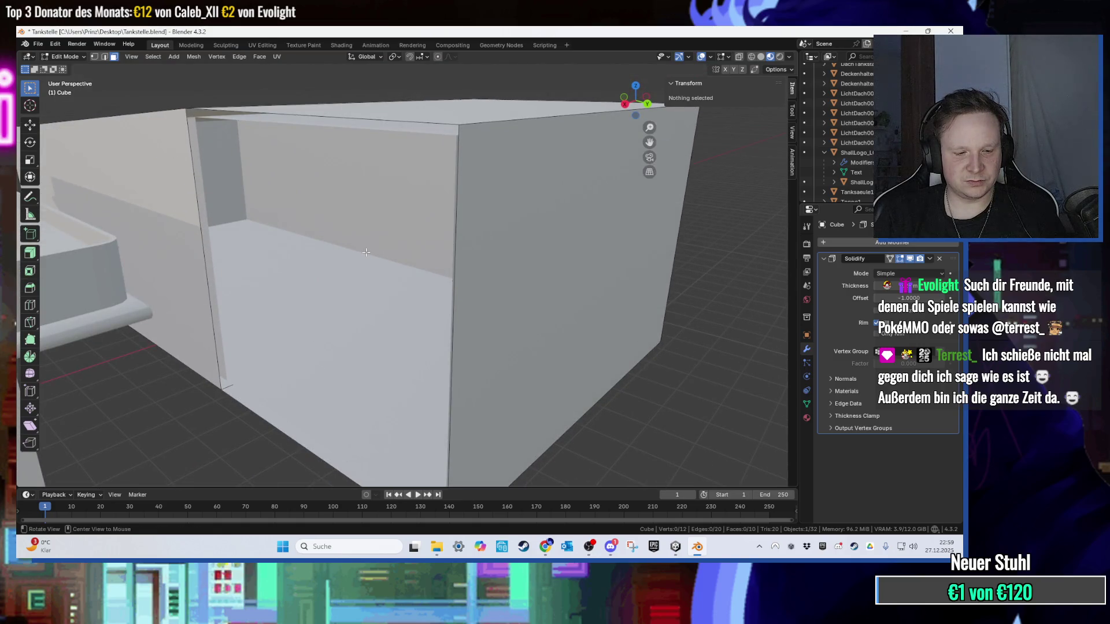
key("Tab")
scroll(366, 252, "down", 5)
scroll(370, 259, "up", 4)
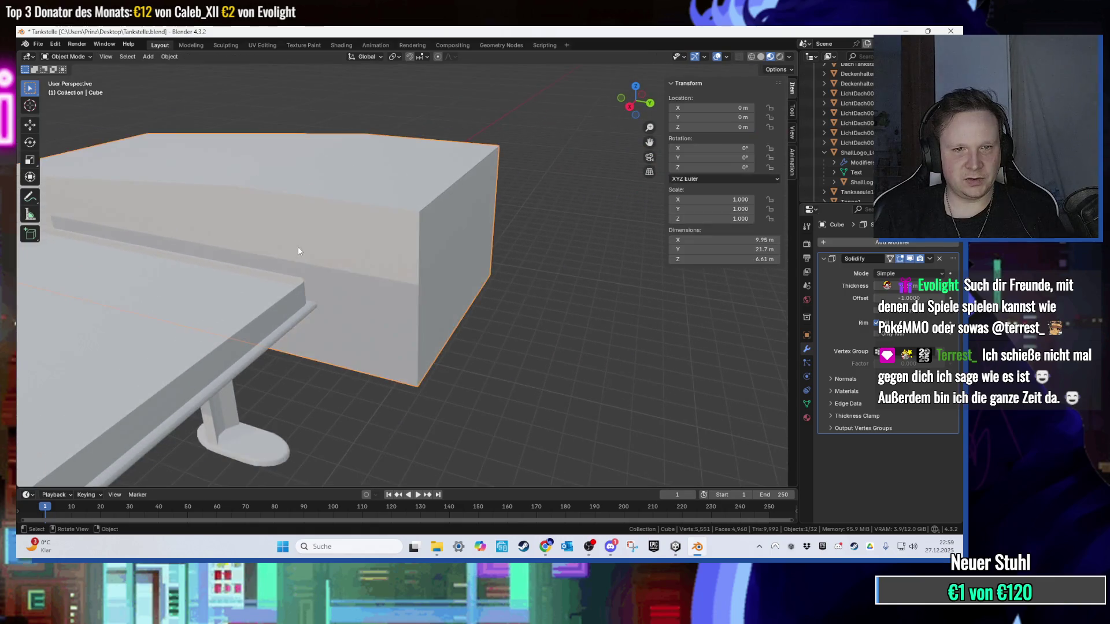
Step: Bevel the box's selected vertical corner edges by 0.16 m with 3 segments
scroll(298, 251, "down", 6)
scroll(261, 333, "up", 5)
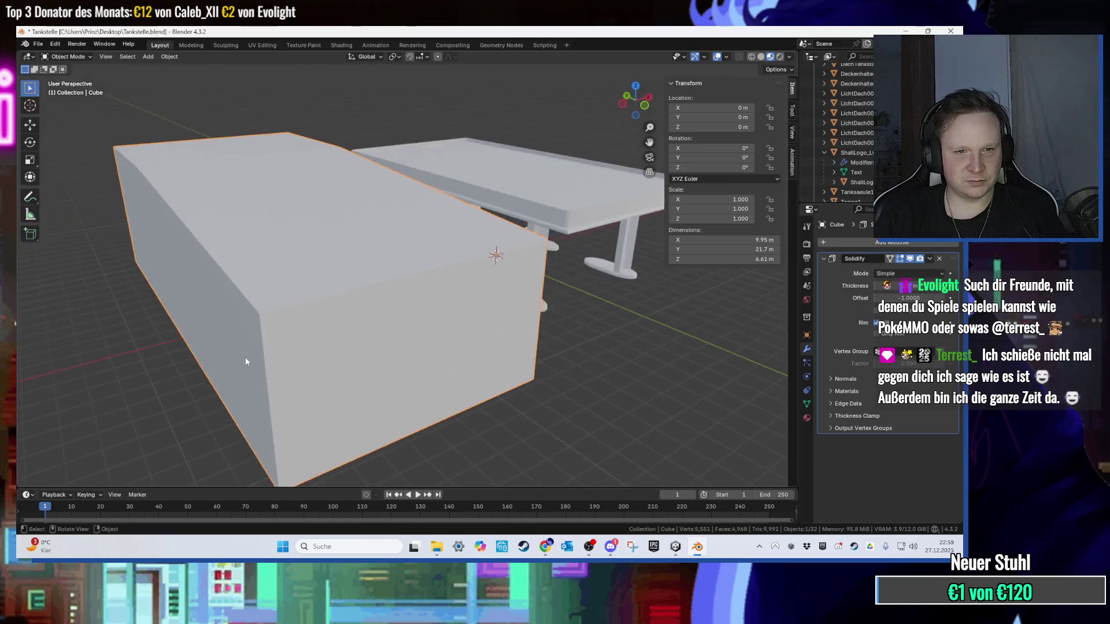
scroll(306, 324, "up", 3)
key("Tab")
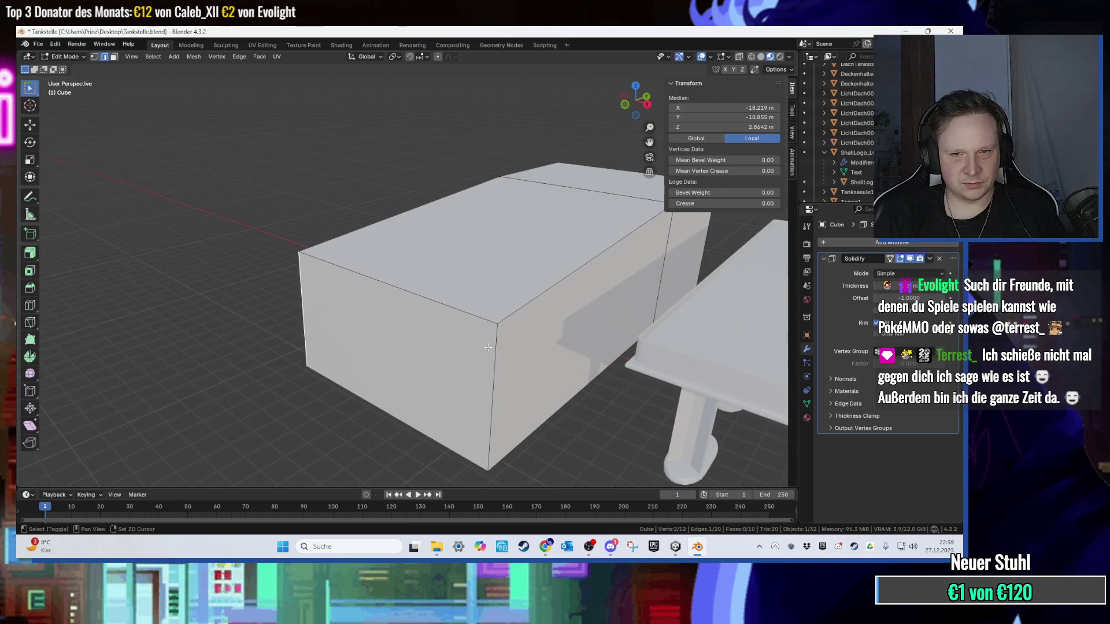
left_click(491, 370, "shift")
left_click(456, 279, "shift")
mouse_move(456, 279)
left_mouse_down()
mouse_move(619, 271)
mouse_move(601, 265)
left_mouse_up()
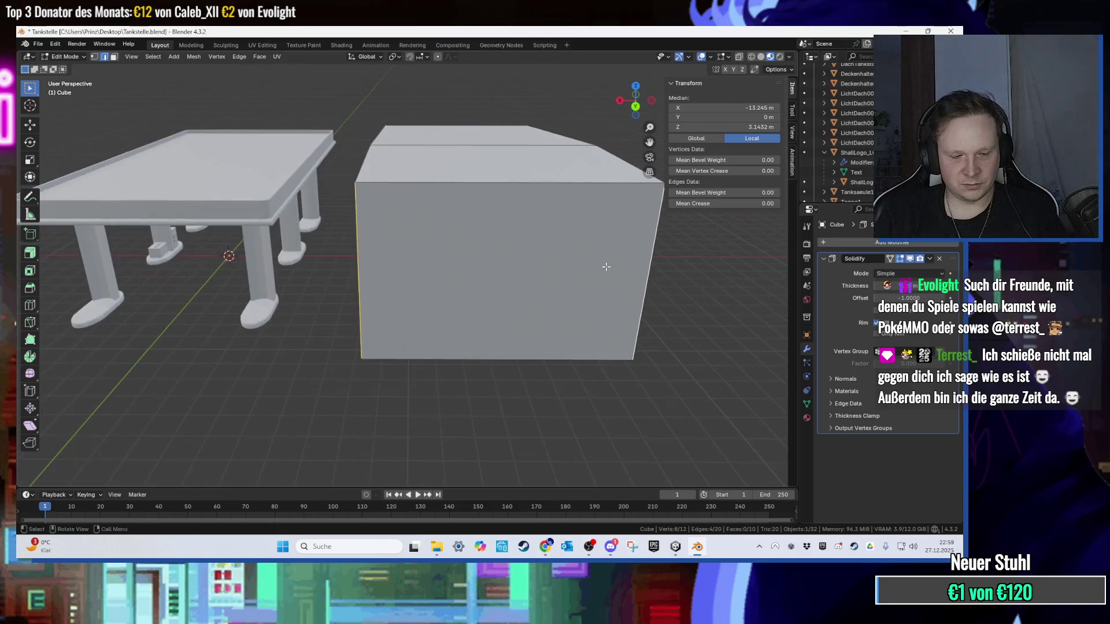
key("ctrl+b")
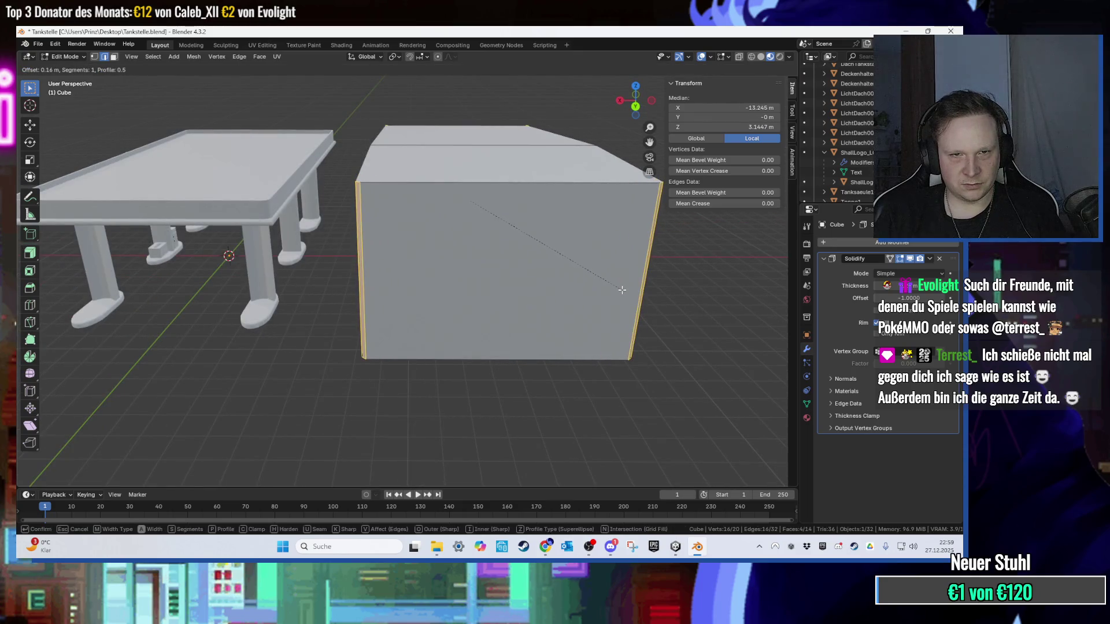
left_click(209, 384)
Step: Check a single beveled corner edge up close, then switch to the Unity editor
left_click(284, 290)
mouse_move(285, 289)
left_mouse_down()
mouse_move(405, 314)
mouse_move(416, 295)
mouse_move(332, 342)
mouse_move(340, 352)
mouse_move(152, 344)
mouse_move(241, 336)
left_mouse_up()
left_click(332, 342, "ctrl+alt")
left_click(332, 342)
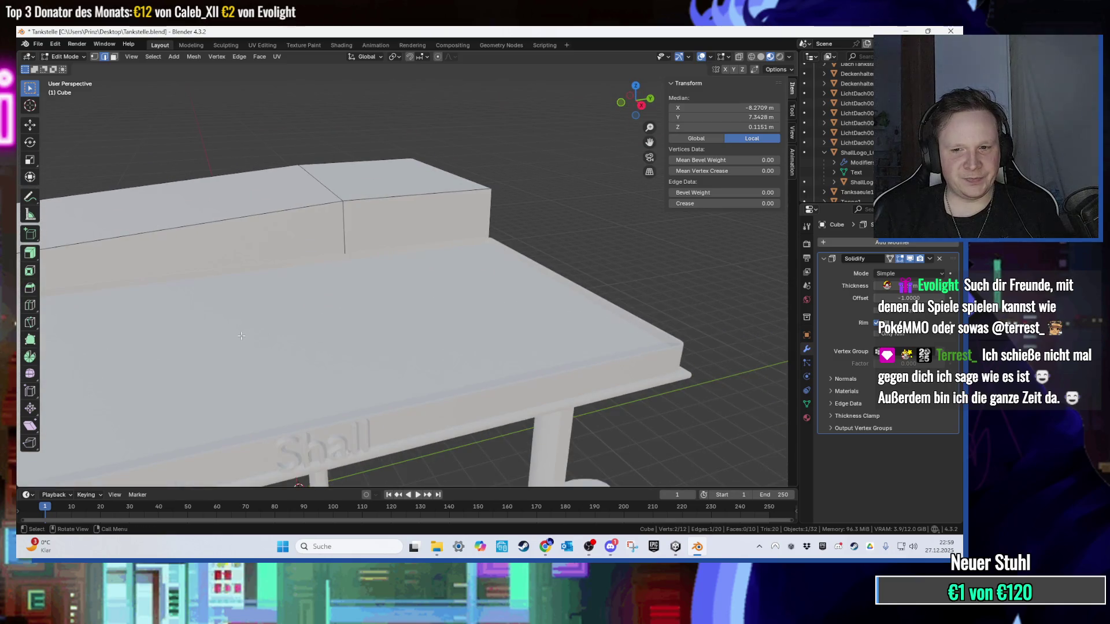
left_click(675, 546)
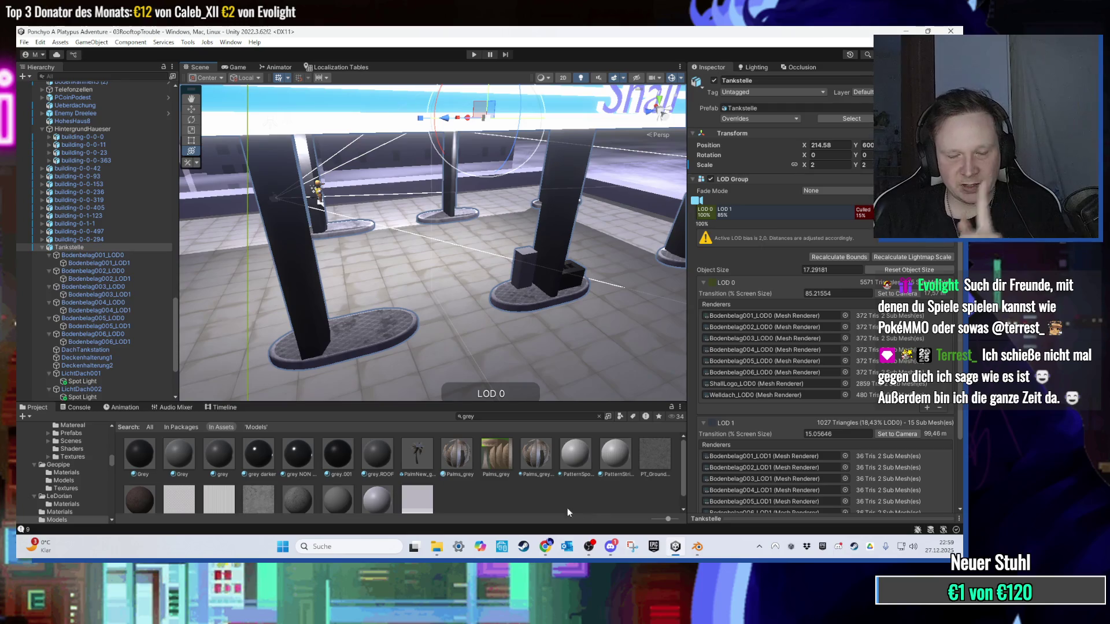
Step: Clear the asset search and browse to 03 Rooftop Trouble > Geopipe > Textures
scroll(443, 438, "down", 1)
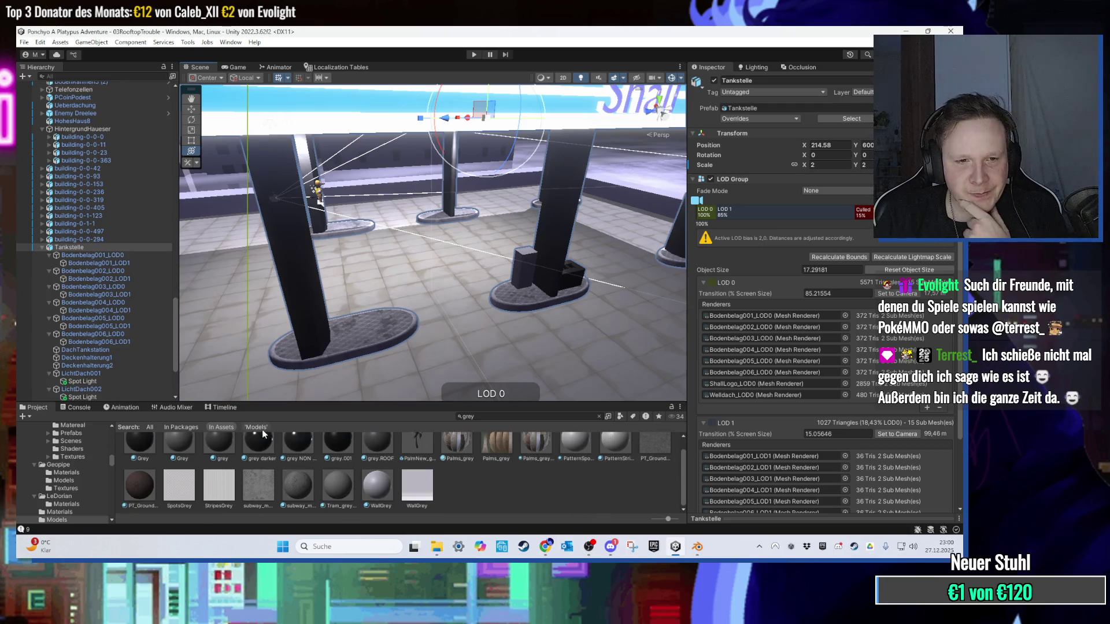
left_click(599, 416)
left_click(170, 428)
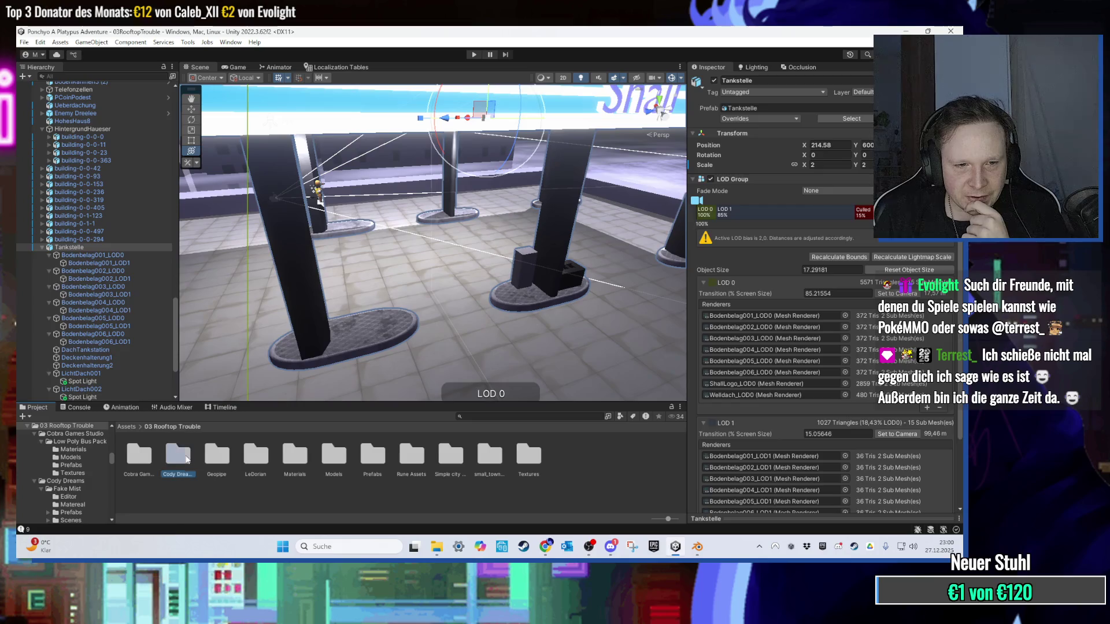
double_click(178, 457)
left_click(183, 427)
double_click(217, 455)
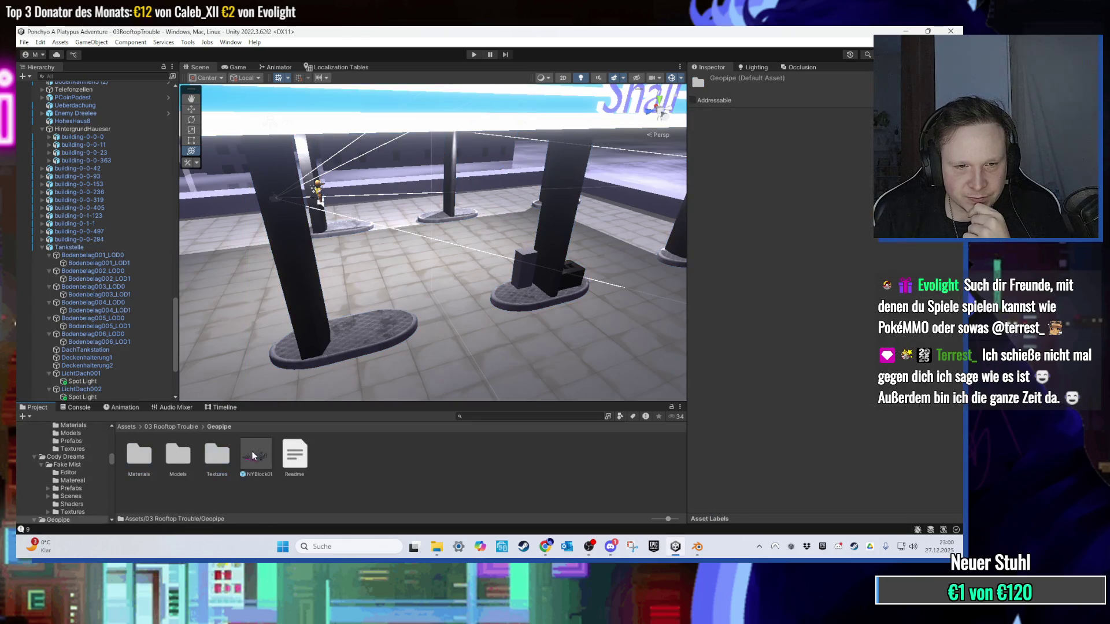
double_click(217, 456)
Step: Look over the city skyline, expand the Fog group and select Advance Fog Ring
scroll(475, 248, "up", 5)
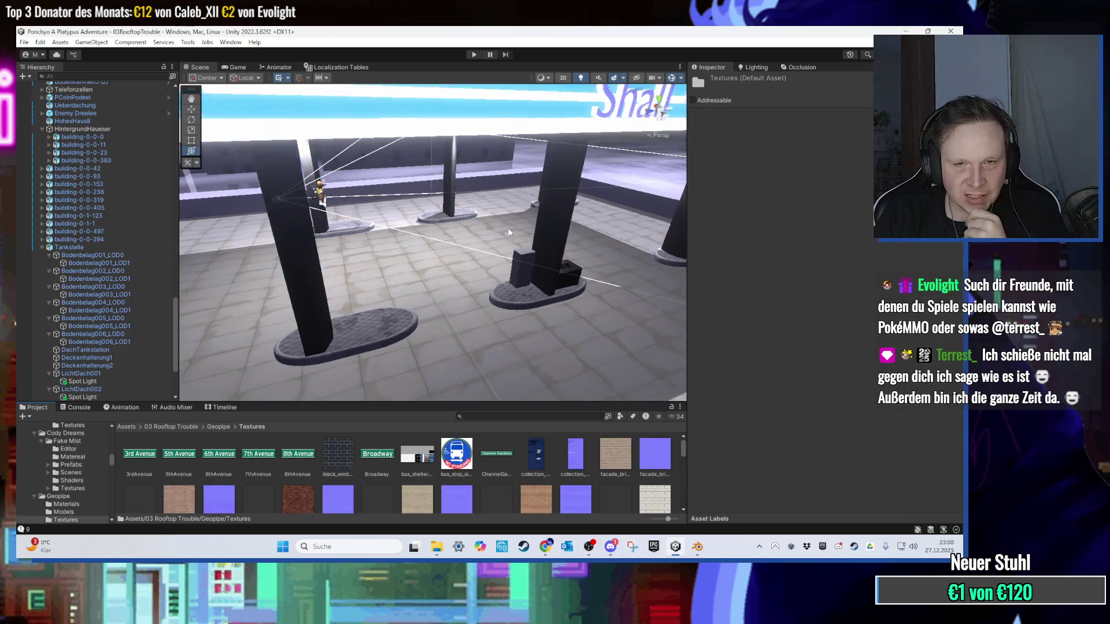
scroll(475, 249, "down", 5)
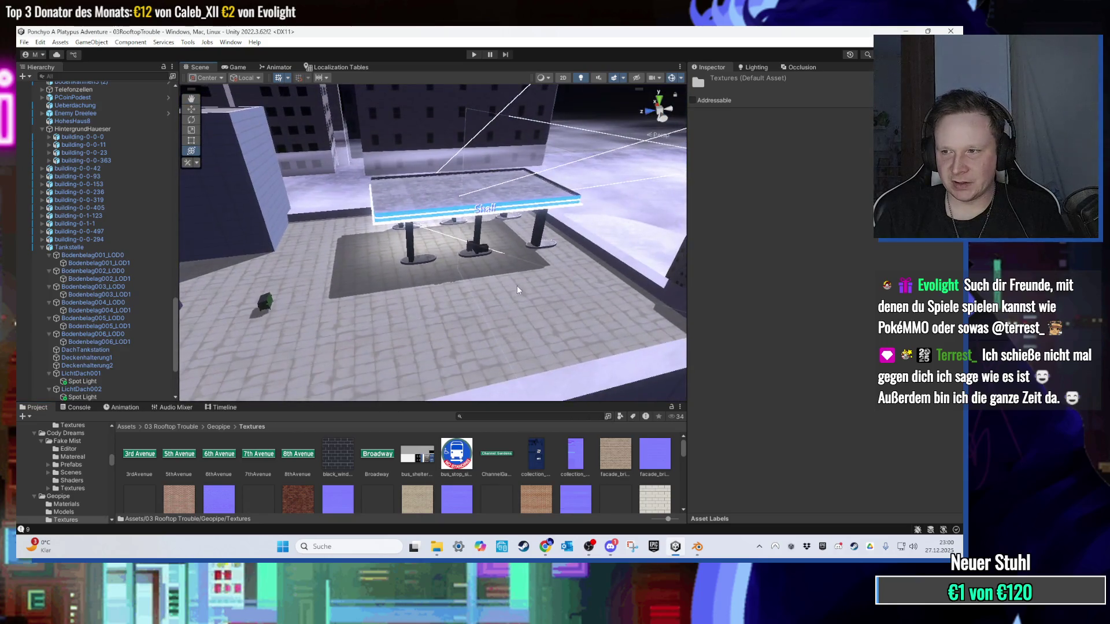
scroll(465, 314, "up", 3)
mouse_move(465, 314)
left_mouse_down()
mouse_move(350, 201)
mouse_move(593, 220)
mouse_move(497, 272)
left_mouse_up()
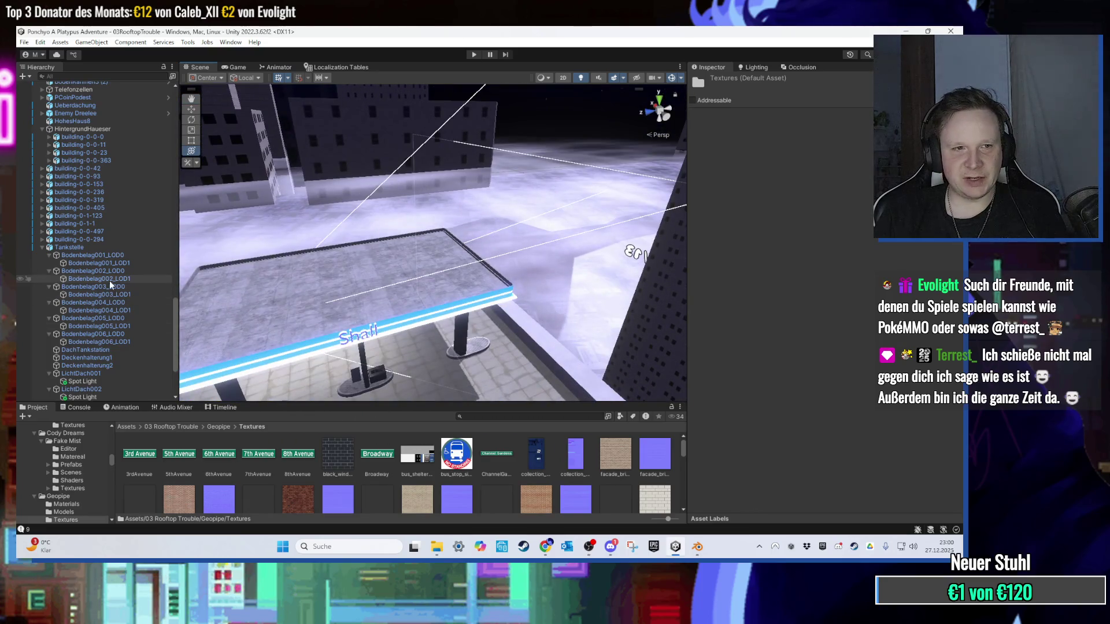
scroll(93, 284, "up", 6)
mouse_move(405, 261)
left_mouse_down()
mouse_move(453, 227)
mouse_move(439, 243)
mouse_move(405, 248)
mouse_move(347, 220)
mouse_move(300, 226)
left_mouse_up()
scroll(92, 223, "up", 10)
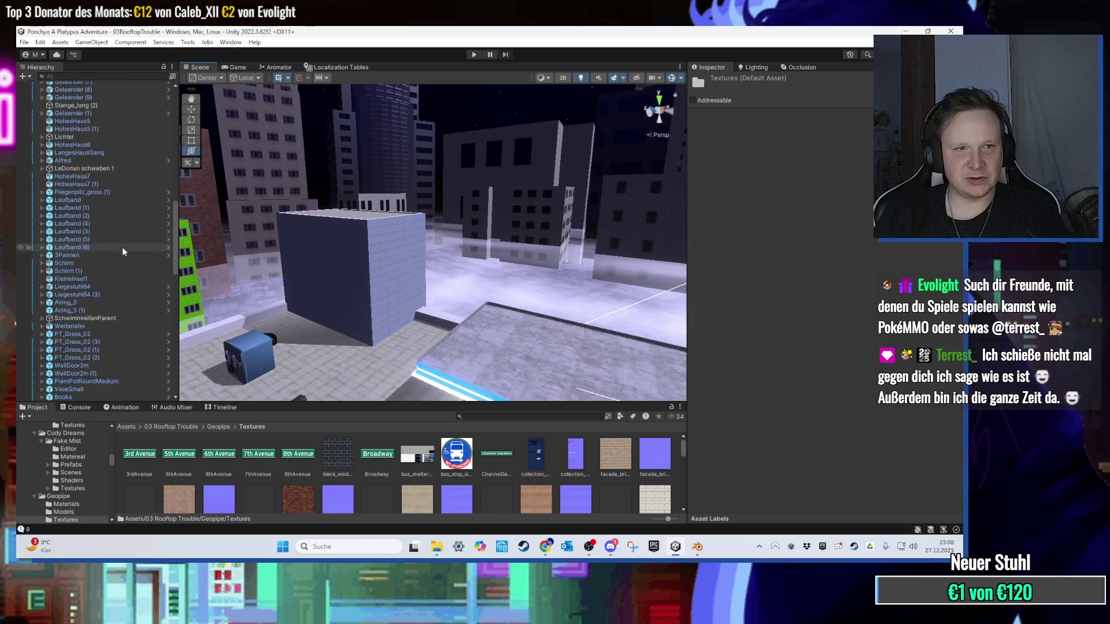
scroll(129, 223, "up", 5)
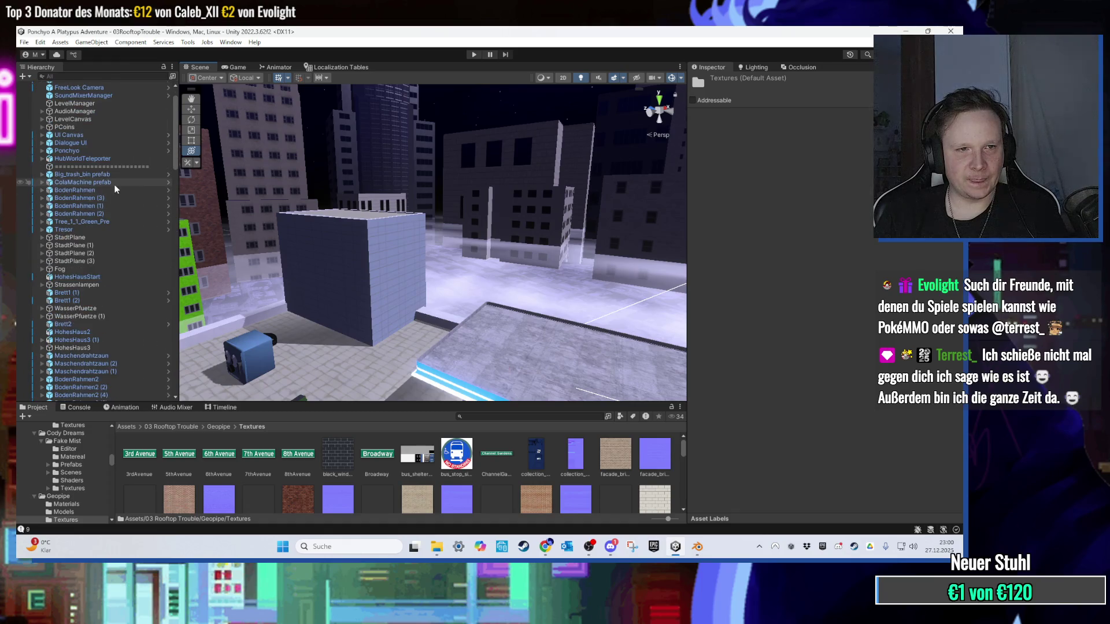
left_click(89, 299)
key("Right")
left_click(96, 322)
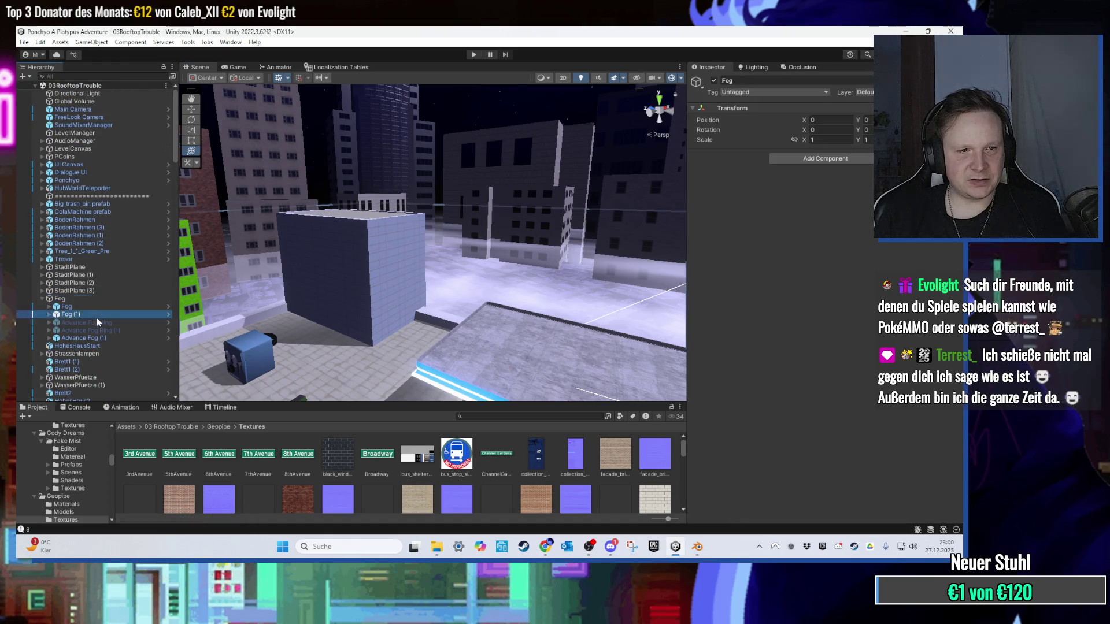
Step: Select Advance Fog Ring (1) alongside Advance Fog Ring and activate both
left_click(102, 330, "shift")
left_click(715, 80)
mouse_move(636, 173)
left_mouse_down()
mouse_move(569, 205)
mouse_move(414, 182)
left_mouse_up()
Step: Inspect nearby buildings and frame each Advance Fog Ring, ending on the Enemy Dreelee object
left_click(414, 182)
left_click(483, 221)
mouse_move(483, 221)
left_mouse_down()
mouse_move(472, 179)
mouse_move(441, 249)
mouse_move(515, 297)
mouse_move(601, 288)
mouse_move(492, 283)
mouse_move(404, 301)
left_mouse_up()
left_click(472, 181)
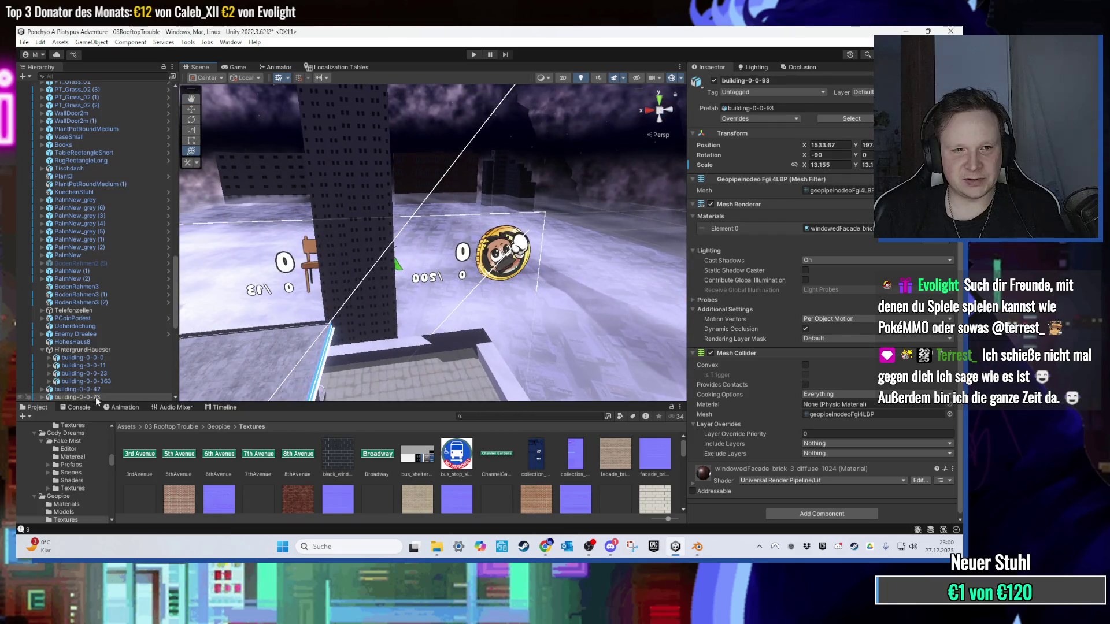
scroll(134, 293, "up", 10)
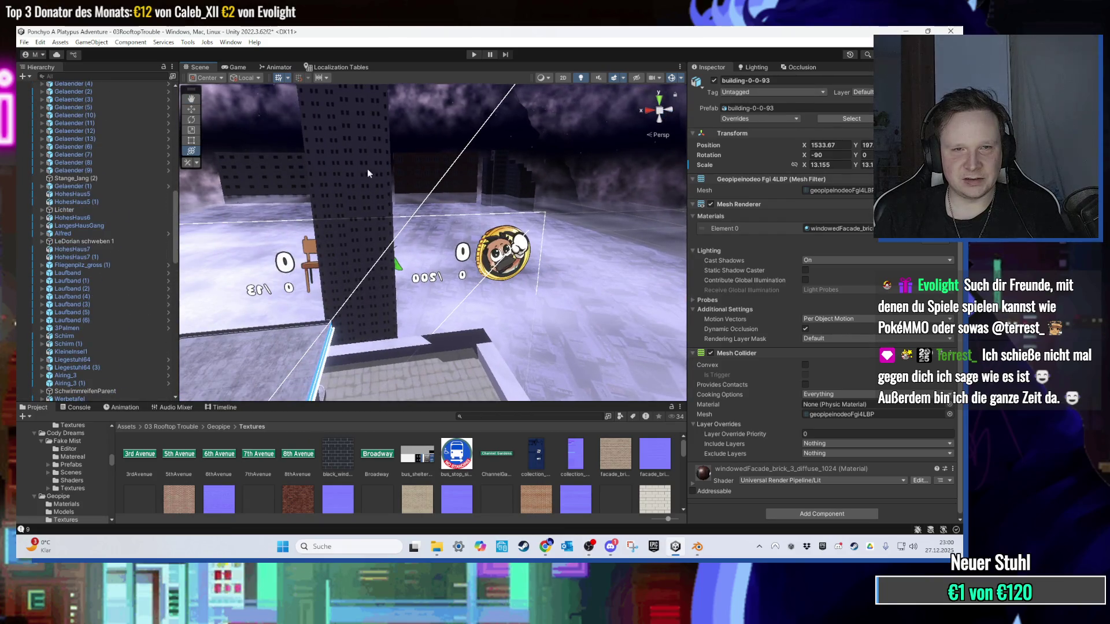
scroll(144, 220, "up", 10)
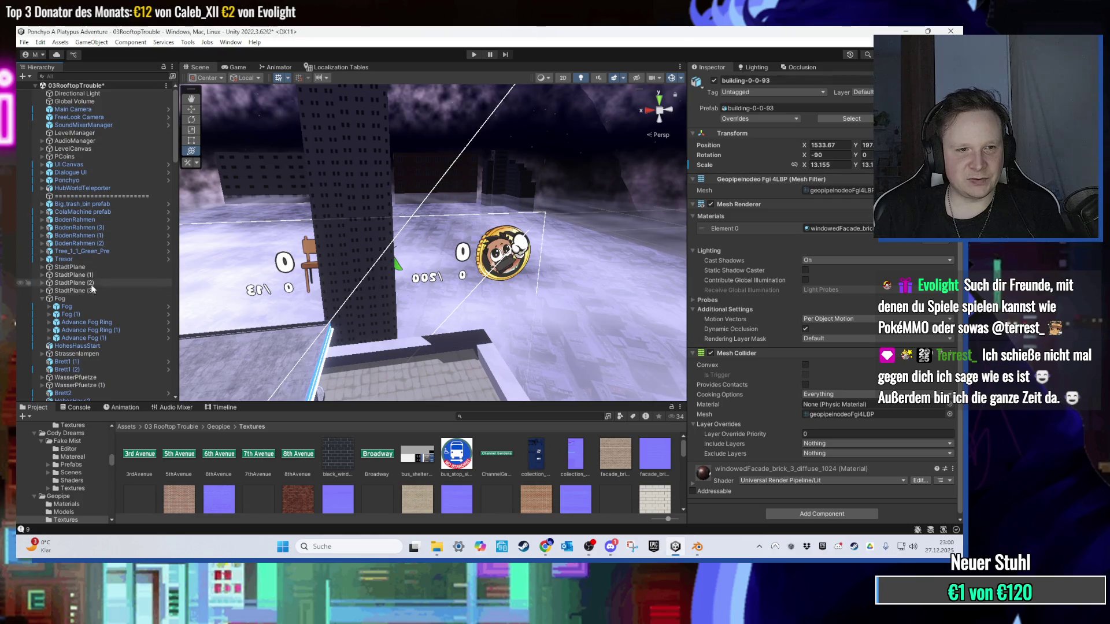
double_click(93, 323)
double_click(98, 331)
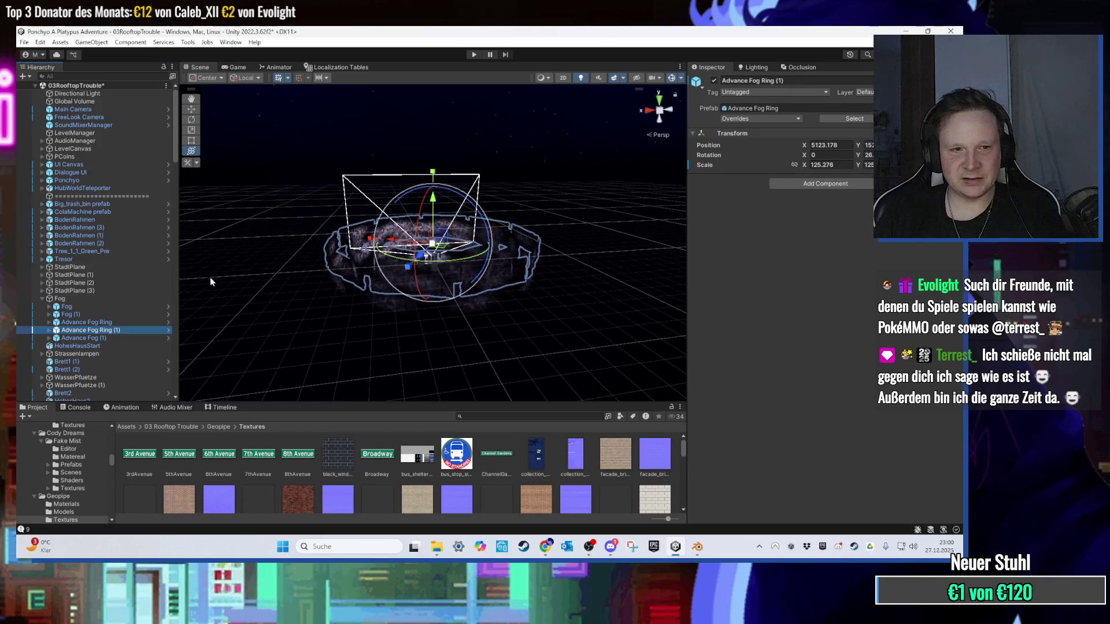
left_click(129, 323, "ctrl")
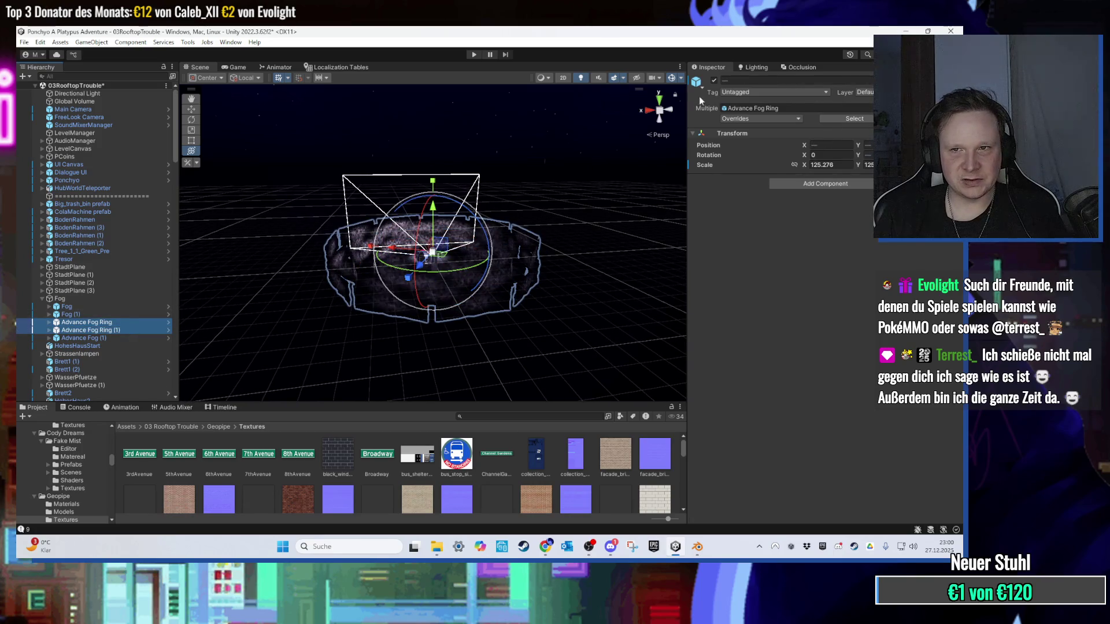
left_click(433, 267)
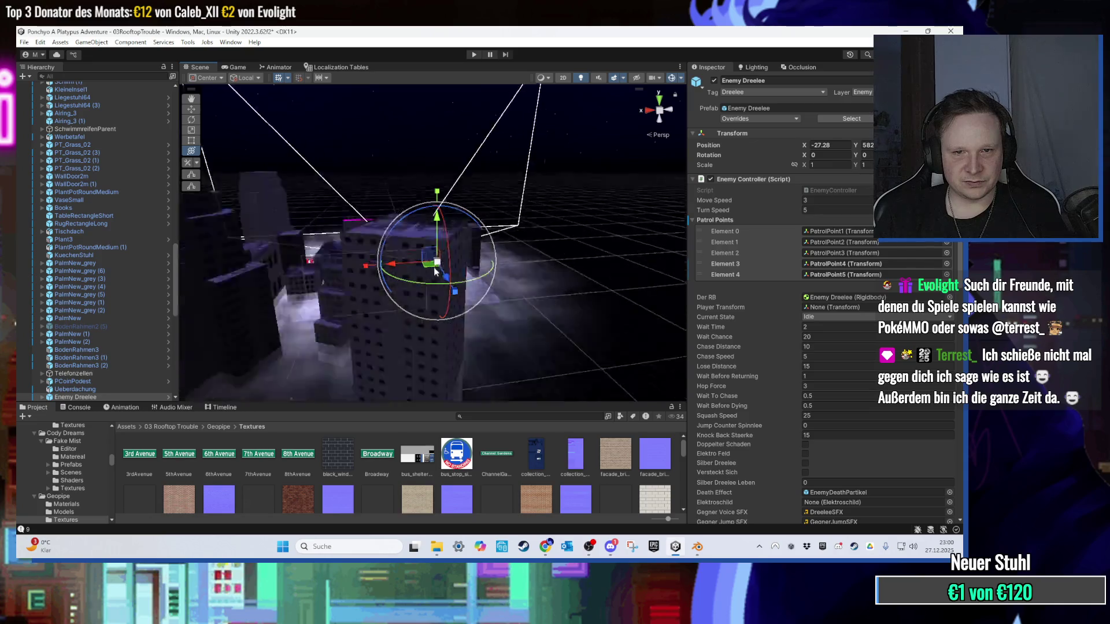
scroll(434, 267, "up", 5)
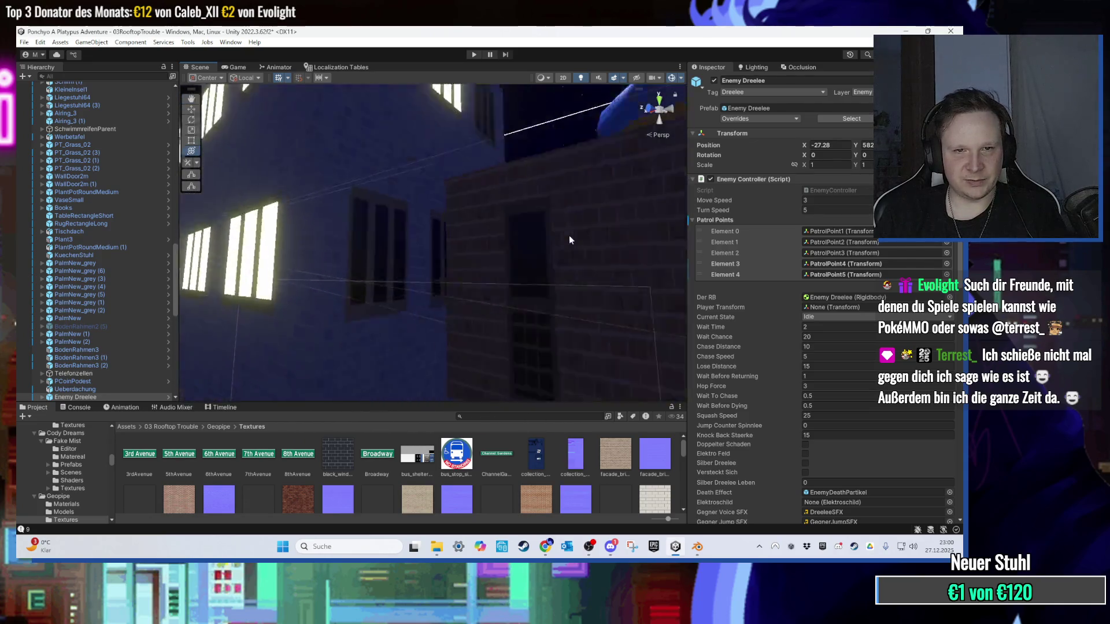
scroll(569, 234, "down", 5)
left_click_drag(569, 234, 408, 242)
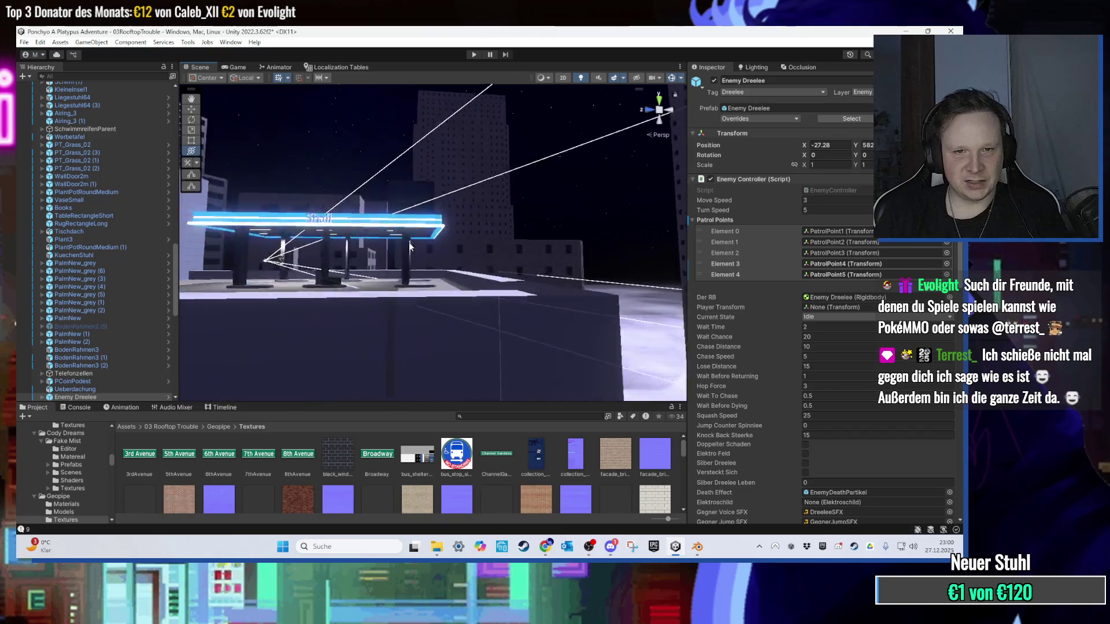
scroll(408, 241, "up", 3)
scroll(381, 341, "down", 3)
left_click_drag(380, 341, 499, 210)
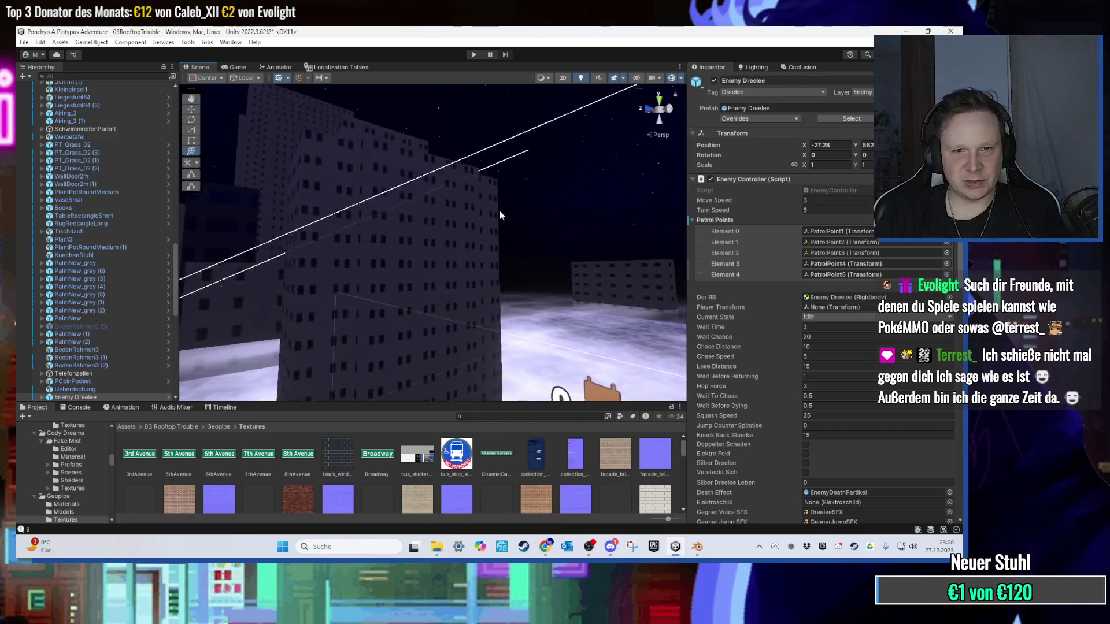
scroll(500, 212, "up", 6)
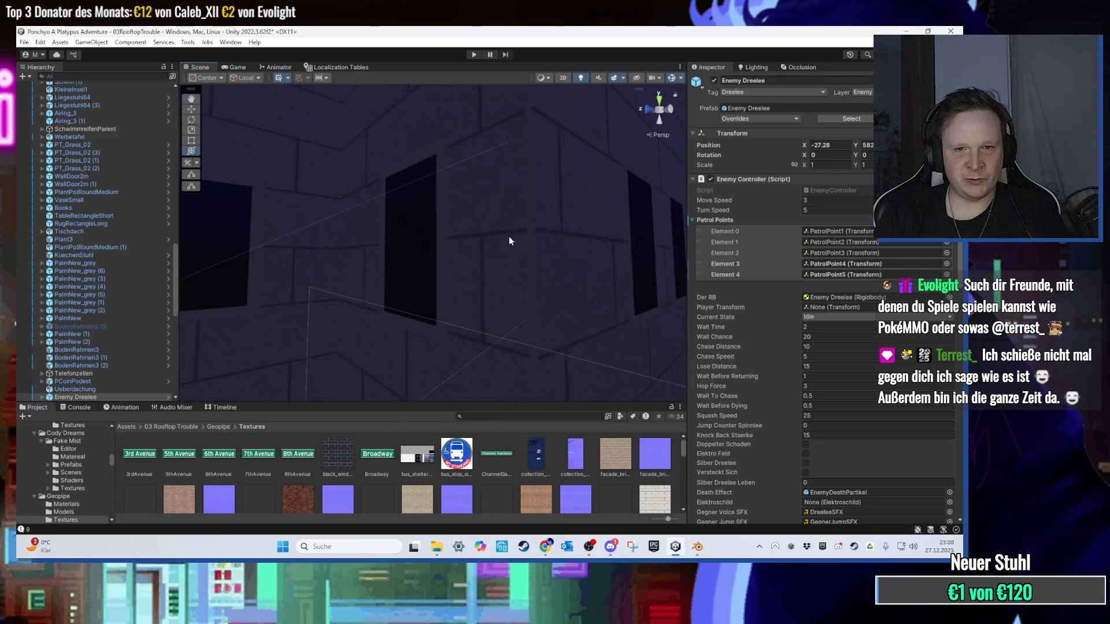
scroll(509, 241, "down", 4)
mouse_move(470, 243)
left_mouse_down()
mouse_move(435, 341)
mouse_move(491, 235)
mouse_move(473, 186)
mouse_move(581, 220)
mouse_move(454, 293)
mouse_move(447, 273)
mouse_move(360, 204)
mouse_move(331, 202)
mouse_move(305, 223)
mouse_move(459, 254)
mouse_move(471, 313)
mouse_move(495, 231)
mouse_move(467, 243)
mouse_move(473, 265)
left_mouse_up()
scroll(455, 294, "down", 3)
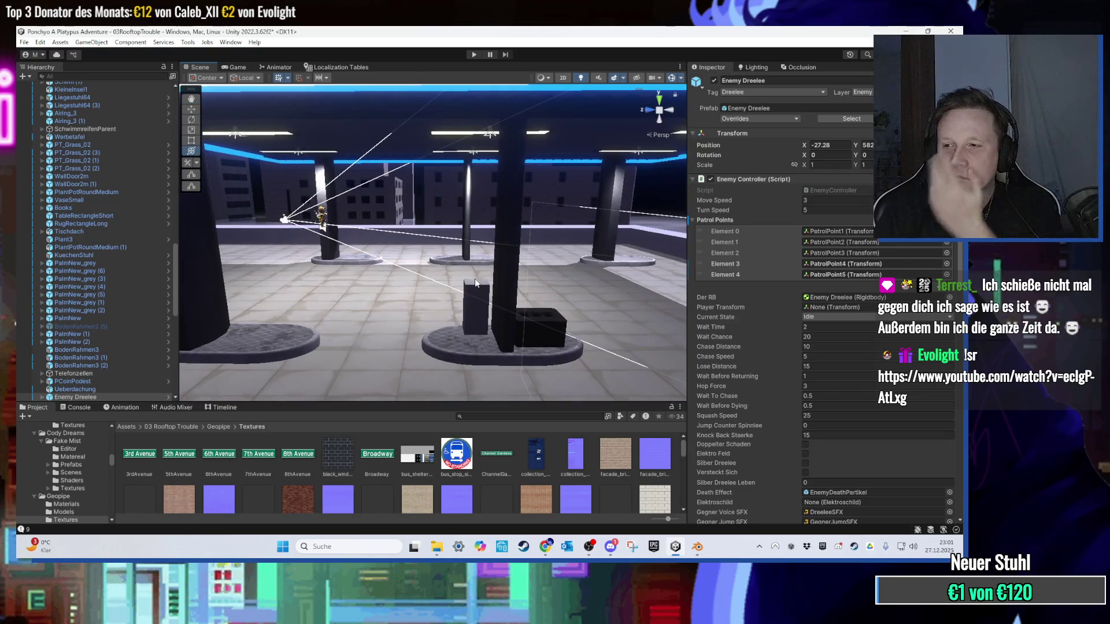
key("alt+Tab")
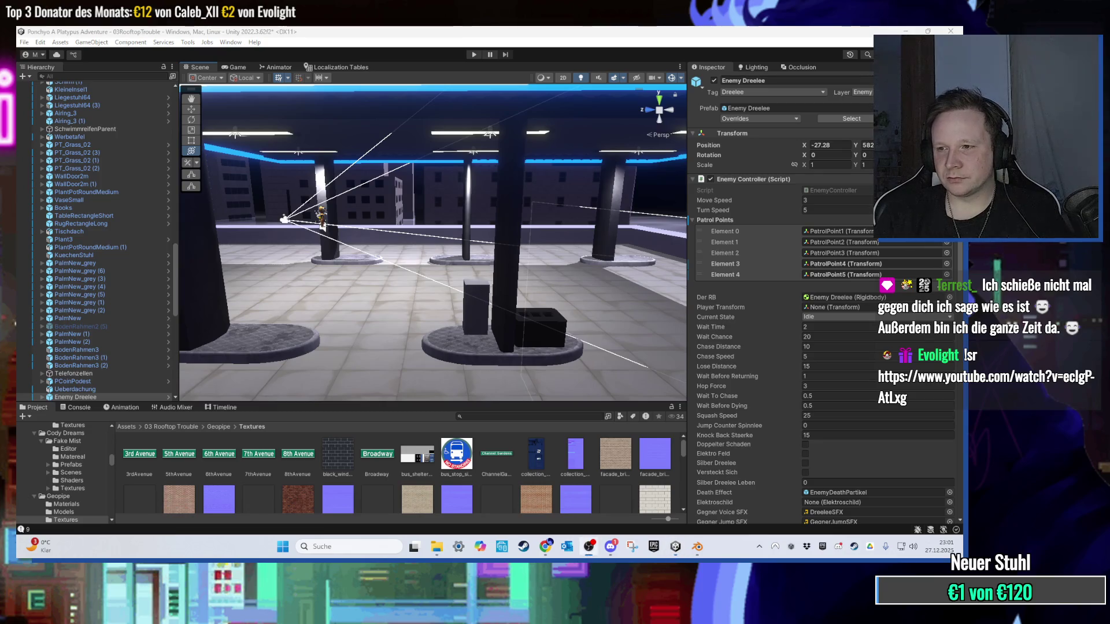
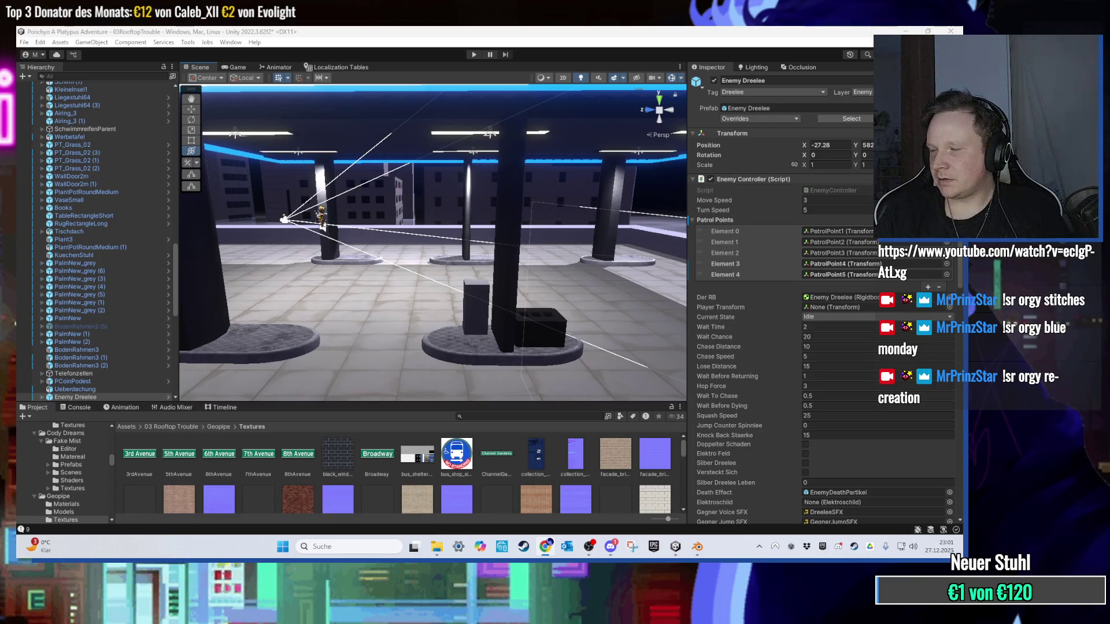
Step: Scroll the Geopipe Textures grid to the white_windowless brick texture and open its context menu
scroll(543, 252, "down", 1)
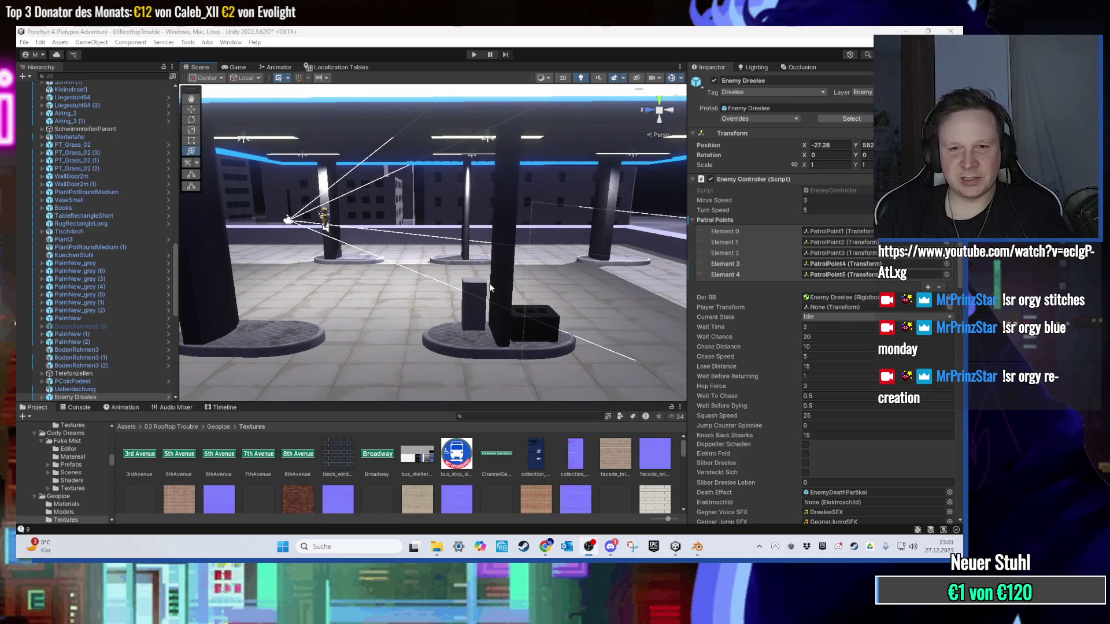
scroll(495, 470, "down", 10)
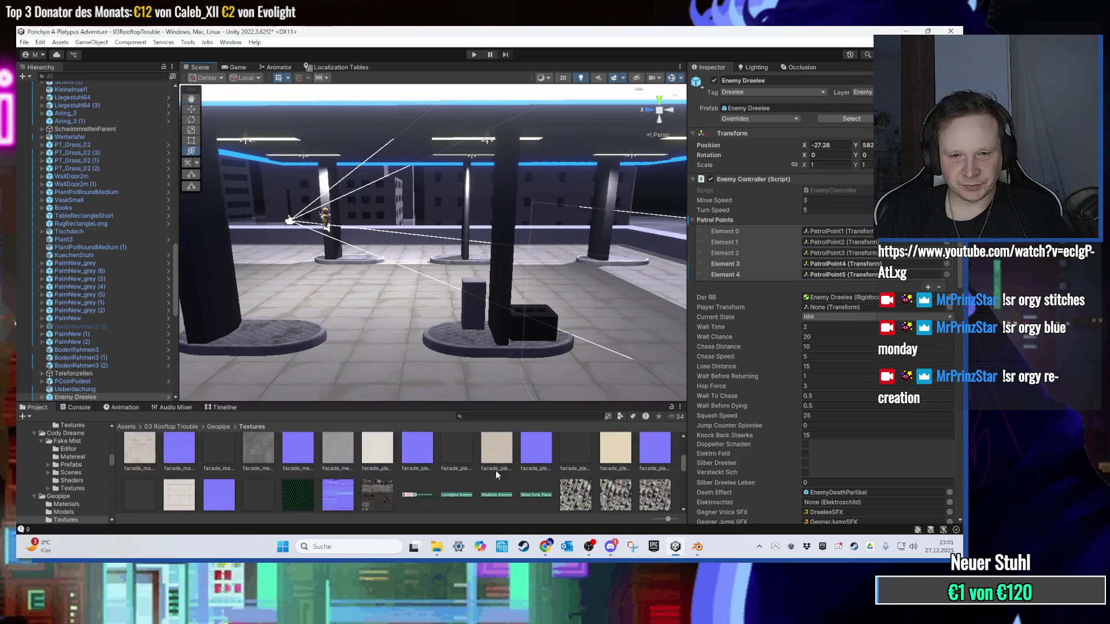
scroll(438, 471, "down", 5)
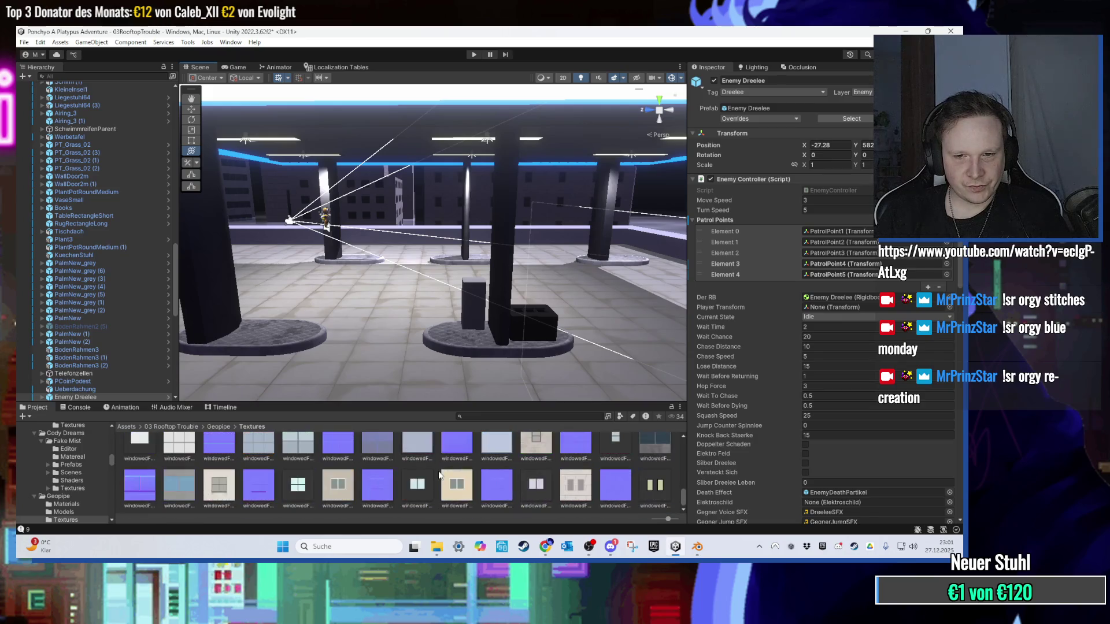
scroll(267, 473, "up", 1)
scroll(266, 473, "up", 5)
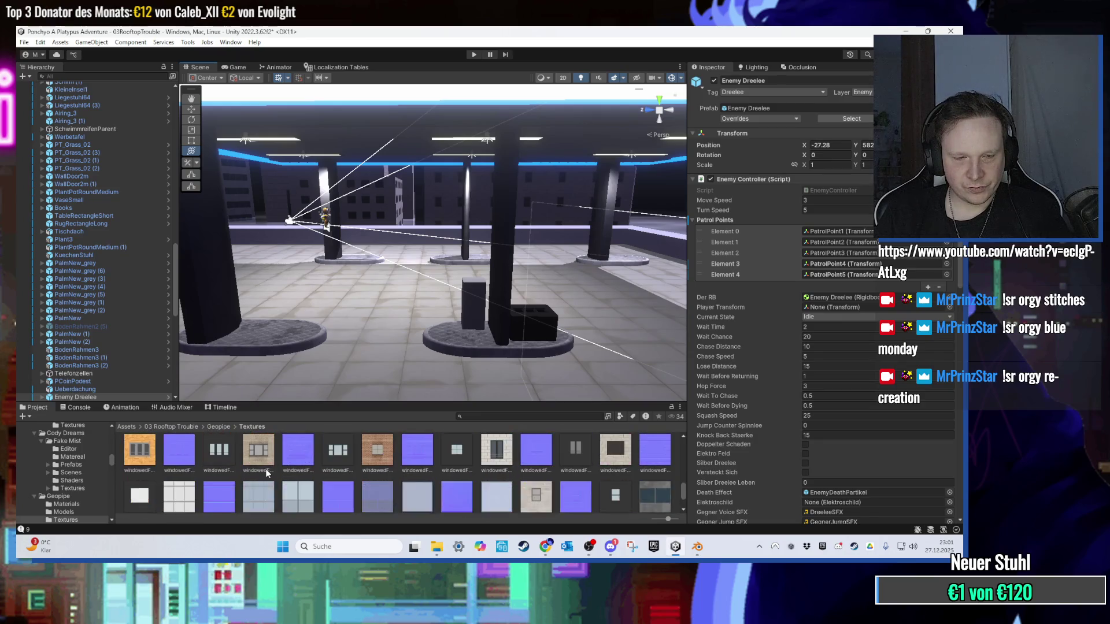
scroll(301, 479, "up", 1)
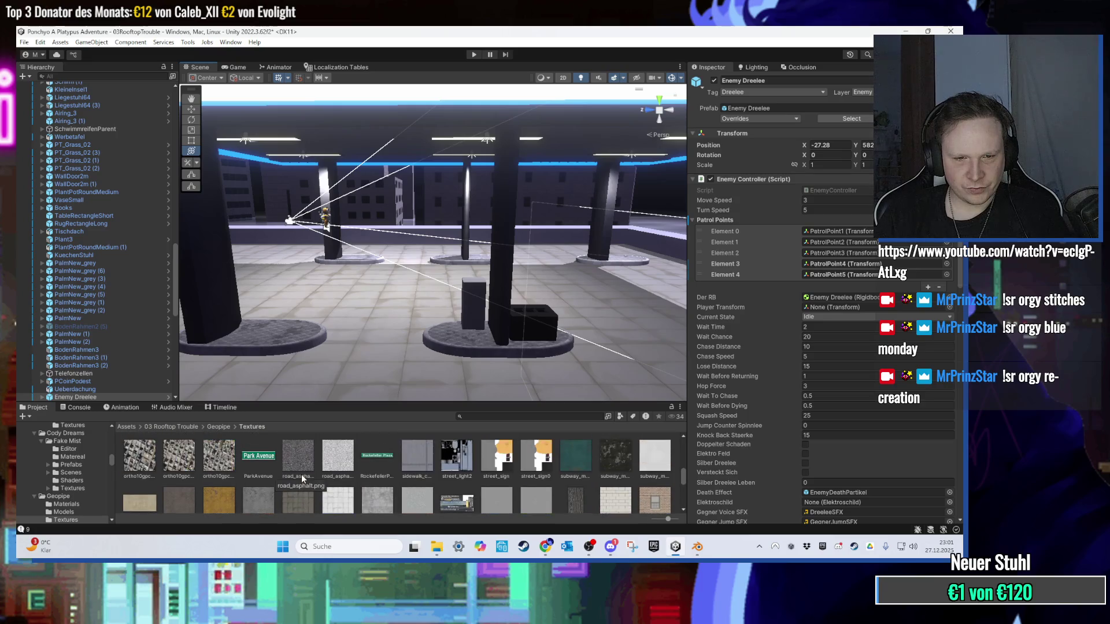
scroll(300, 474, "up", 10)
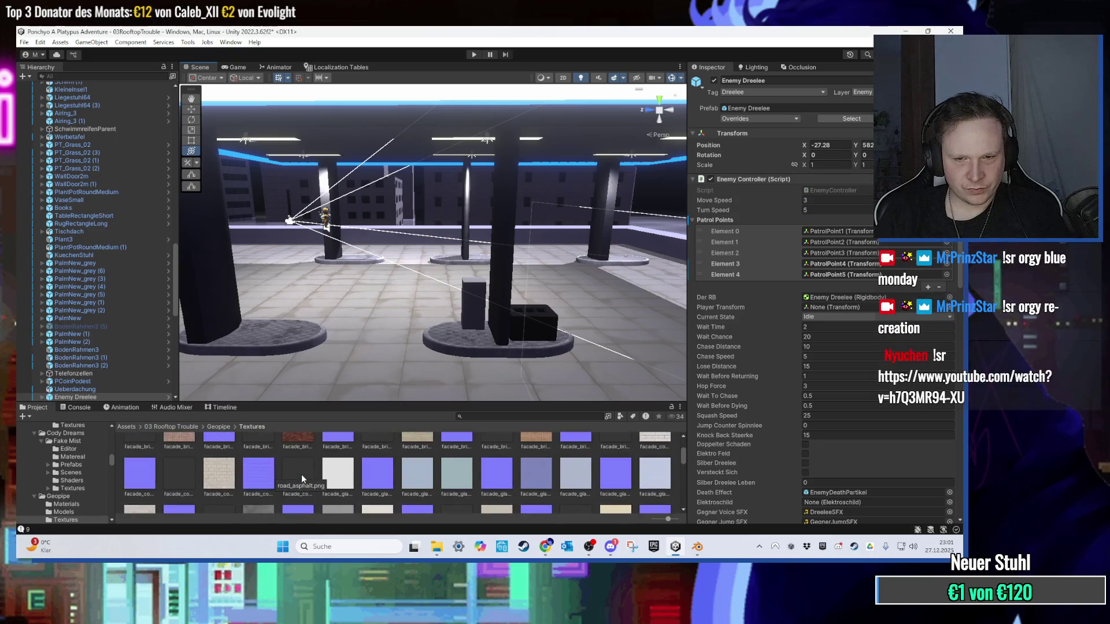
scroll(300, 474, "down", 10)
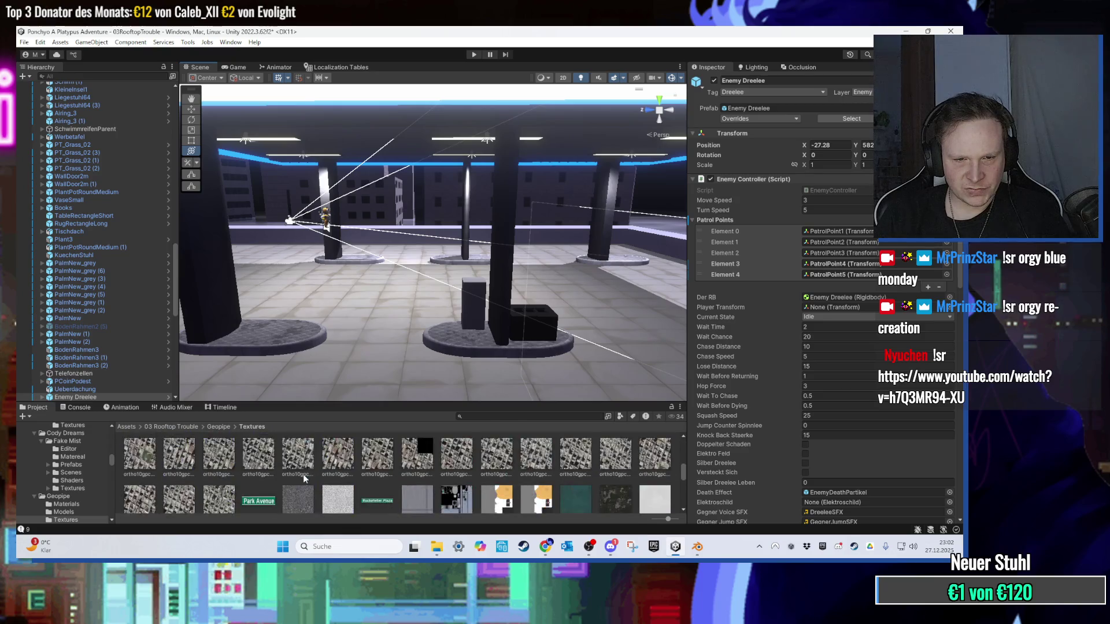
scroll(324, 479, "down", 2)
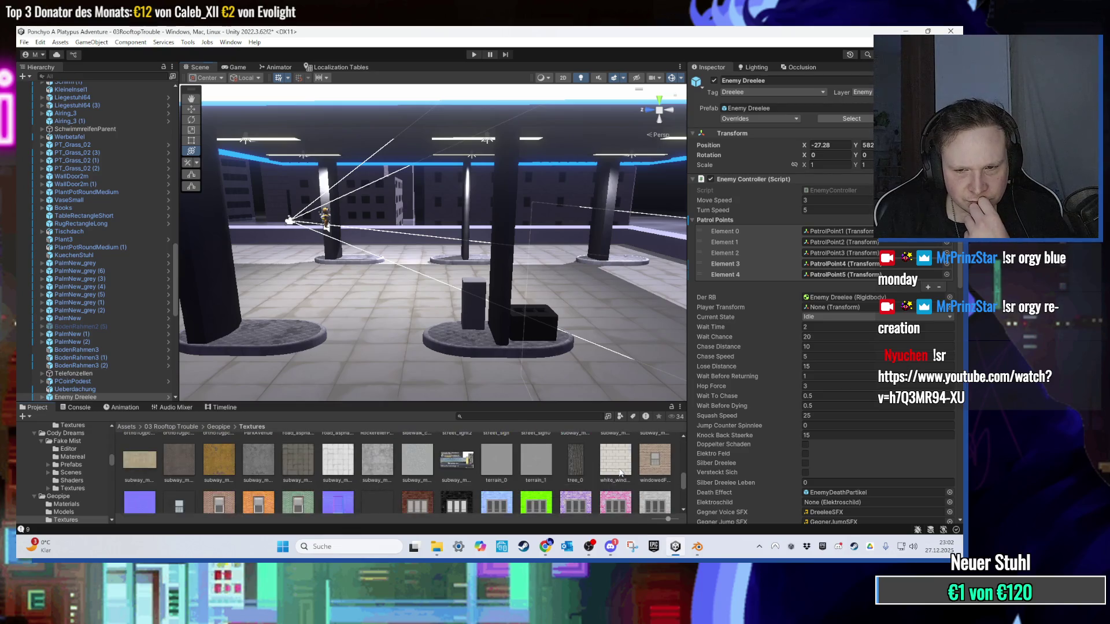
left_click(611, 484)
right_click(615, 478)
Step: Reveal white_windowless in Explorer, paste a copy onto the desktop, and open it in GIMP
left_click(654, 182)
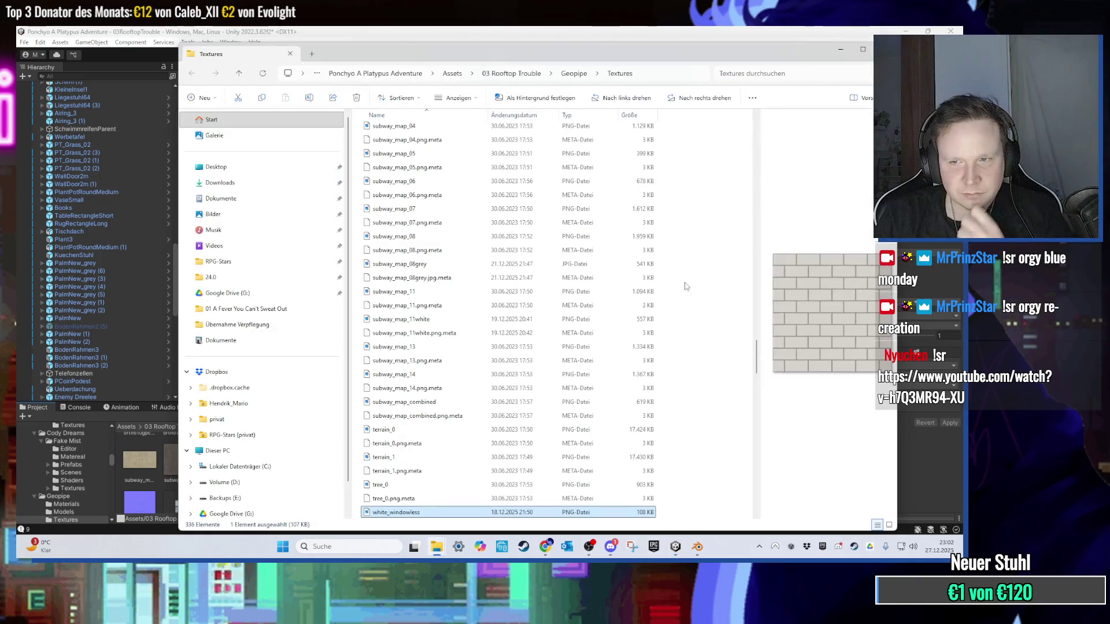
left_click(841, 51)
key("alt+Tab")
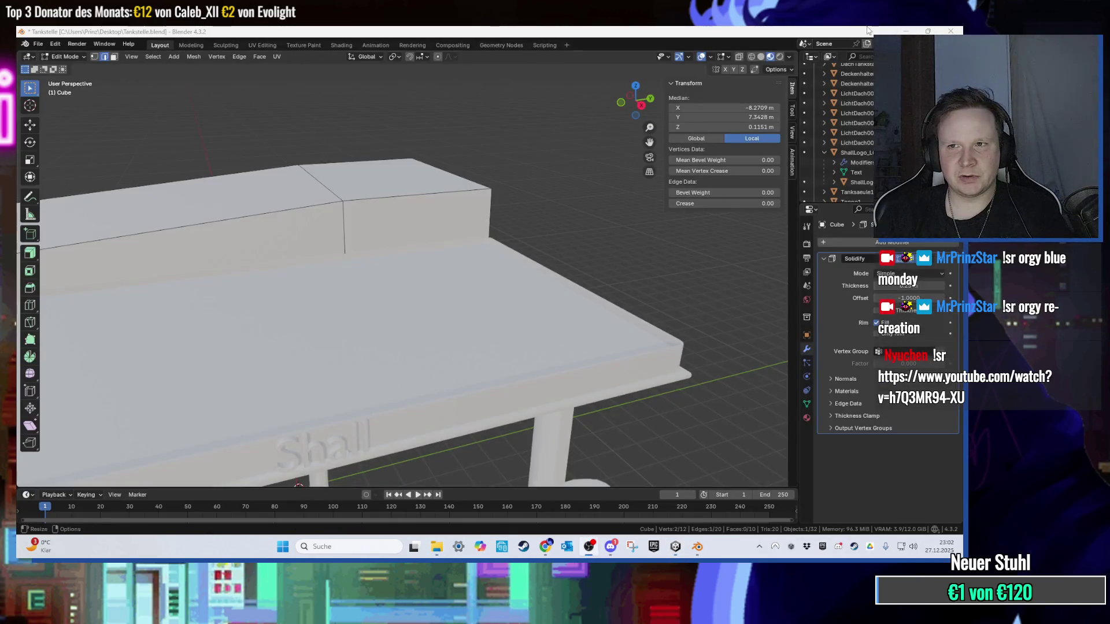
key("super+d")
right_click(428, 263)
left_click(457, 324)
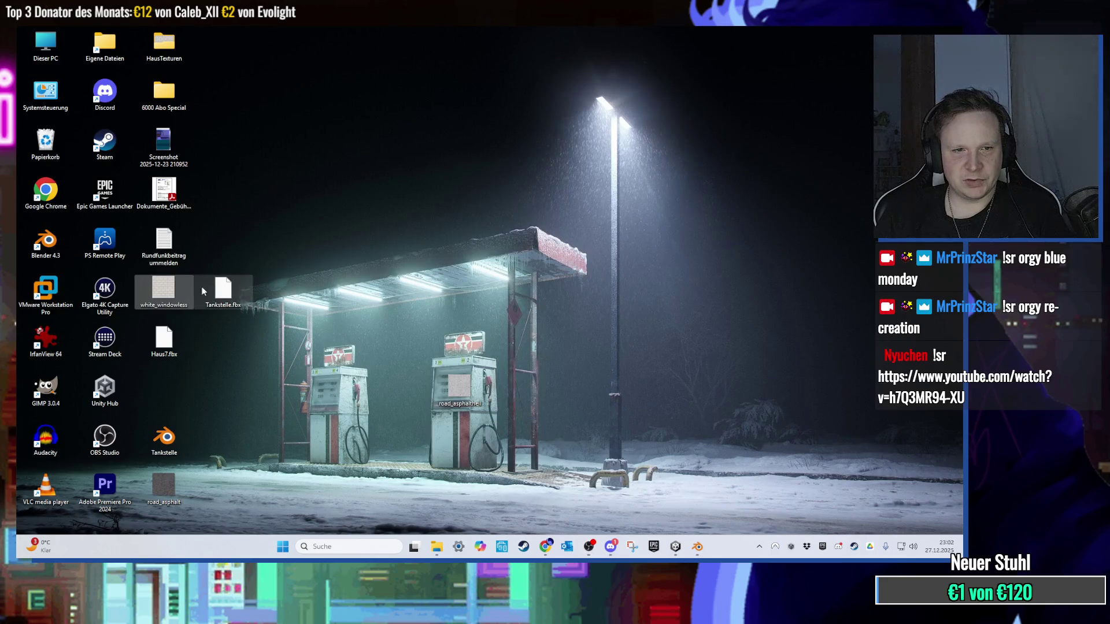
key("Return")
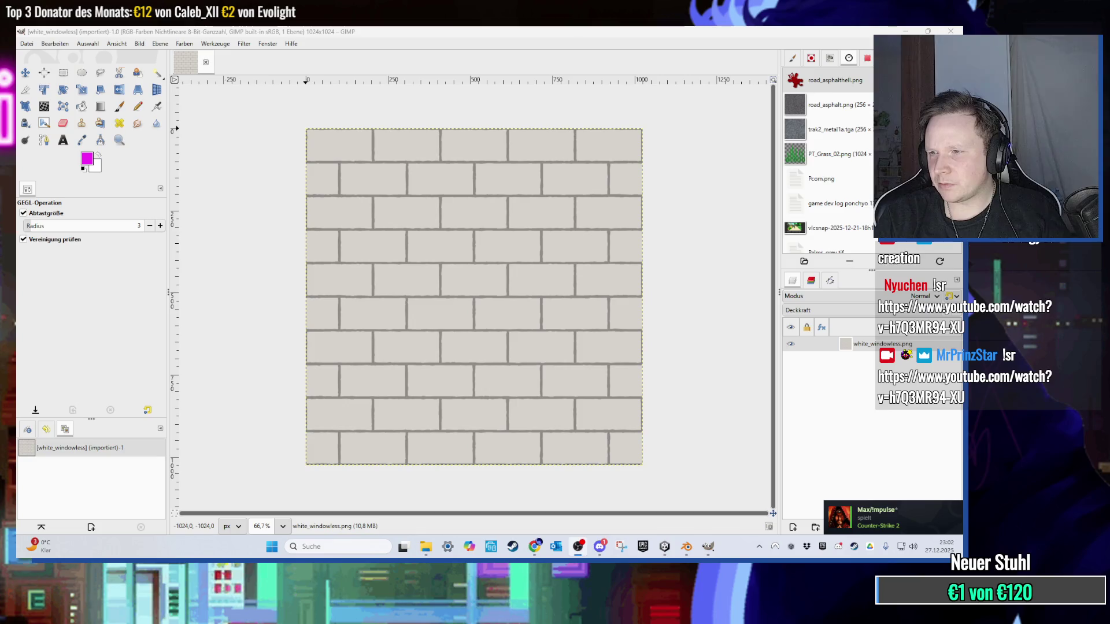
left_click(700, 229)
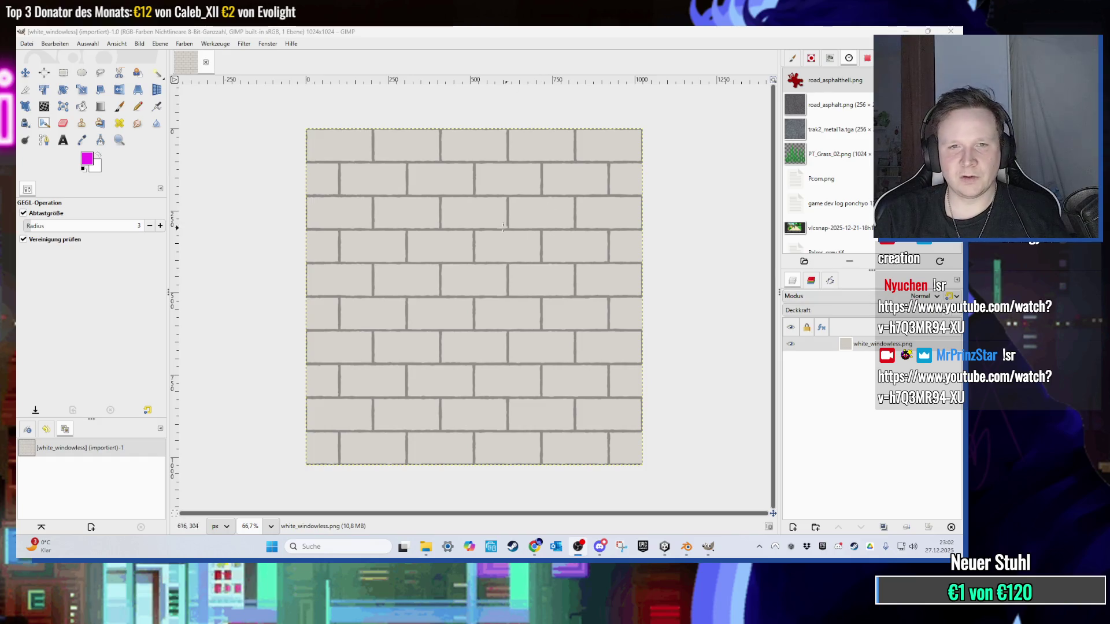
Step: Resize the canvas to 2048 × 2048 pixels and reposition the brick layer with the Move tool
scroll(423, 213, "down", 2)
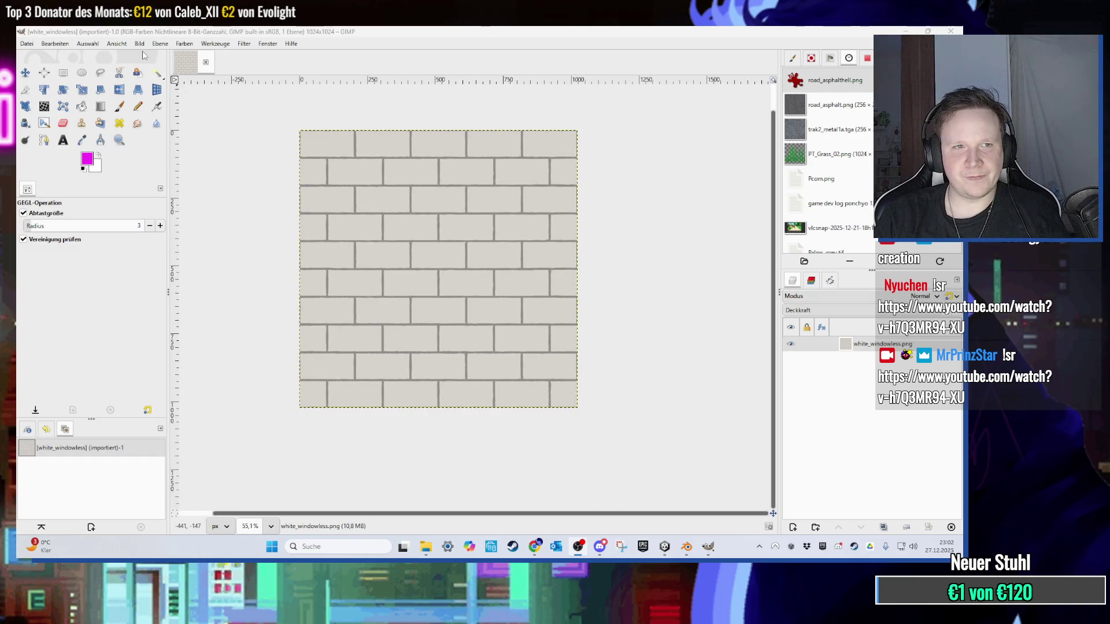
left_click(139, 43)
left_click(150, 118)
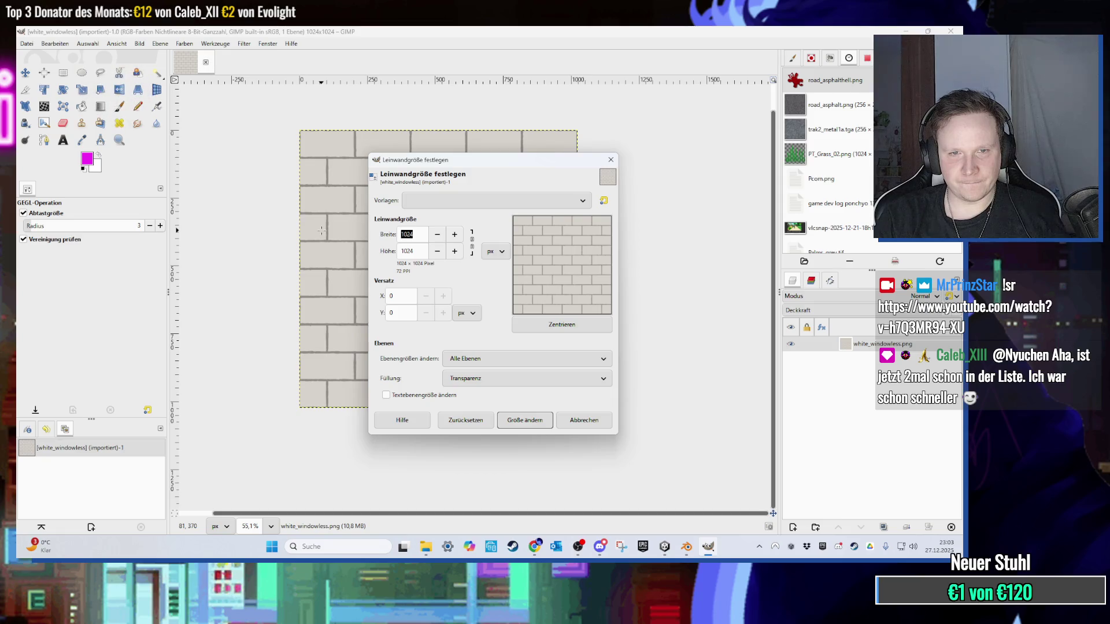
key("Tab")
type("2048")
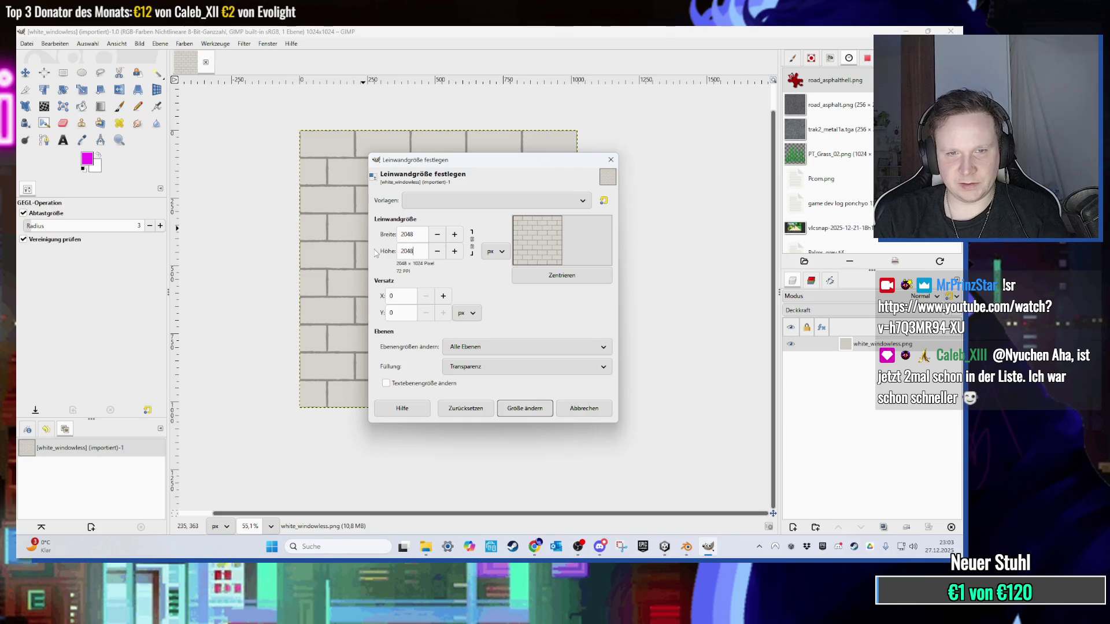
left_click(539, 412)
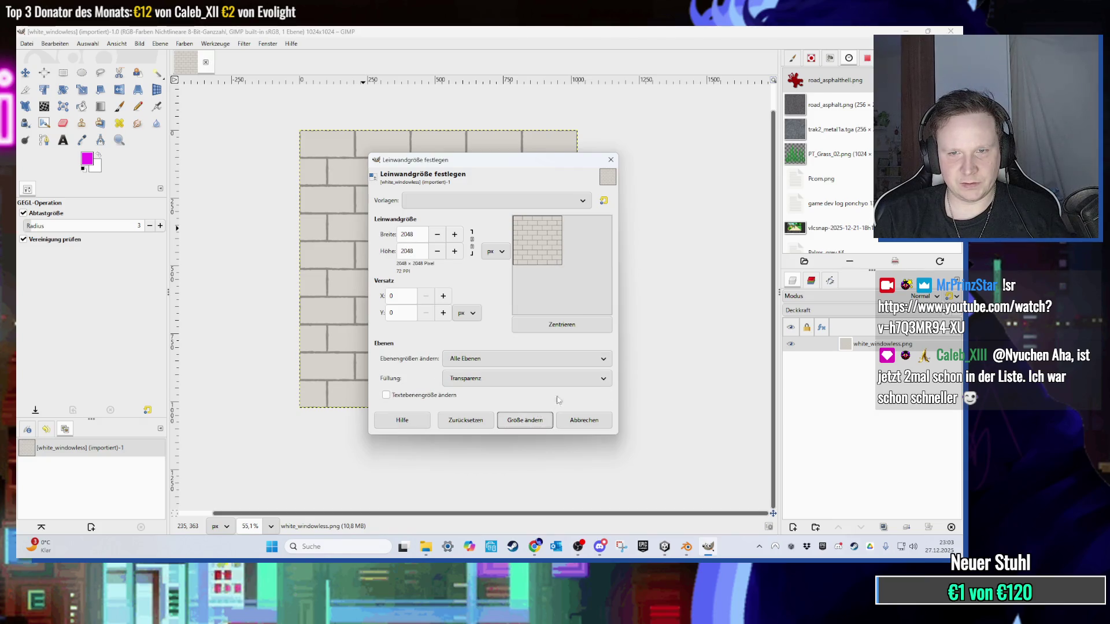
left_click(524, 420)
left_click(43, 72)
left_click(24, 72)
mouse_move(541, 261)
left_mouse_down()
mouse_move(501, 226)
mouse_move(453, 218)
left_mouse_up()
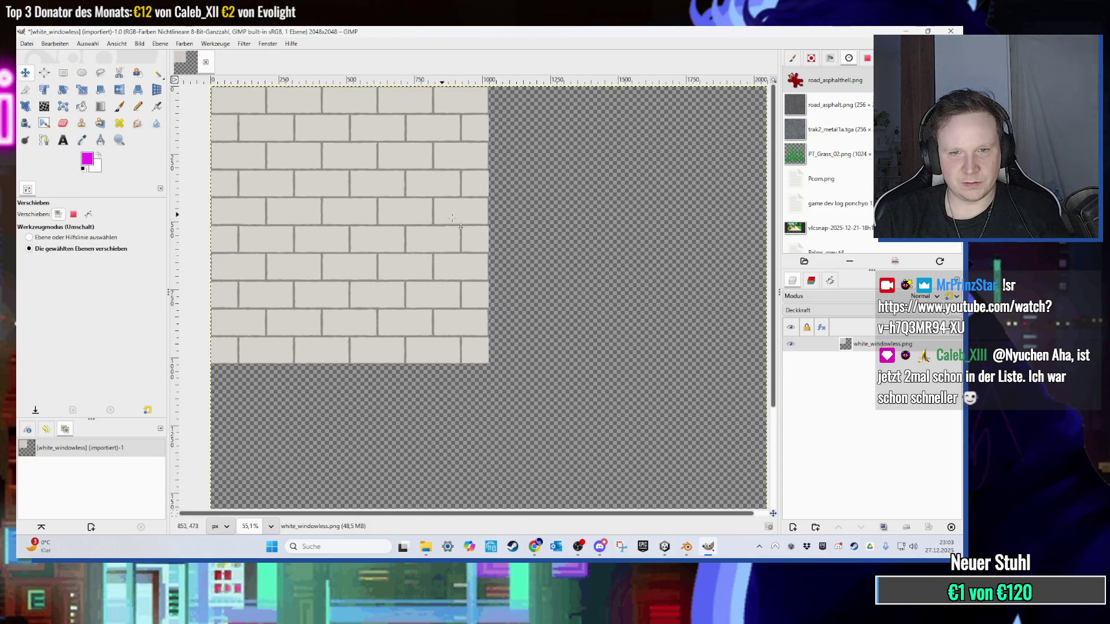
Step: Duplicate the brick layer, align the copy to the right of the original, and merge visible layers
scroll(452, 218, "right", 2)
key("shift+ctrl+d")
scroll(445, 237, "up", 2)
scroll(442, 243, "left", 2)
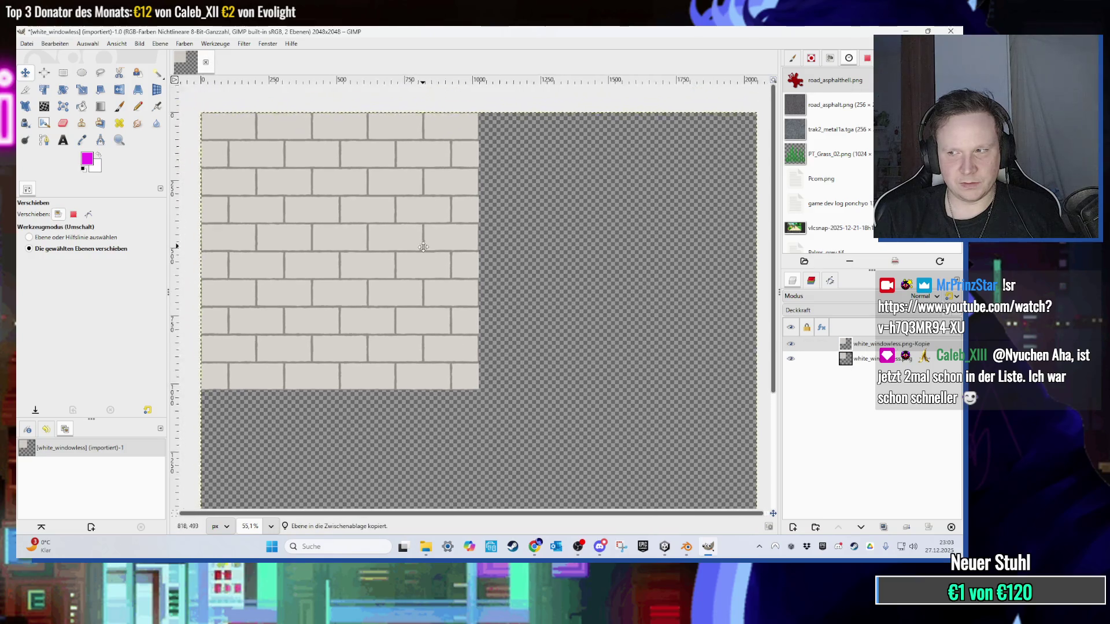
mouse_move(333, 249)
left_mouse_down()
mouse_move(618, 259)
mouse_move(448, 288)
mouse_move(431, 304)
mouse_move(489, 283)
left_mouse_up()
scroll(445, 292, "up", 3)
scroll(479, 275, "up", 8)
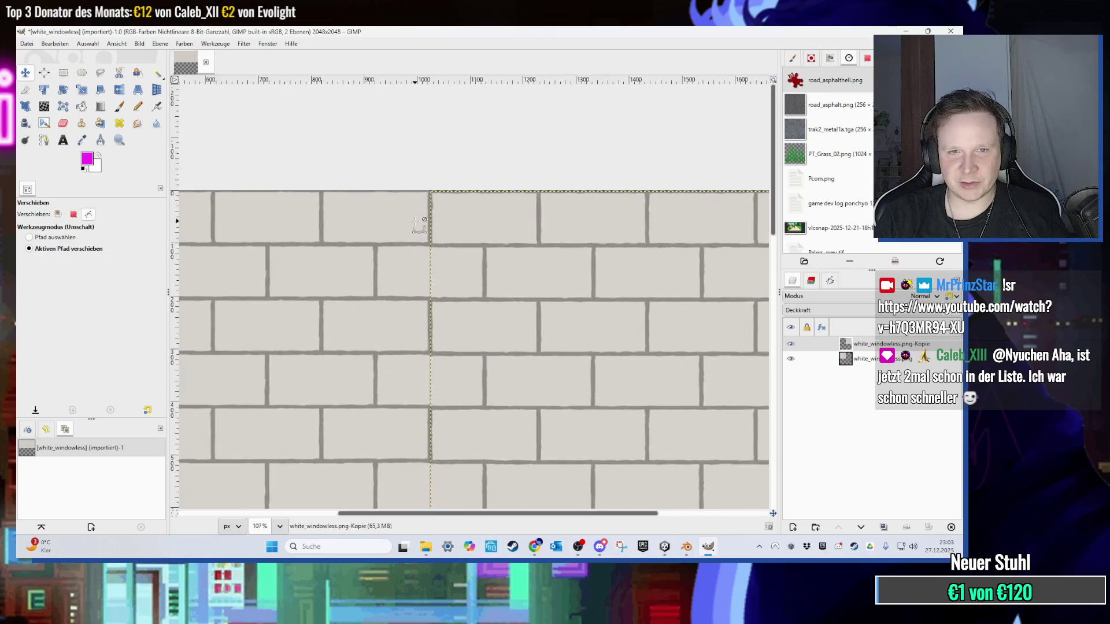
key("Up")
key("Left")
key("Up")
scroll(482, 254, "down", 4)
scroll(481, 253, "down", 8)
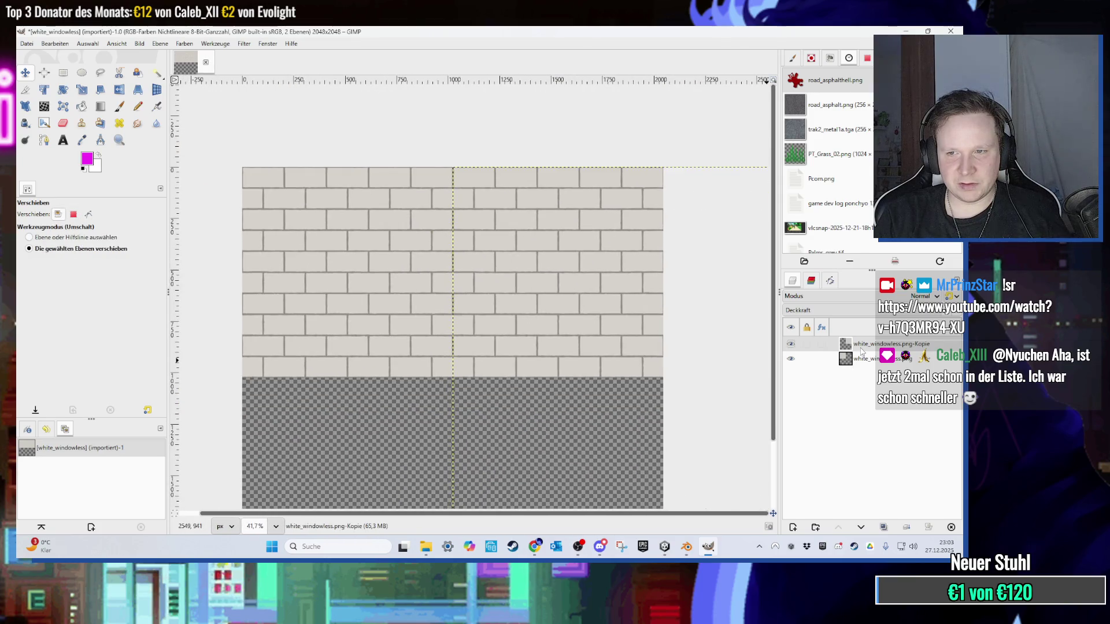
right_click(860, 351)
left_click(800, 514)
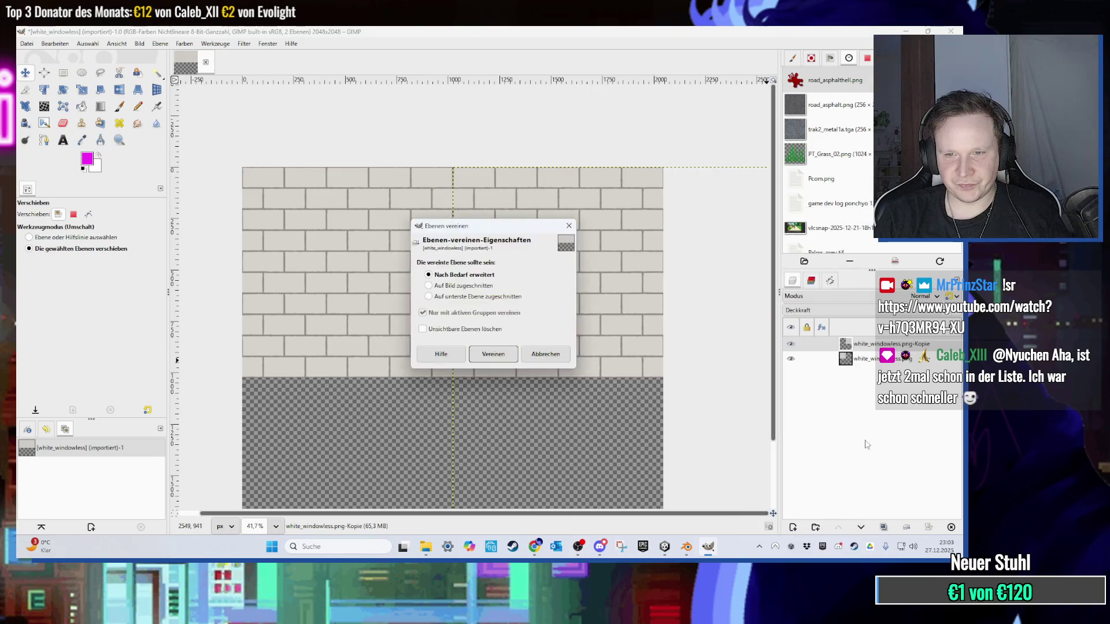
key("Return")
Step: Paste the merged bricks below, align the mortar, merge again, and select the lower strip
key("ctrl+c")
key("ctrl+v")
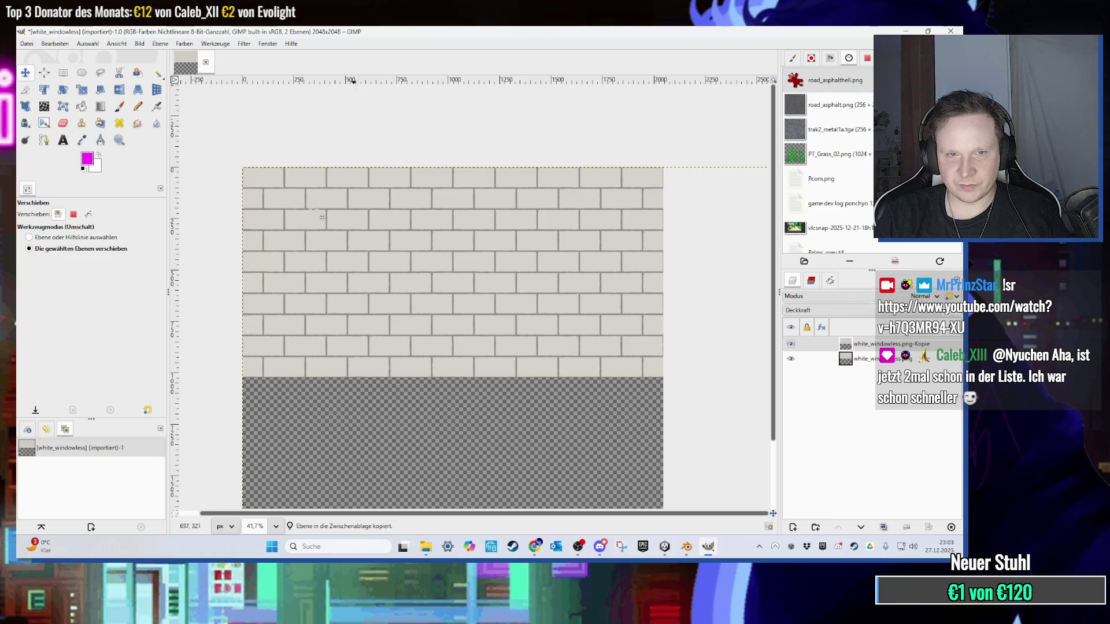
mouse_move(399, 174)
left_mouse_down()
mouse_move(412, 300)
mouse_move(496, 298)
left_mouse_up()
scroll(393, 299, "up", 5)
left_click_drag(375, 333, 350, 332)
scroll(346, 335, "up", 8)
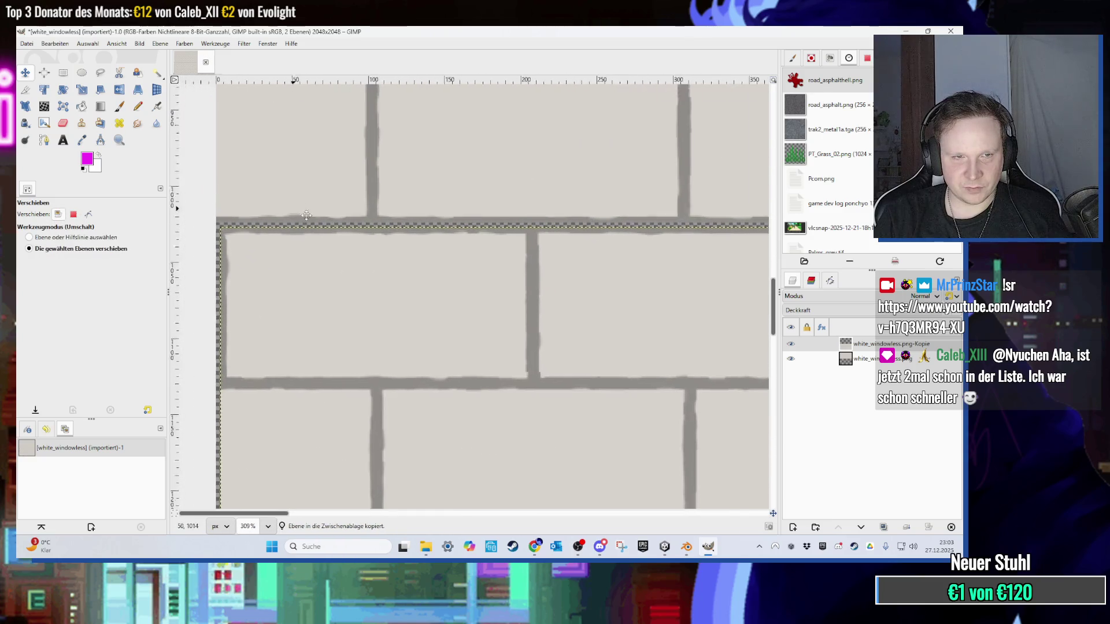
scroll(331, 340, "up", 2)
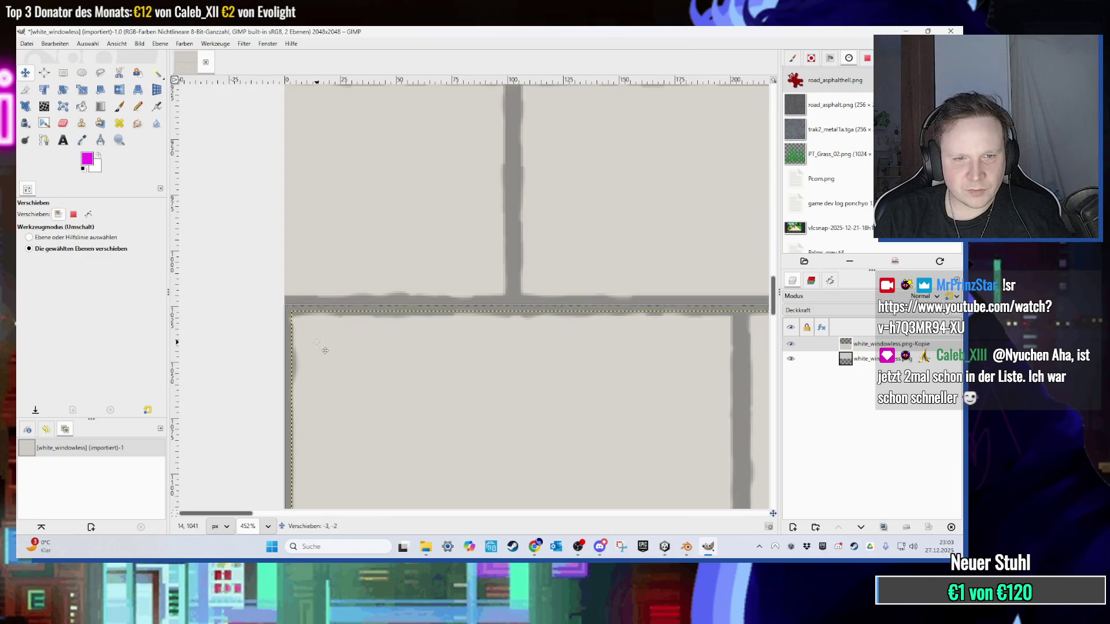
scroll(338, 345, "down", 14)
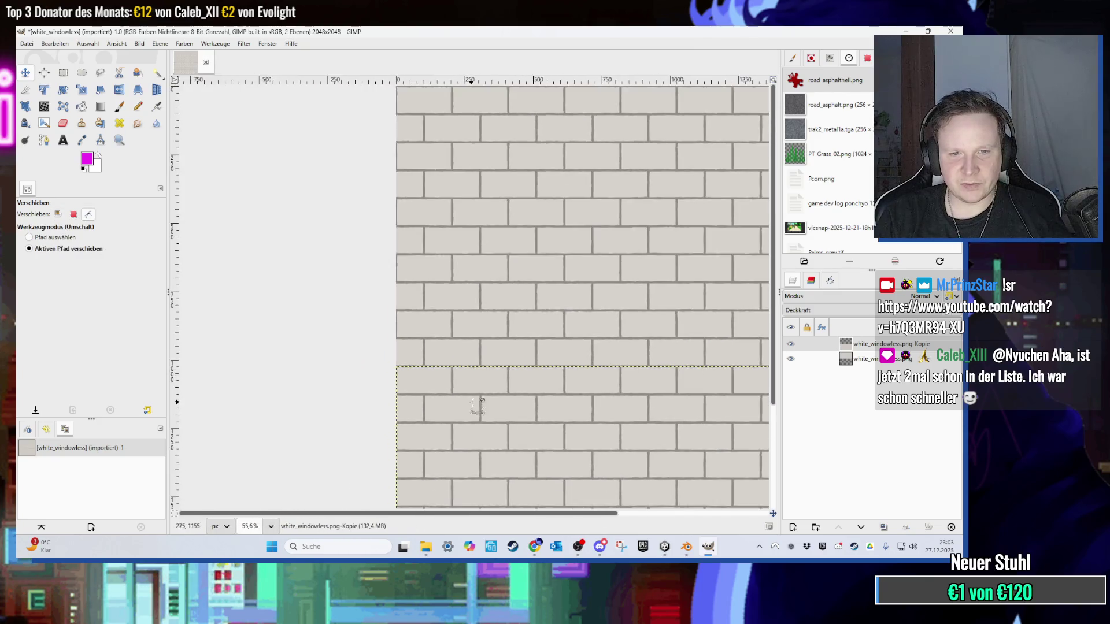
scroll(536, 327, "down", 1)
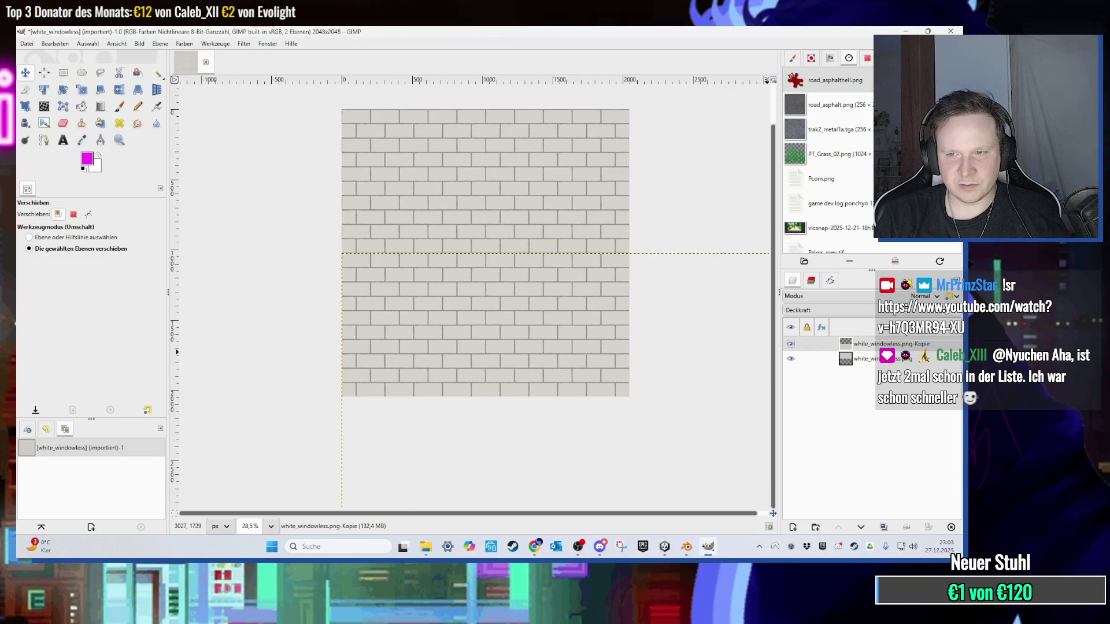
right_click(809, 347)
left_click(827, 513)
left_click(578, 361)
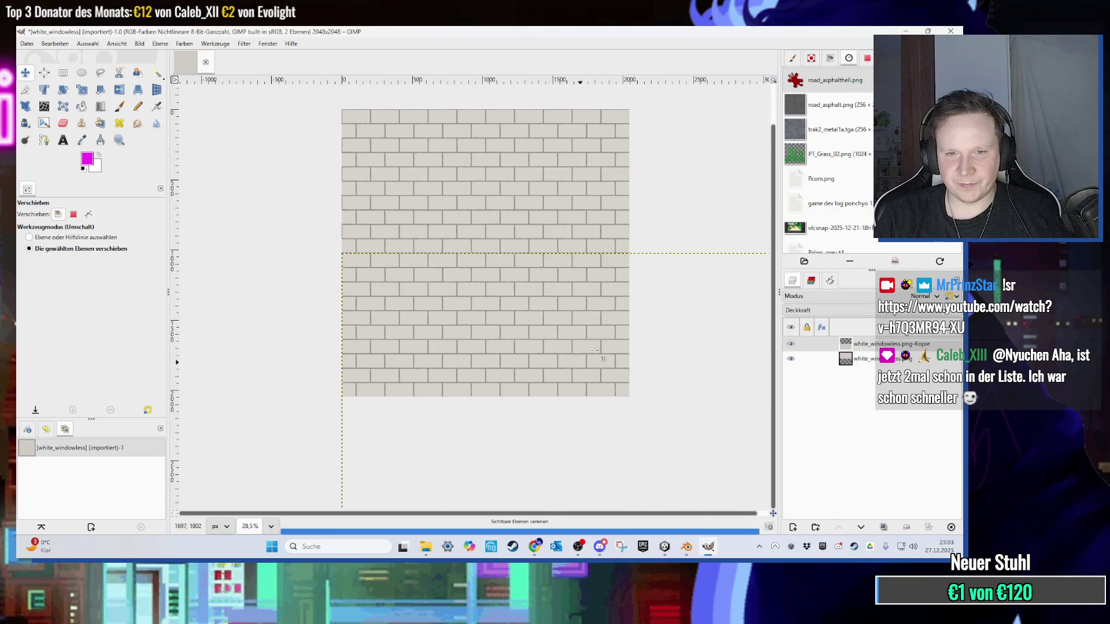
left_click(64, 74)
mouse_move(296, 423)
left_mouse_down()
mouse_move(537, 379)
mouse_move(661, 339)
left_mouse_up()
Step: Add a transparent layer, bucket-fill the bottom strip cyan, and lower the layer's opacity
right_click(780, 277)
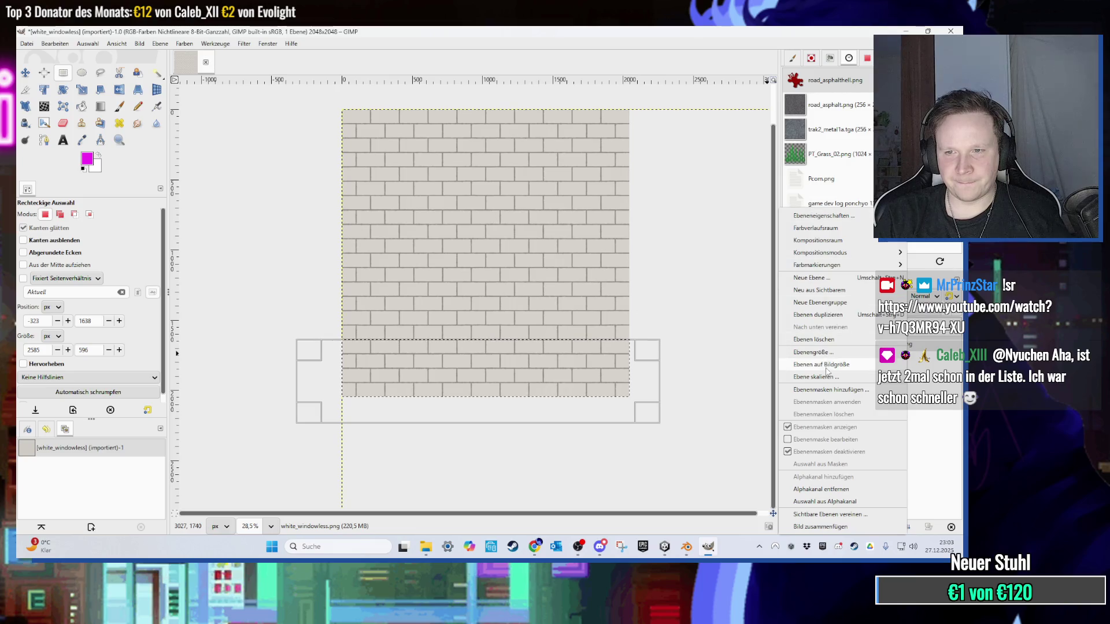
left_click(812, 278)
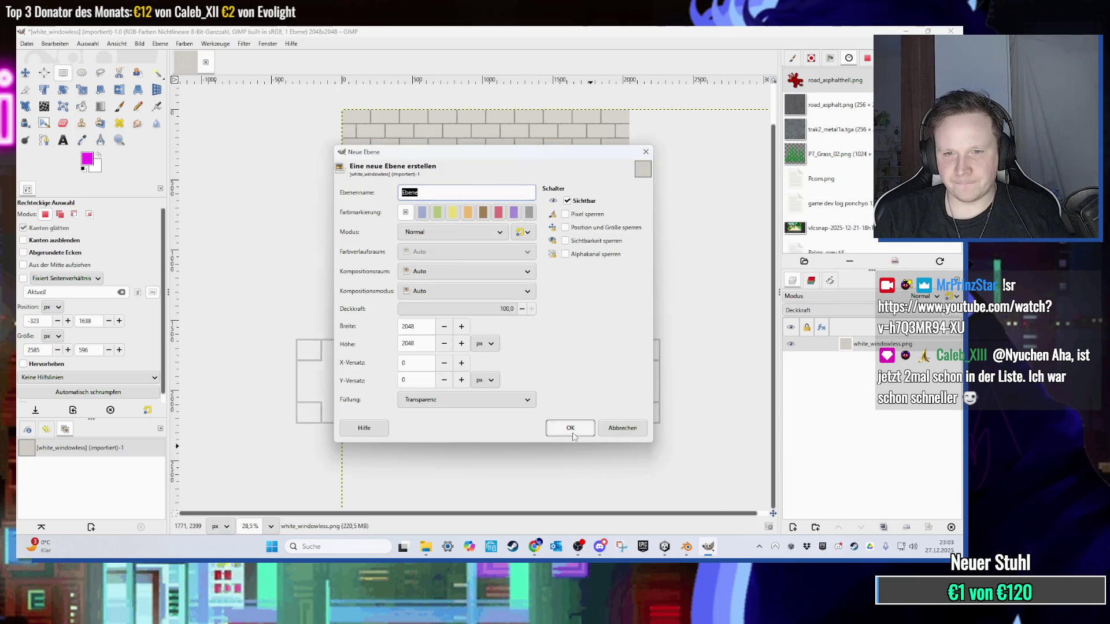
left_click(570, 428)
left_click(88, 159)
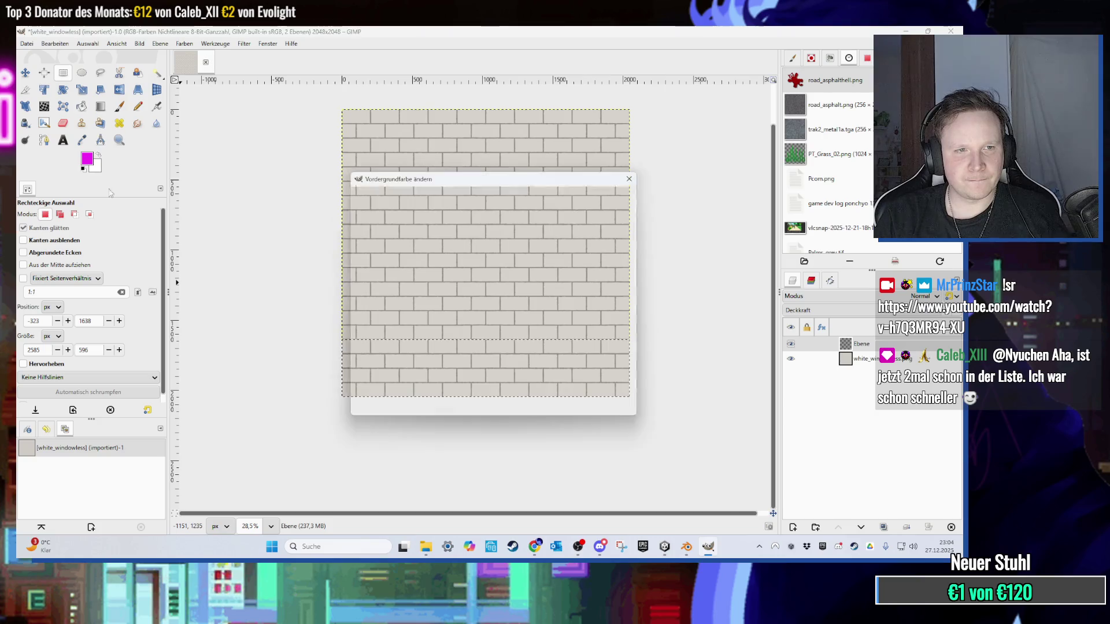
left_click(479, 282)
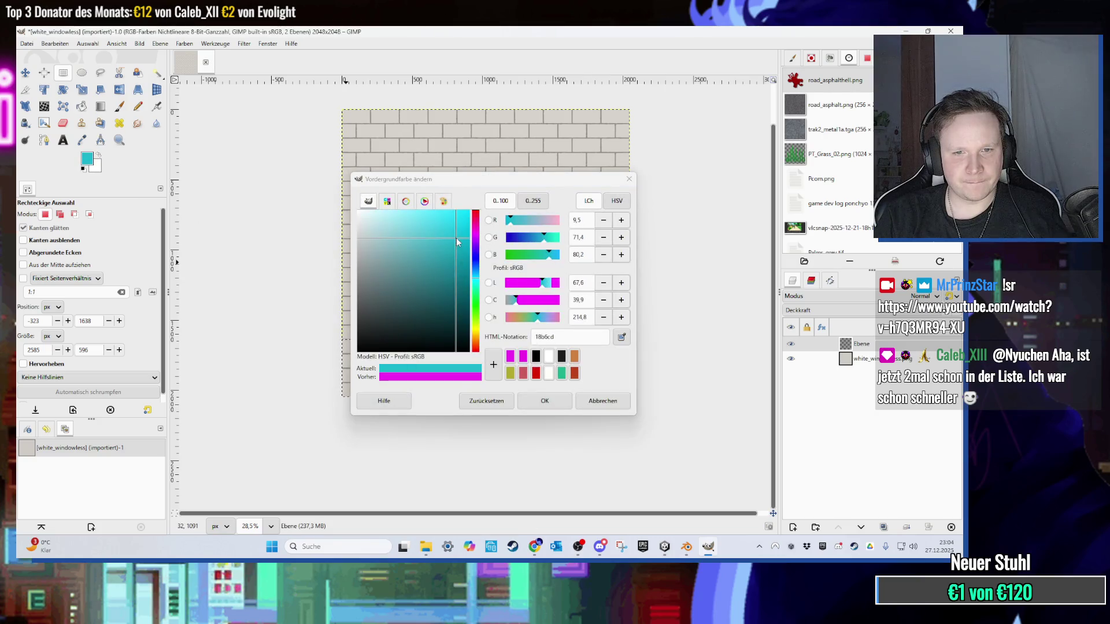
left_click_drag(476, 279, 476, 276)
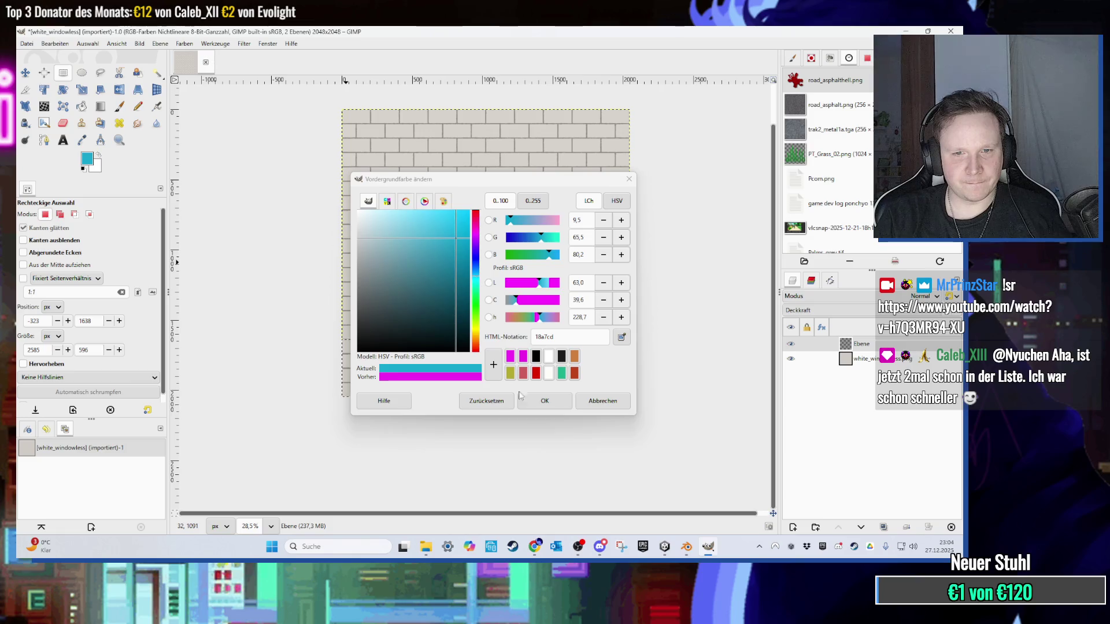
left_click(521, 398)
left_click(81, 107)
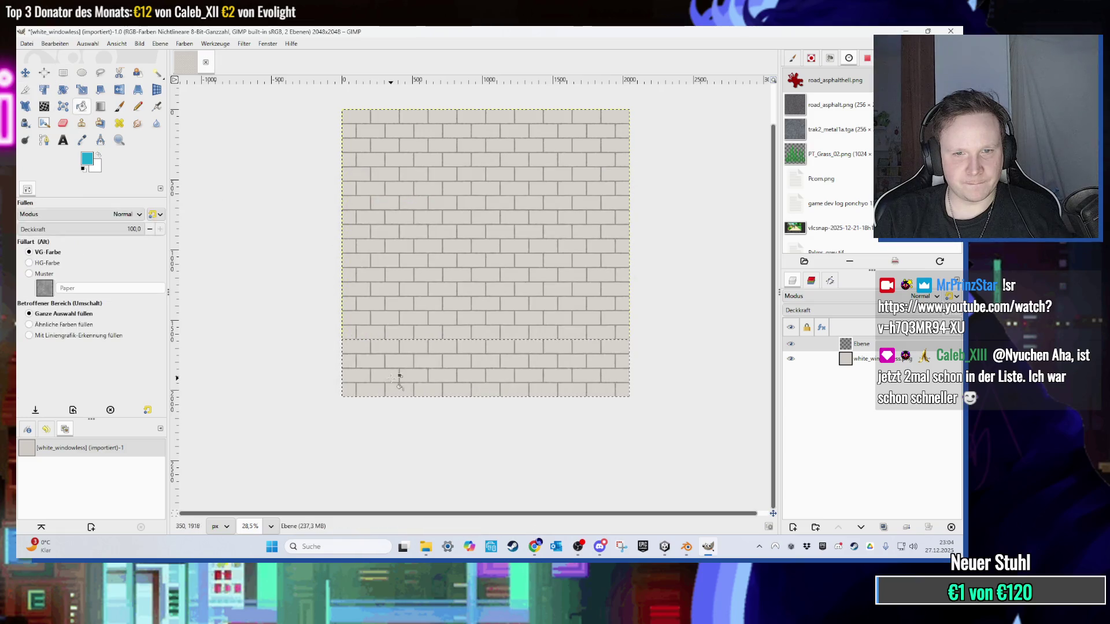
left_click(386, 377)
left_click(876, 313)
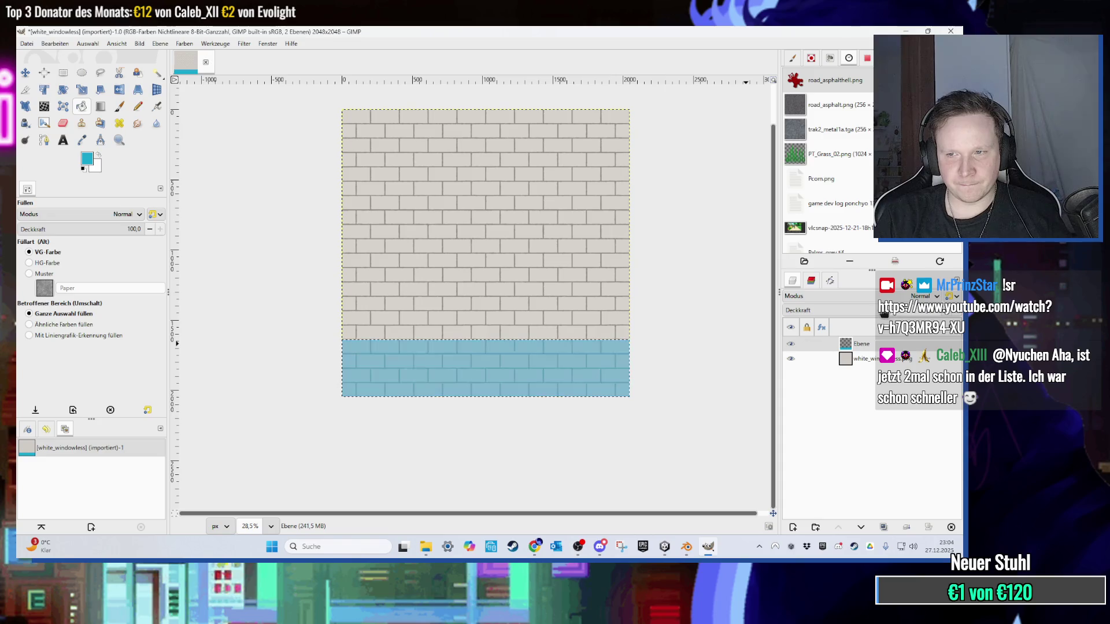
Step: Change the foreground to a darker teal, test a fill and undo it, then select the tint layer's painted area
left_click(63, 73)
scroll(423, 431, "up", 3)
scroll(414, 426, "up", 1)
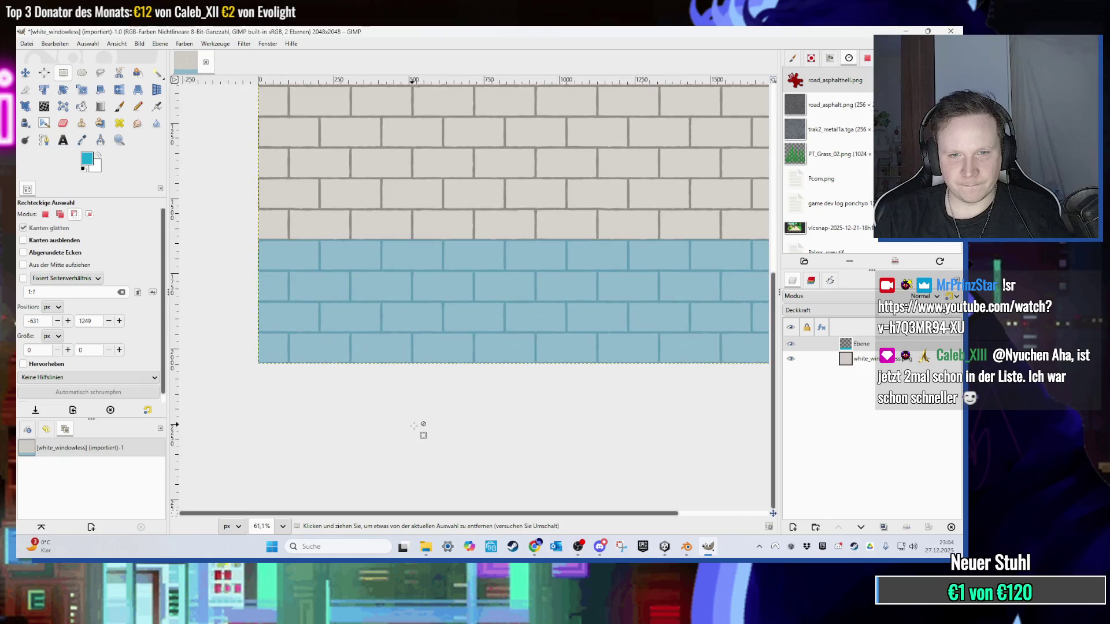
scroll(414, 426, "down", 3)
scroll(414, 426, "up", 1)
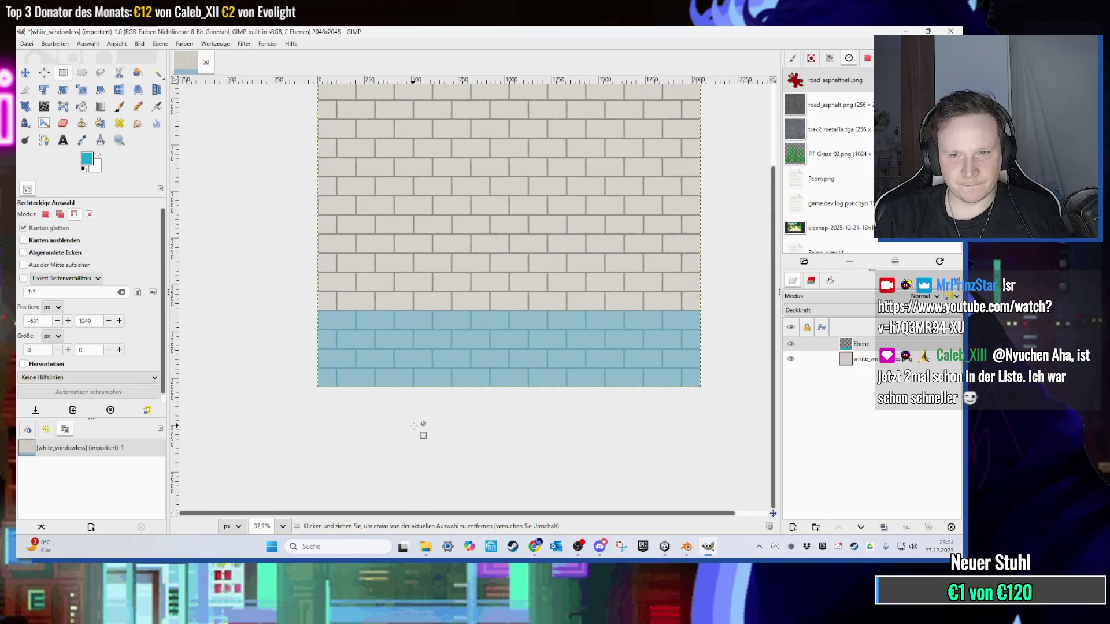
left_click(86, 160)
left_click(546, 394)
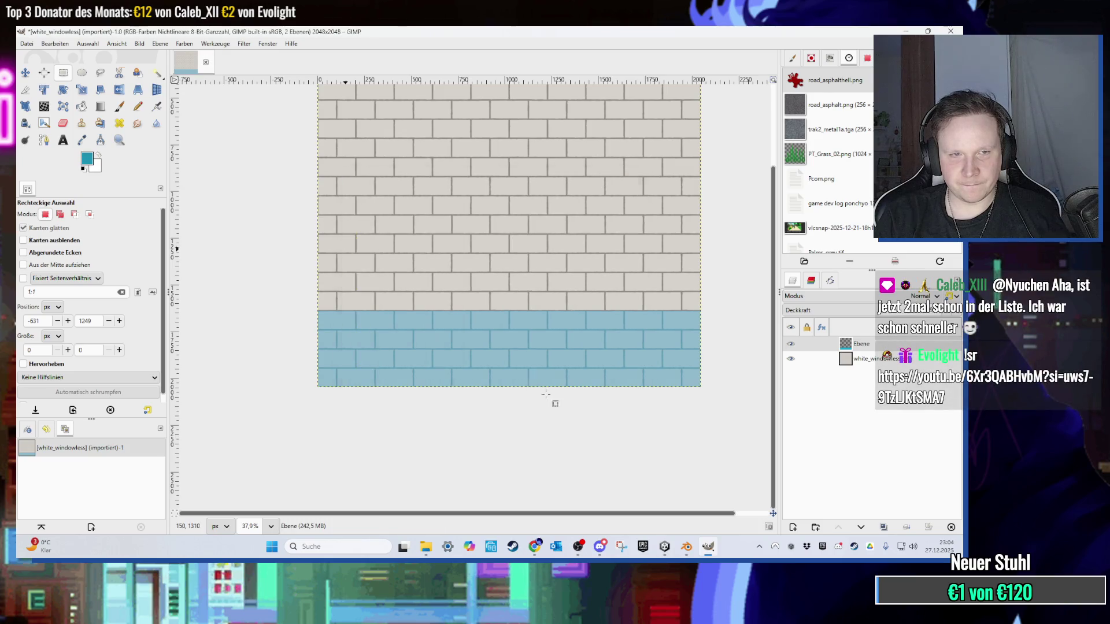
left_click(81, 106)
left_click(441, 342)
key("ctrl+z")
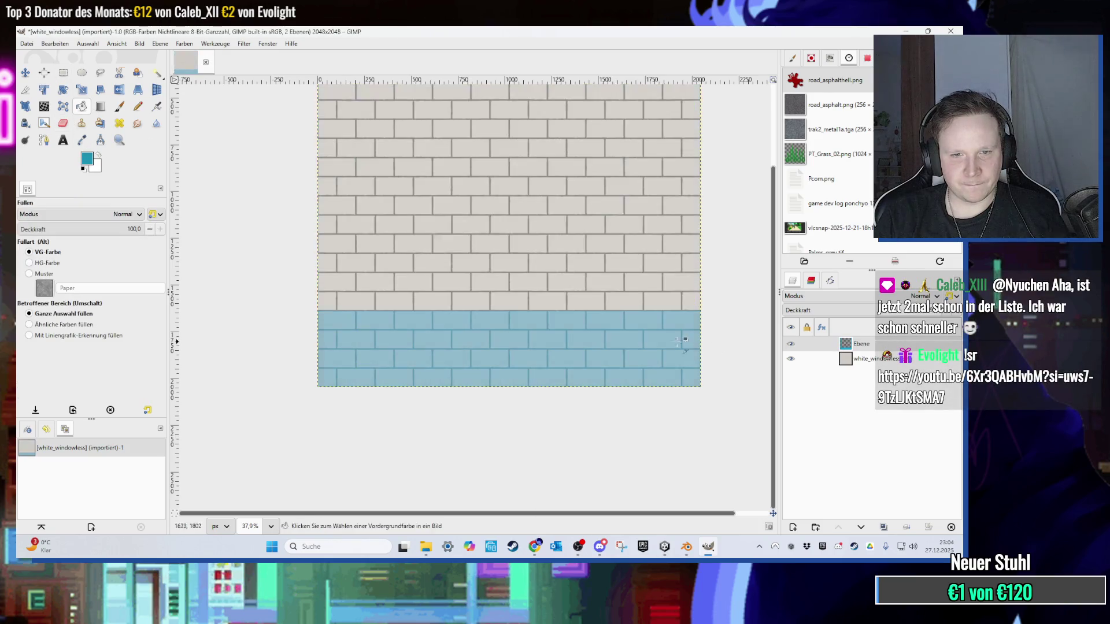
right_click(789, 484)
left_click(781, 501)
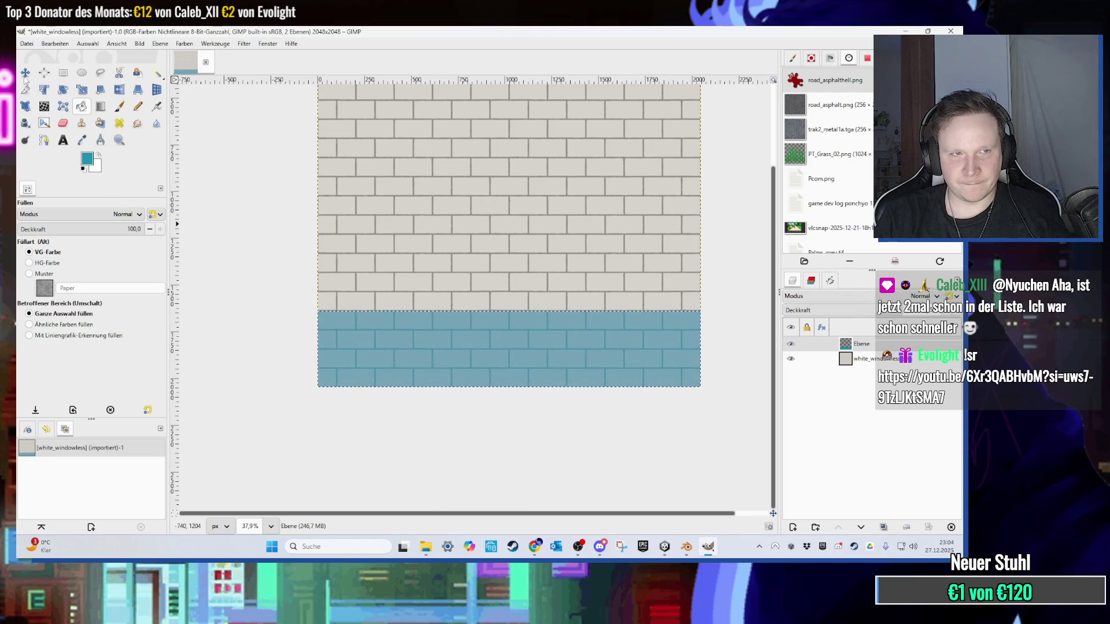
left_click(27, 44)
Step: Start an Export As, try the file name whitetop, then abandon that first attempt
left_click(63, 223)
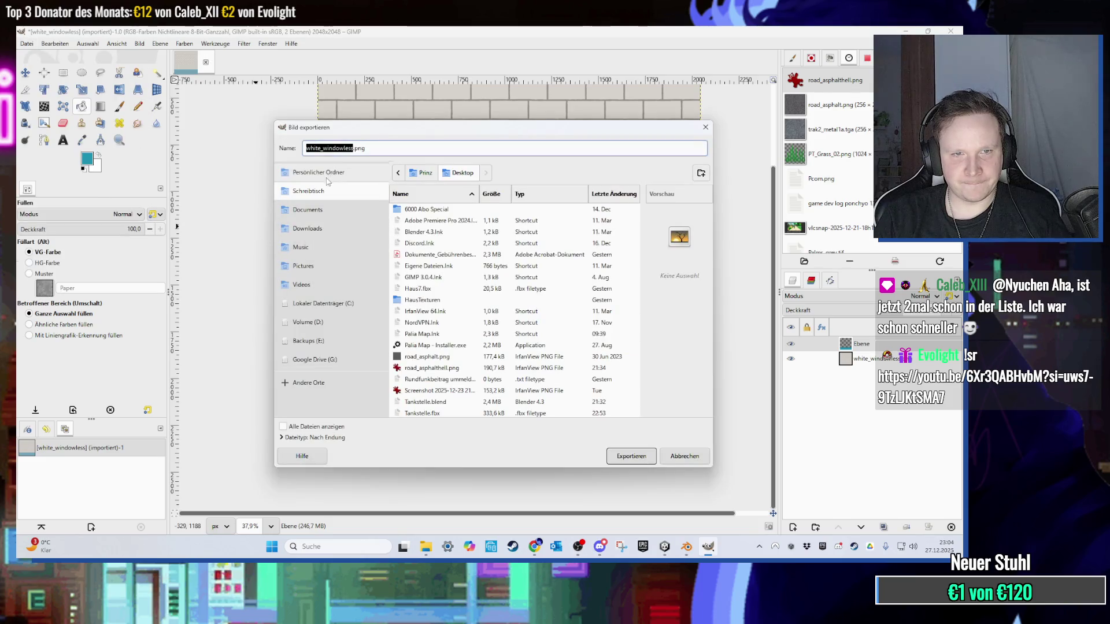
left_click(356, 149)
key("shift+Home")
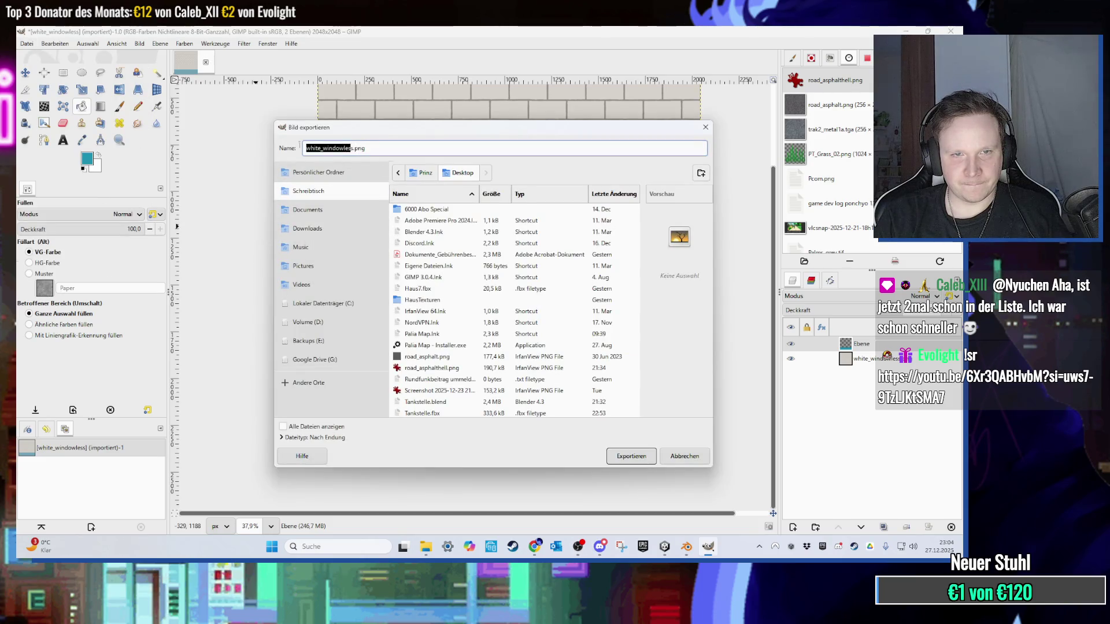
type("fs")
key("BackSpace")
type("whitetopbluebottomwa")
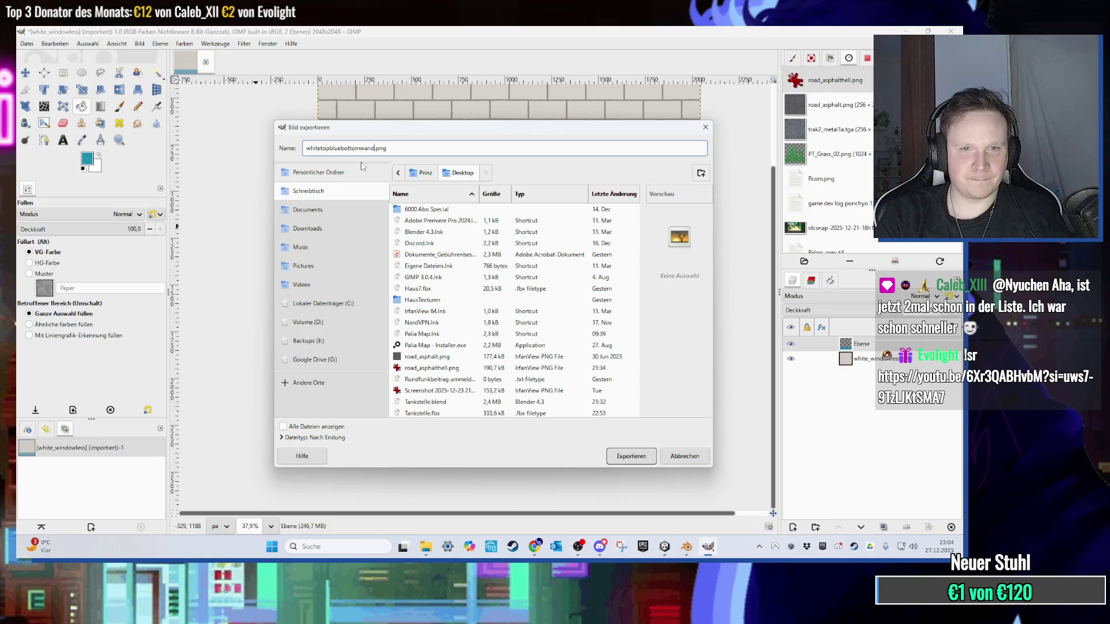
key("Return")
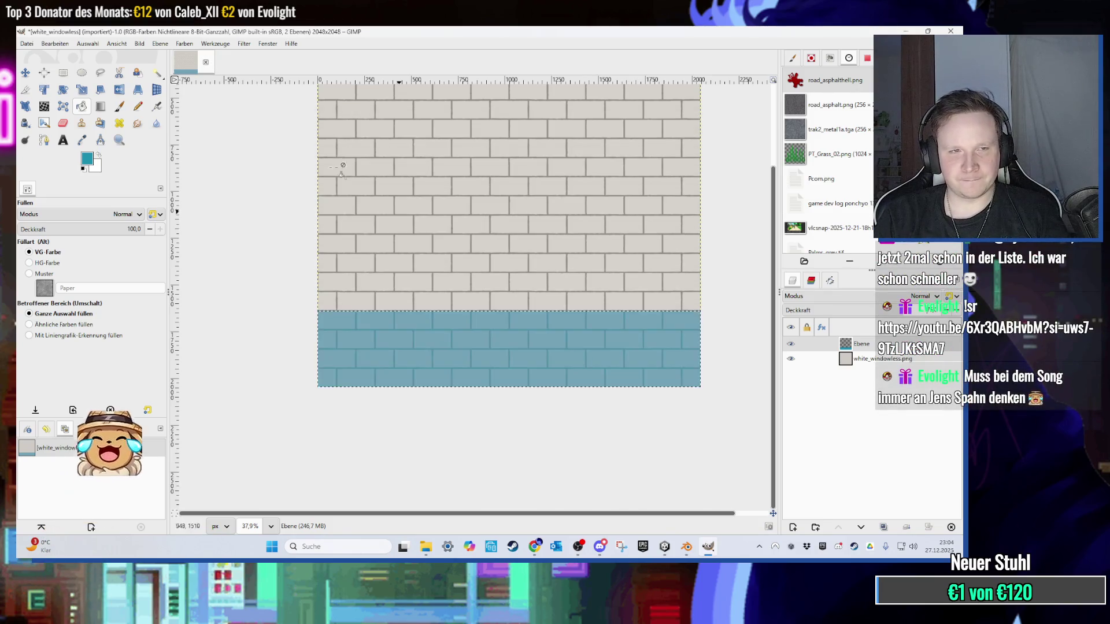
Step: Re-export the image to the desktop as white_windowless.jpg with the jpg extension
key("ctrl+shift+e")
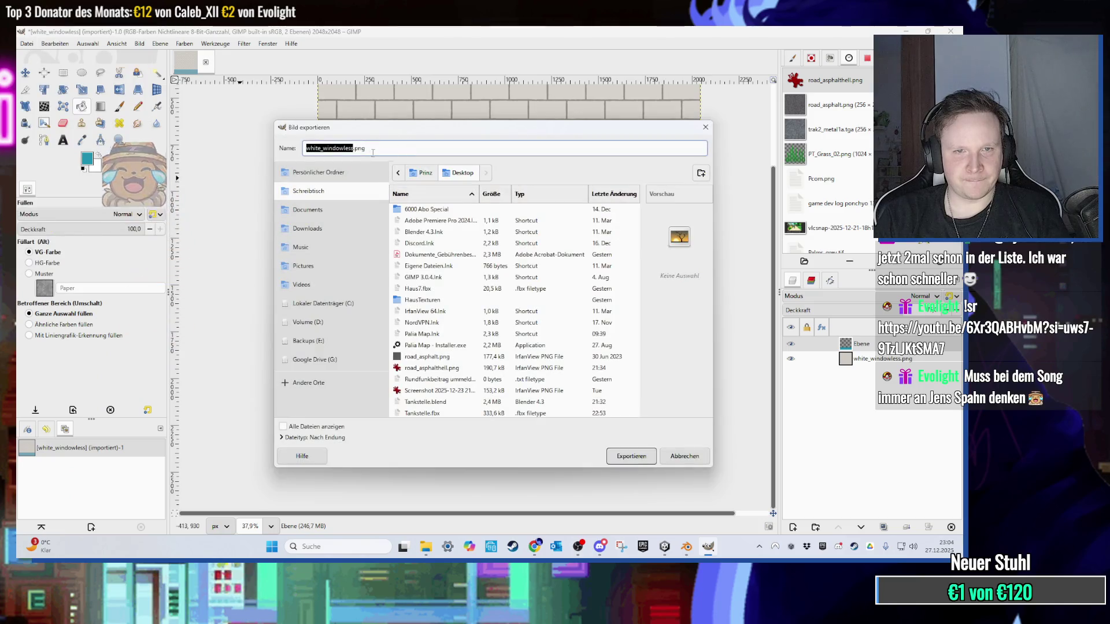
left_click(373, 152)
key("BackSpace")
key("BackSpace")
key("BackSpace")
type("jpg")
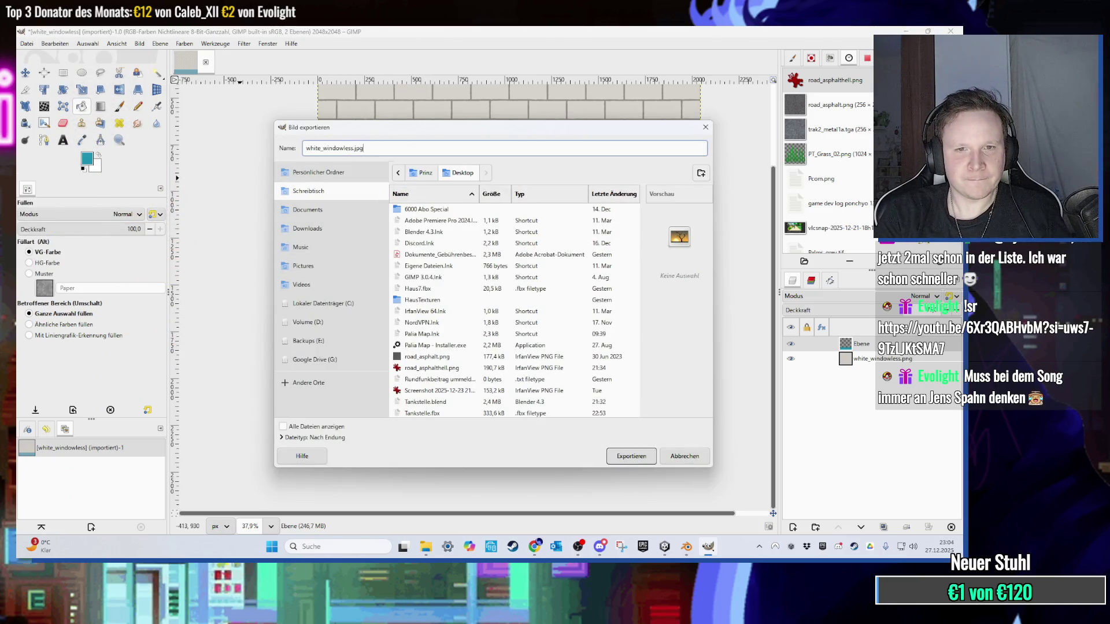
key("Return")
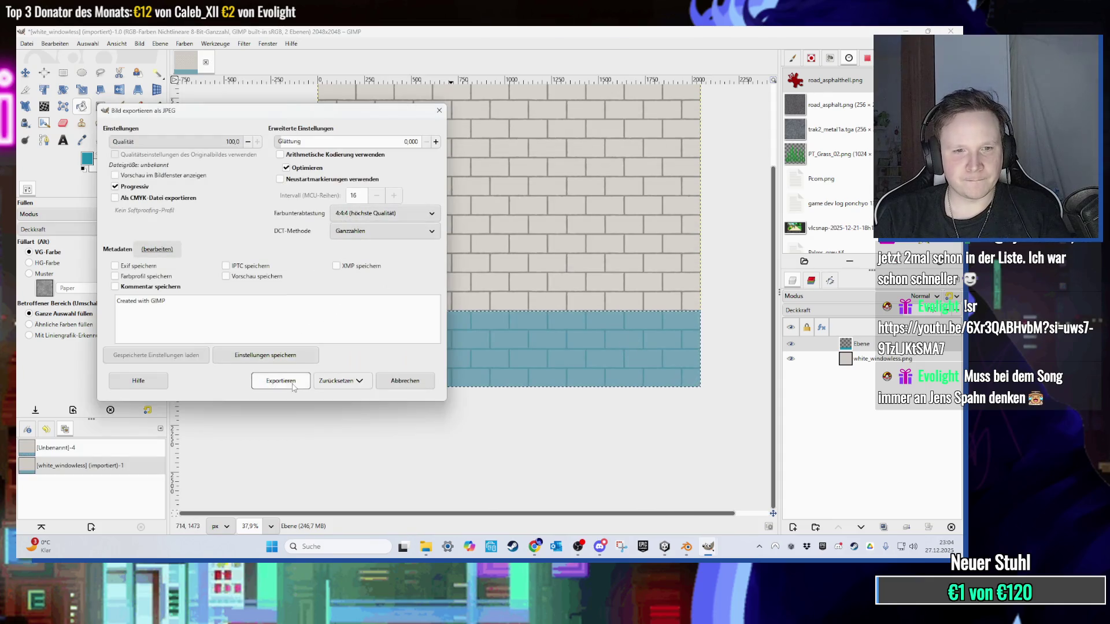
left_click(281, 381)
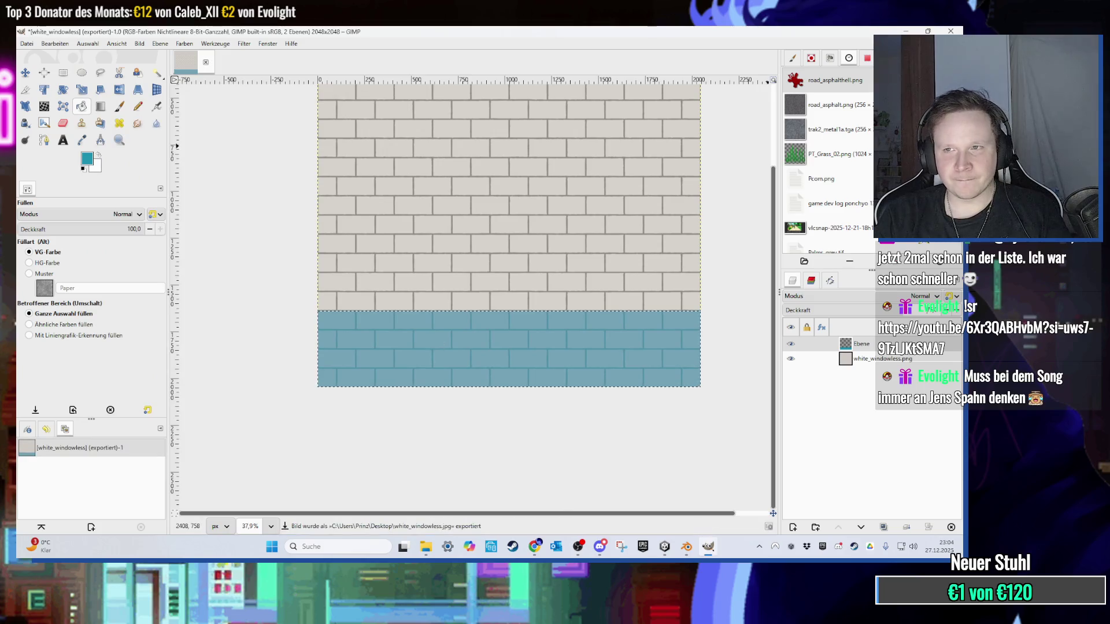
key("super+d")
Step: View white_windowless.jpg's file properties, move its desktop icon, and switch to Blender's Tankstelle.blend
right_click(174, 397)
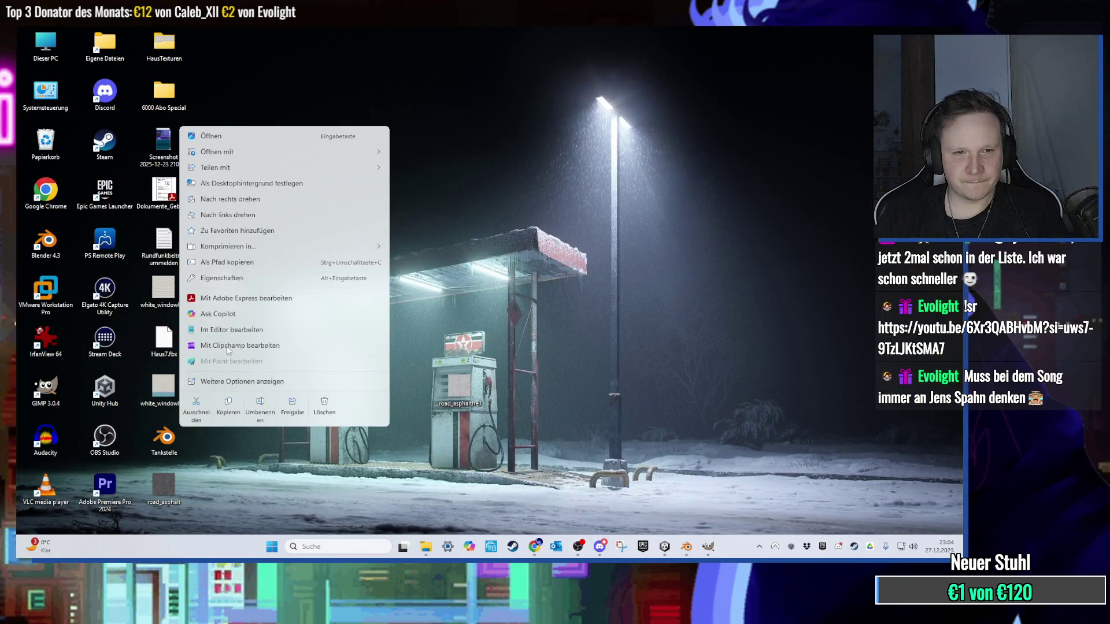
left_click(243, 247)
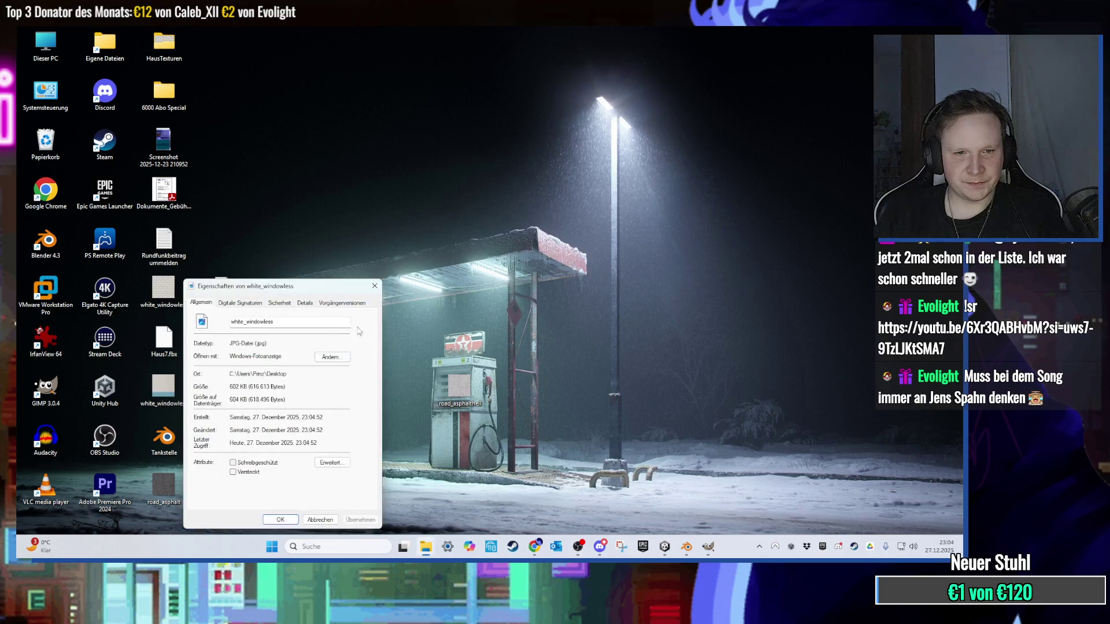
left_click(374, 286)
left_click(666, 548)
left_click(666, 547)
mouse_move(518, 386)
left_mouse_down()
mouse_move(665, 546)
mouse_move(561, 476)
left_mouse_up()
left_click(665, 546)
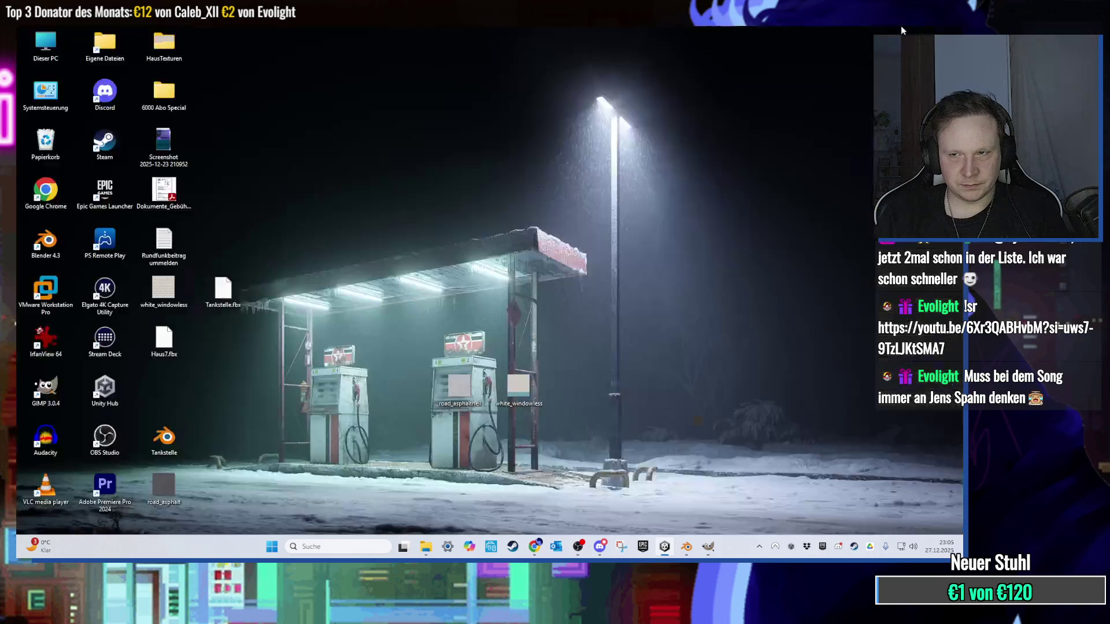
left_click(686, 546)
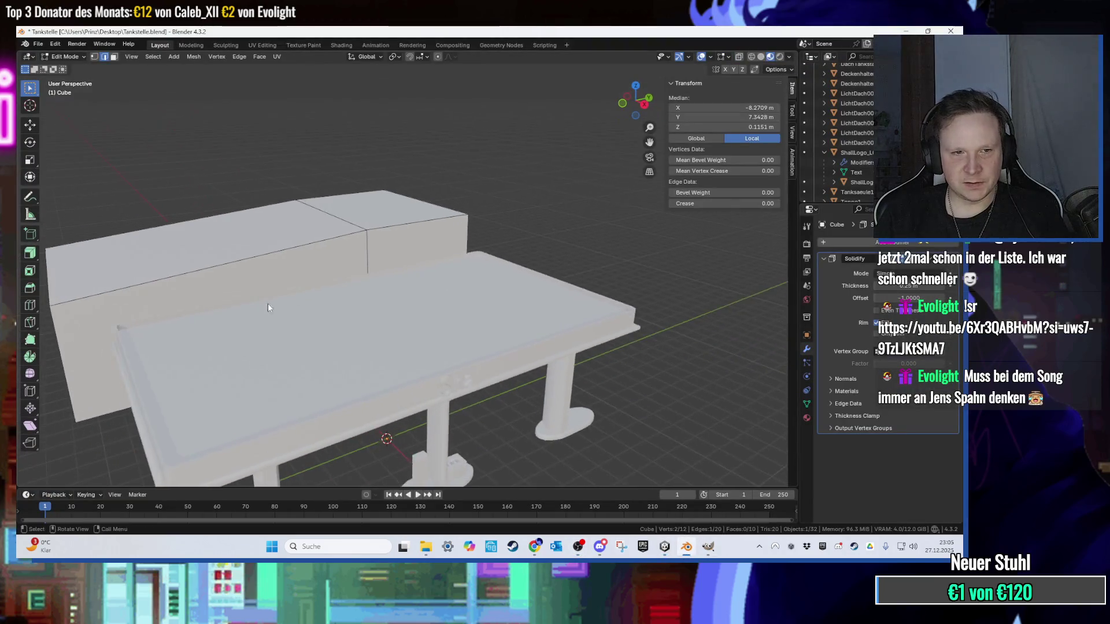
scroll(397, 290, "up", 3)
key("Tab")
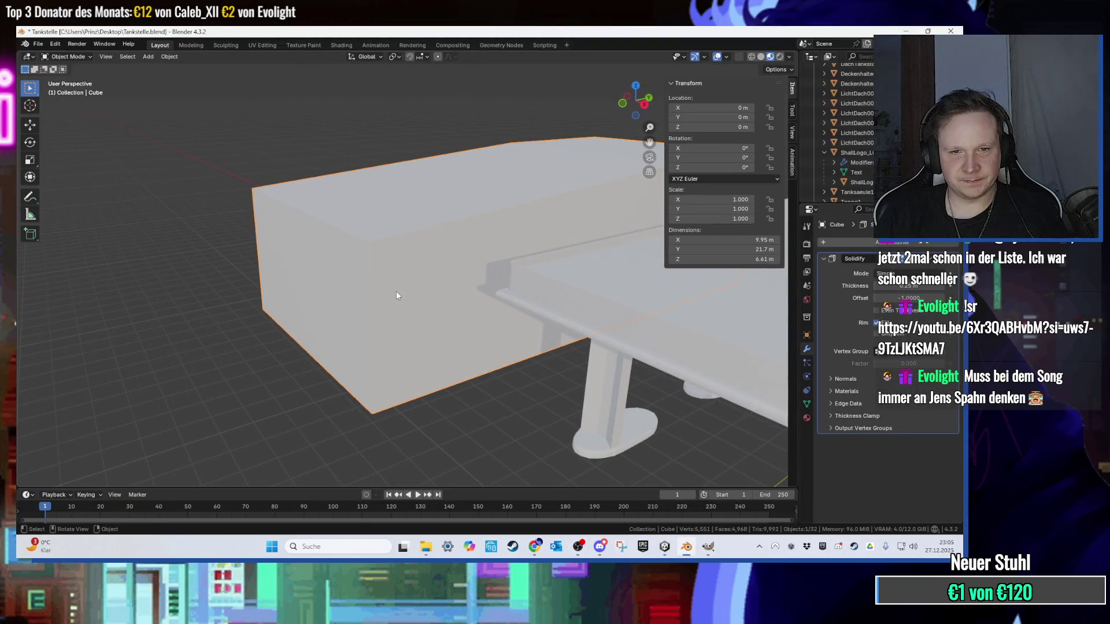
key("Tab")
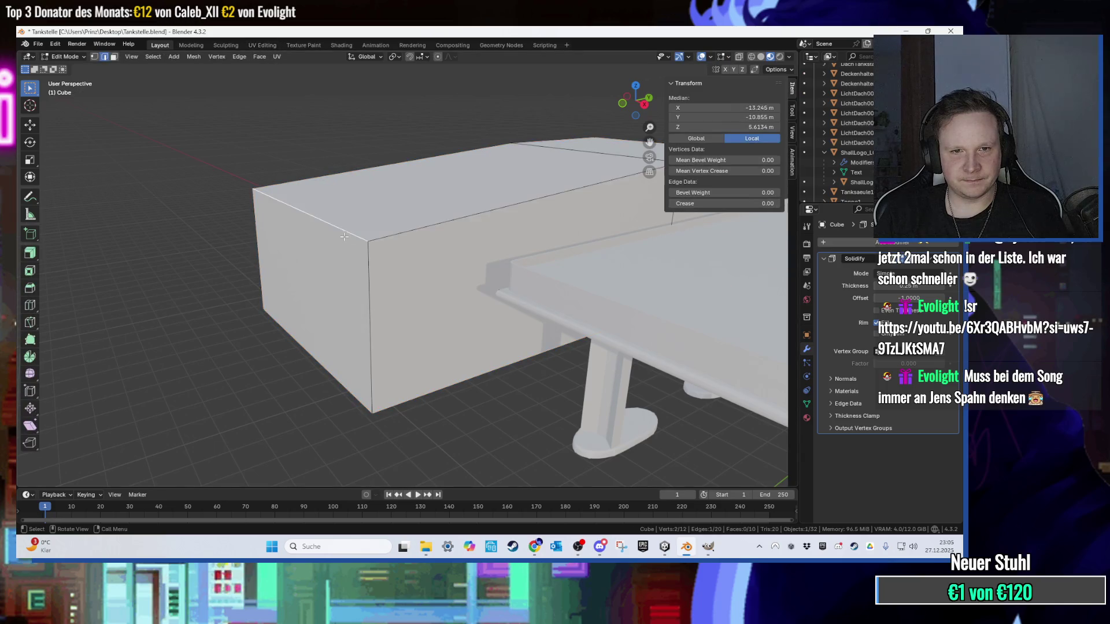
key("Tab")
key("Tab")
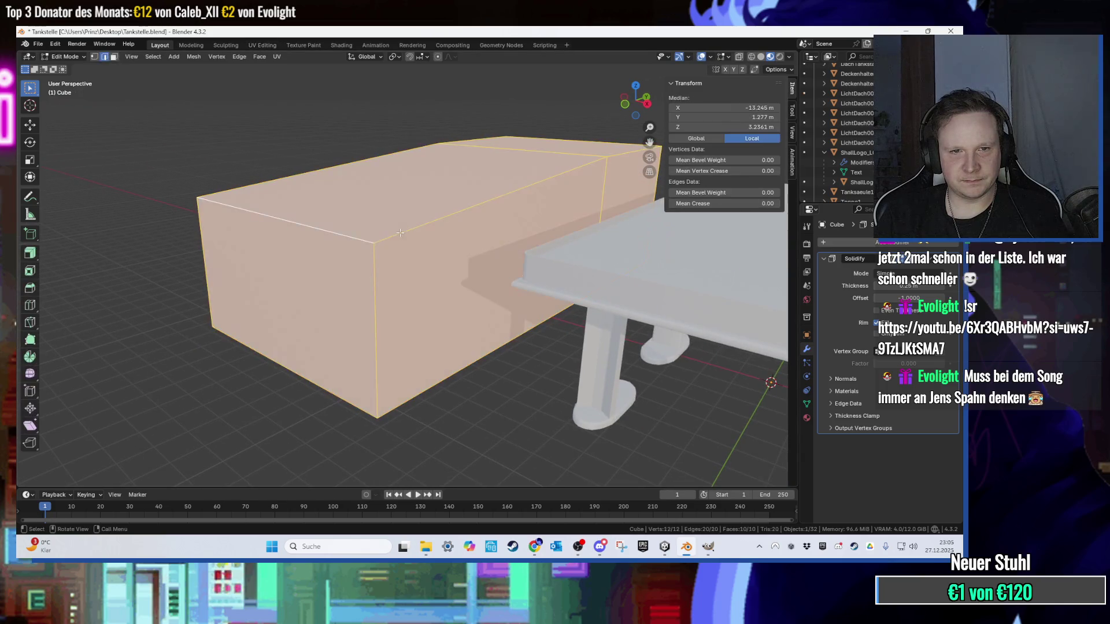
left_click(262, 45)
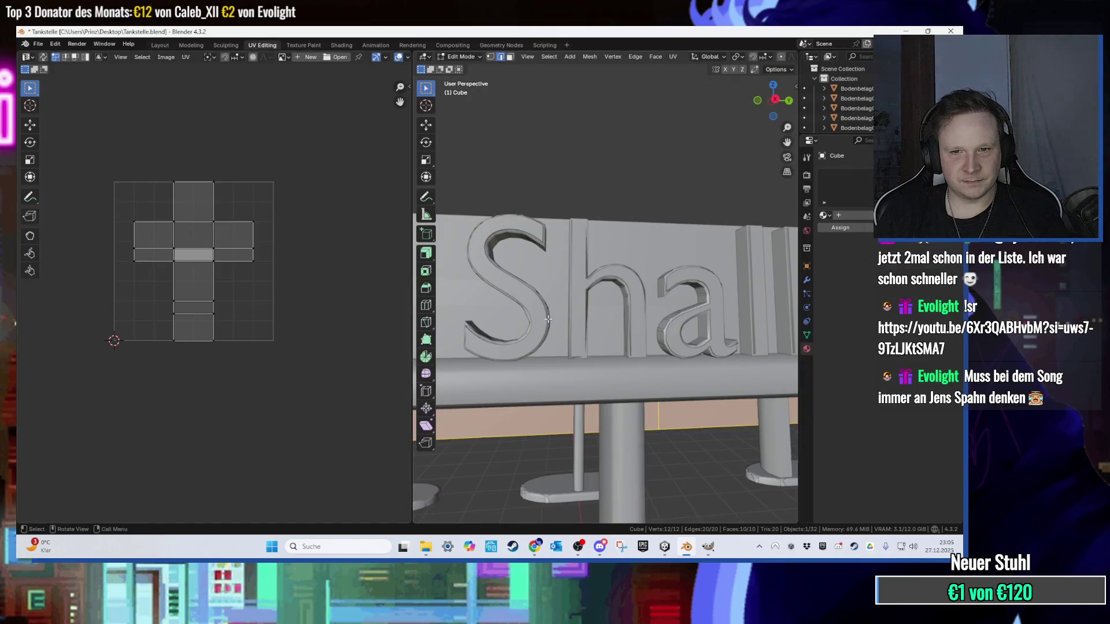
scroll(386, 341, "down", 1)
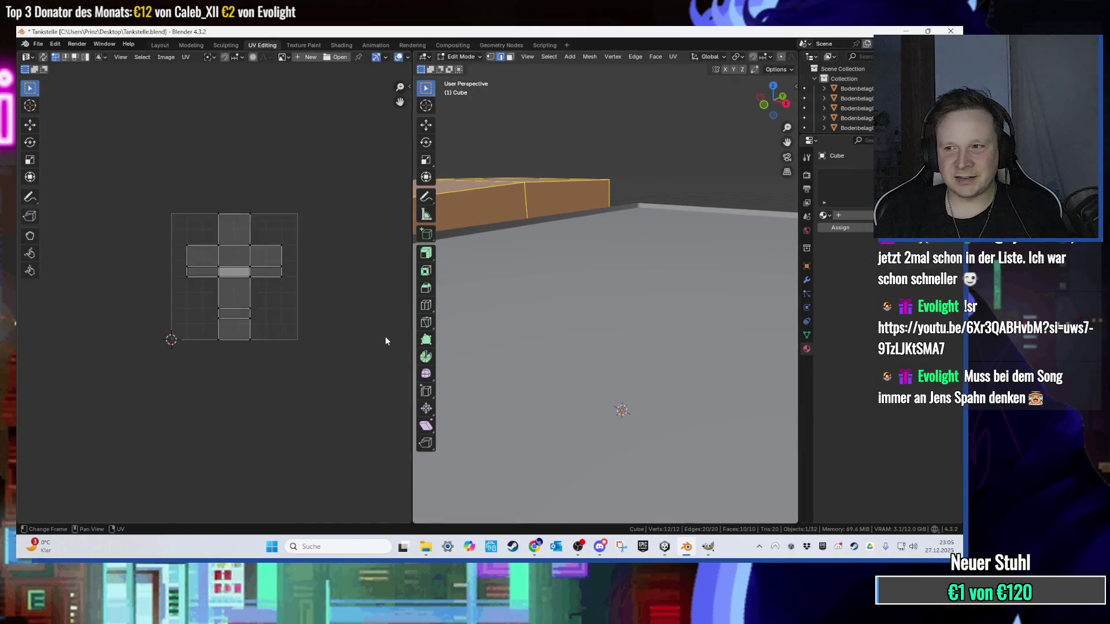
scroll(385, 341, "down", 1)
key("KP_Decimal")
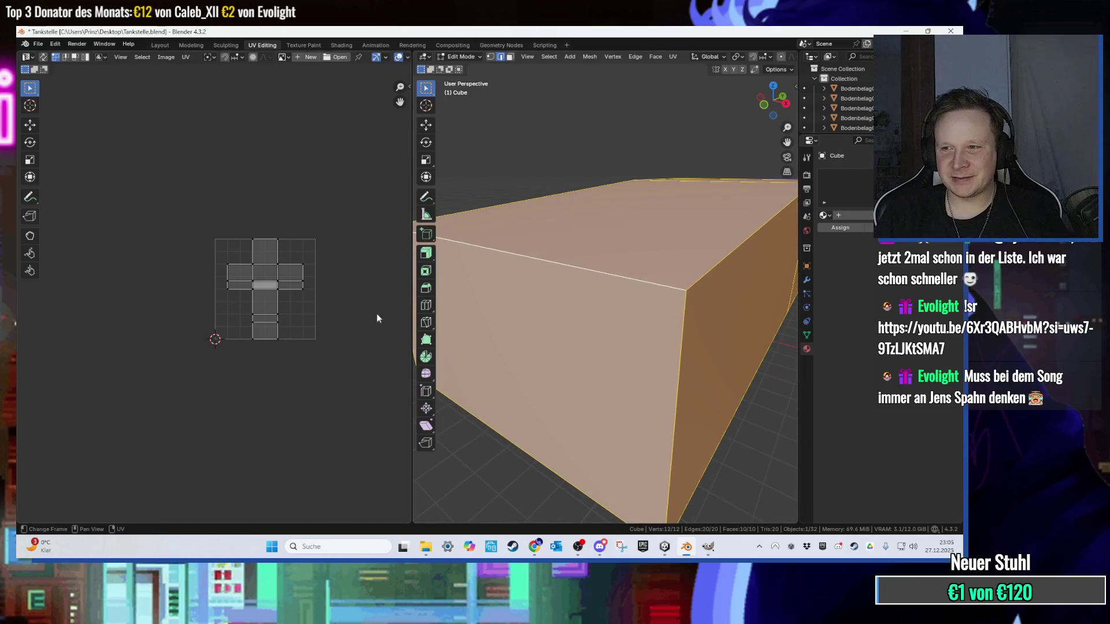
scroll(619, 339, "down", 2)
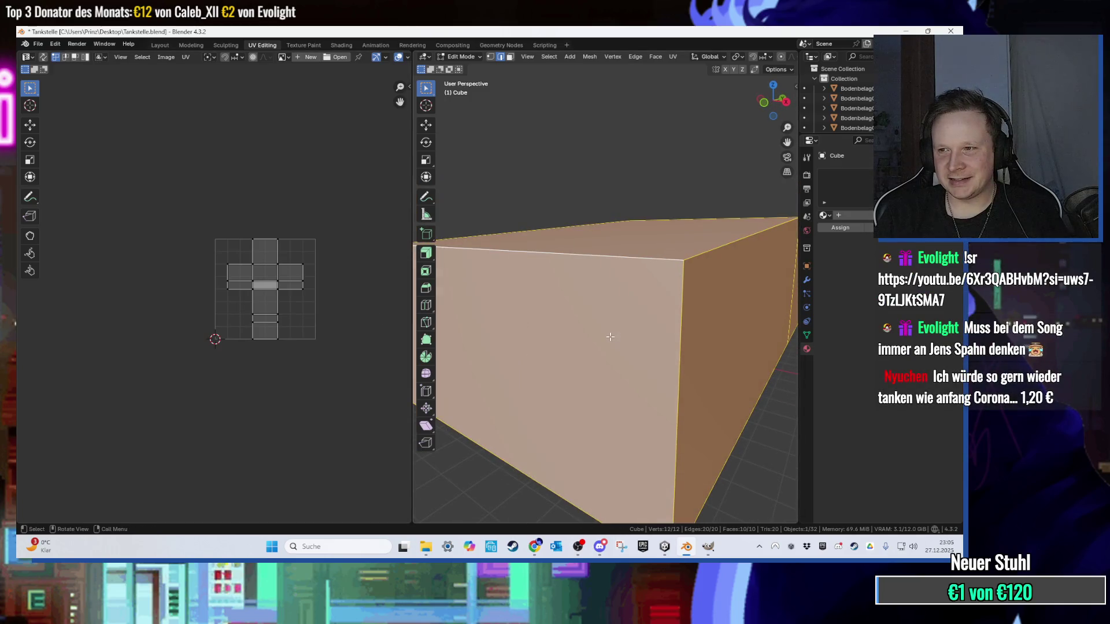
scroll(677, 364, "down", 1)
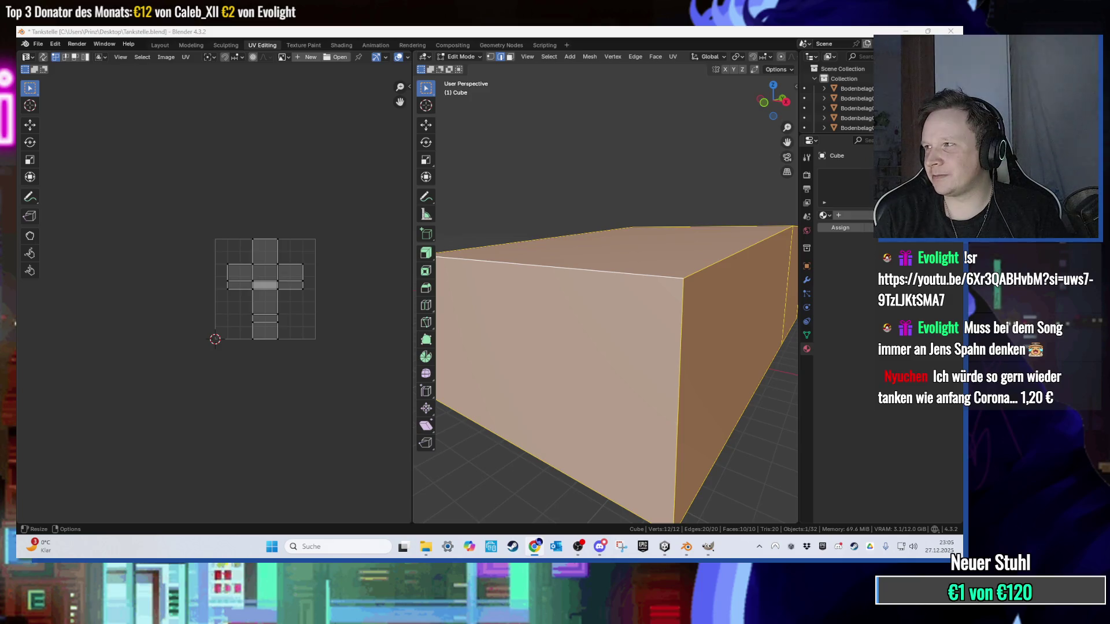
key("alt+Tab")
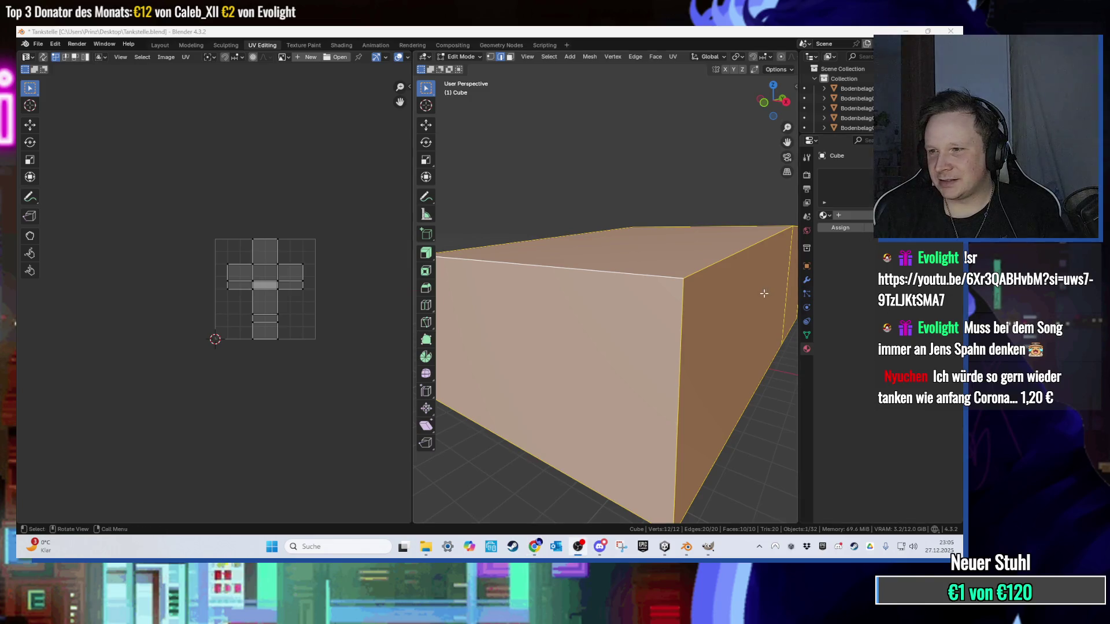
scroll(695, 300, "down", 1)
scroll(741, 364, "down", 1)
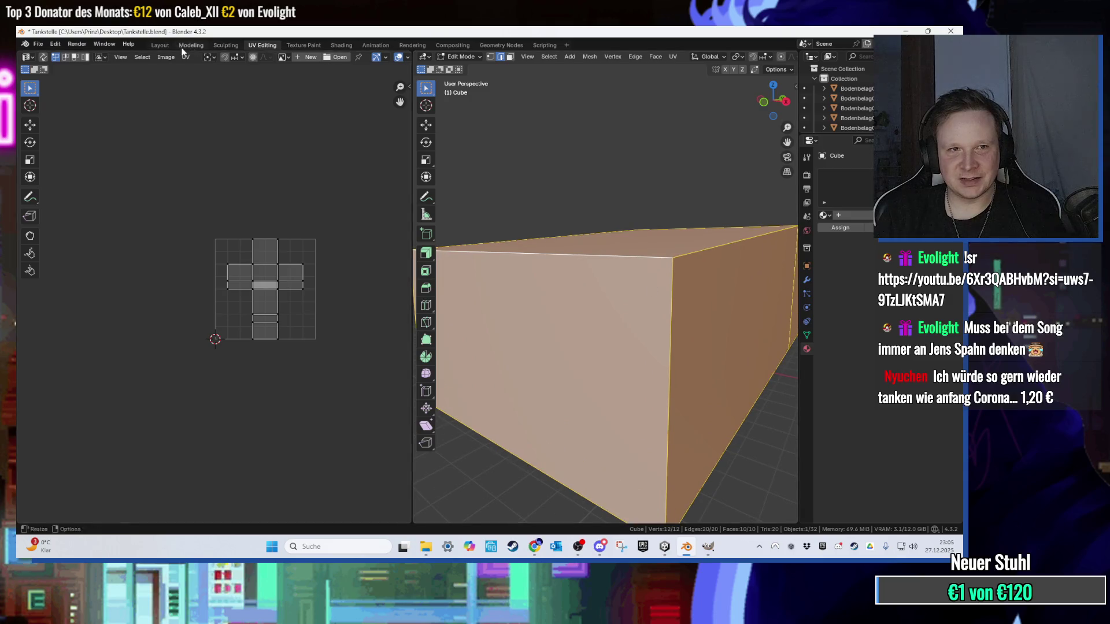
left_click(161, 45)
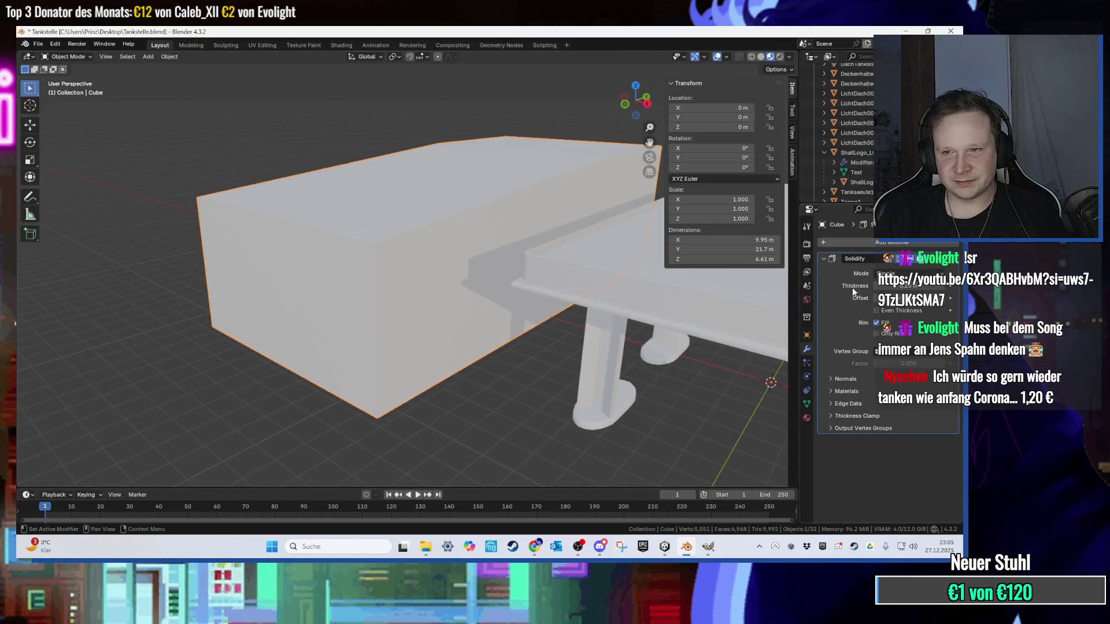
Step: Create material aussenwand on the cube with an Image Texture base colour, leaving the image unchosen
left_click(806, 417)
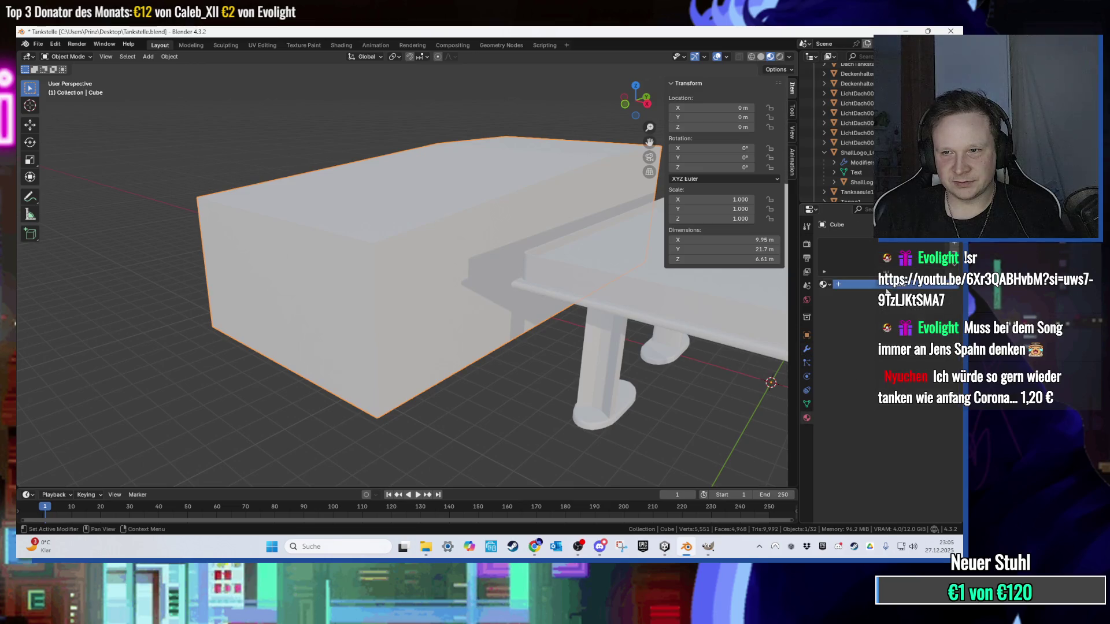
left_click(861, 285)
double_click(864, 245)
type("aussenwa")
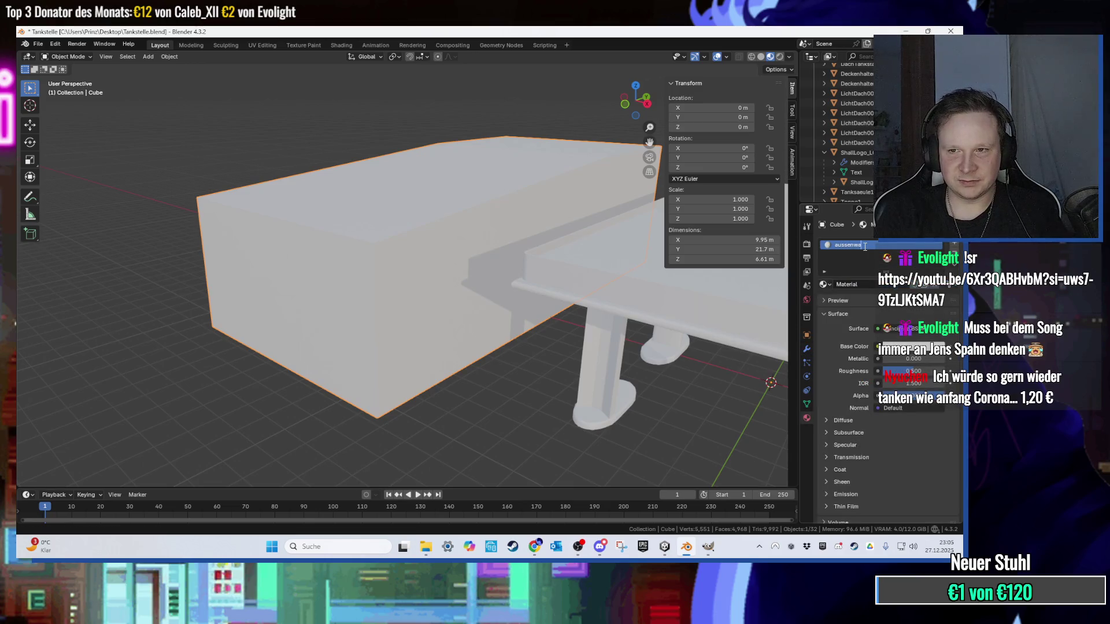
type("nd")
key("Return")
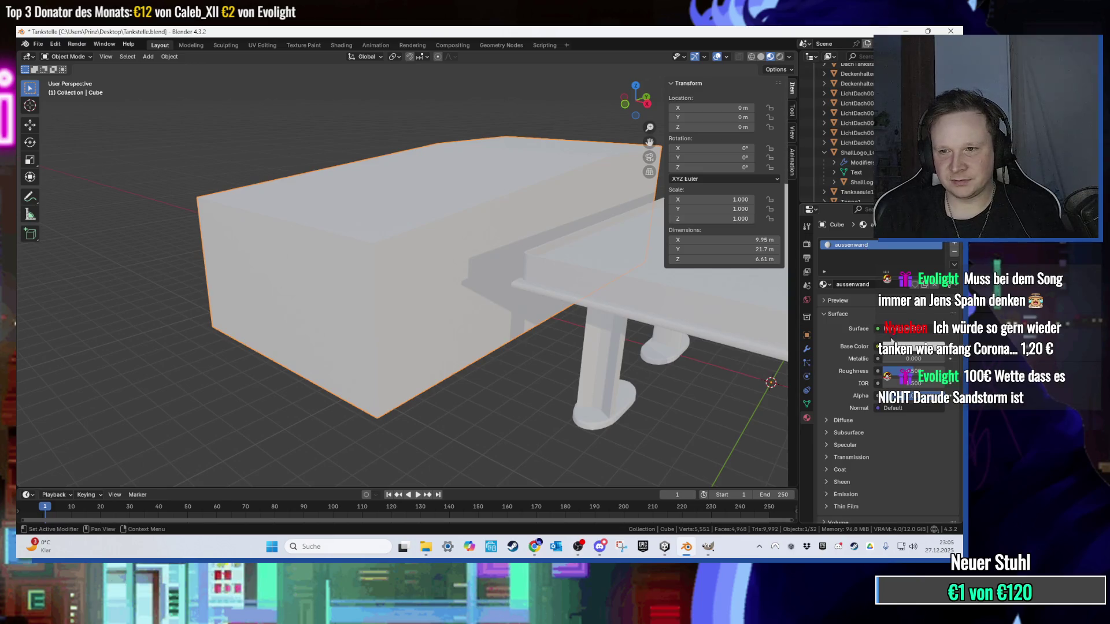
left_click(878, 347)
left_click(674, 412)
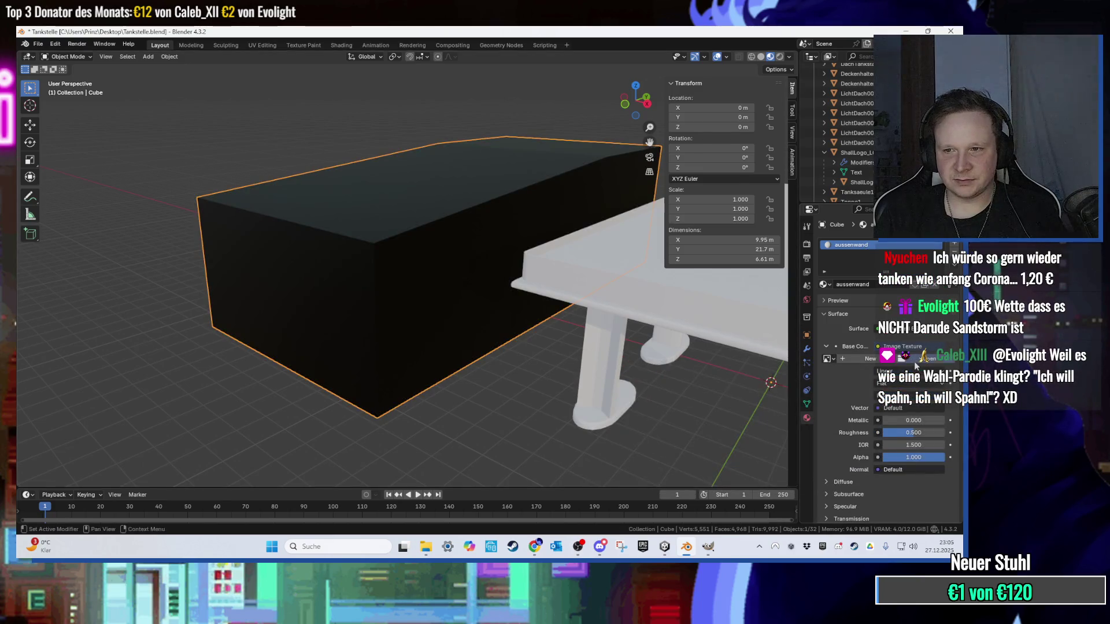
left_click(915, 362)
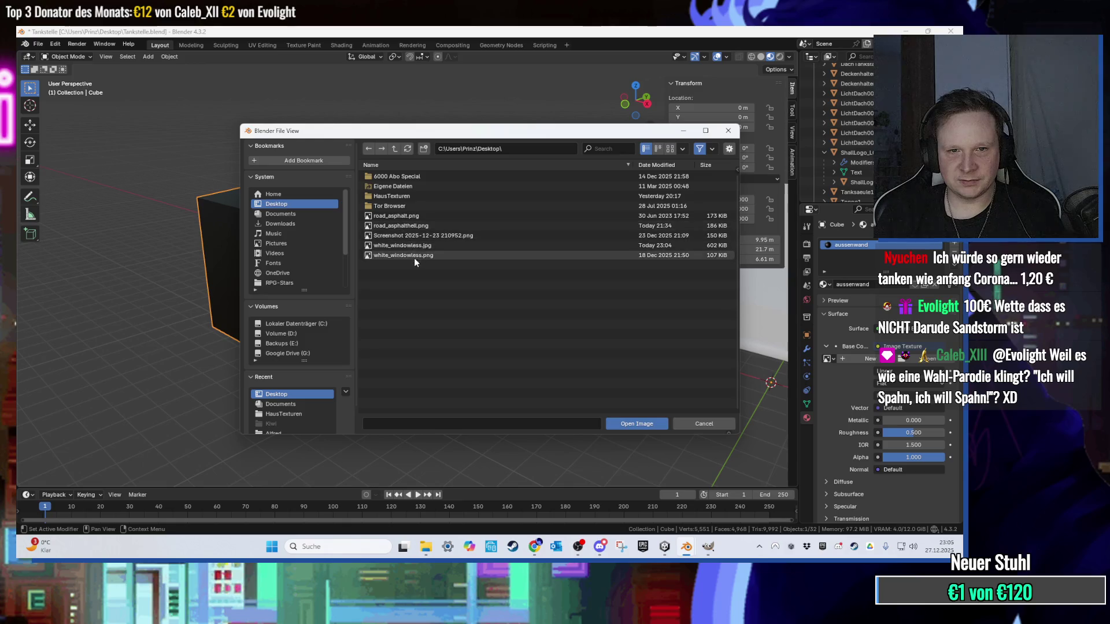
left_click(293, 213)
left_click(292, 205)
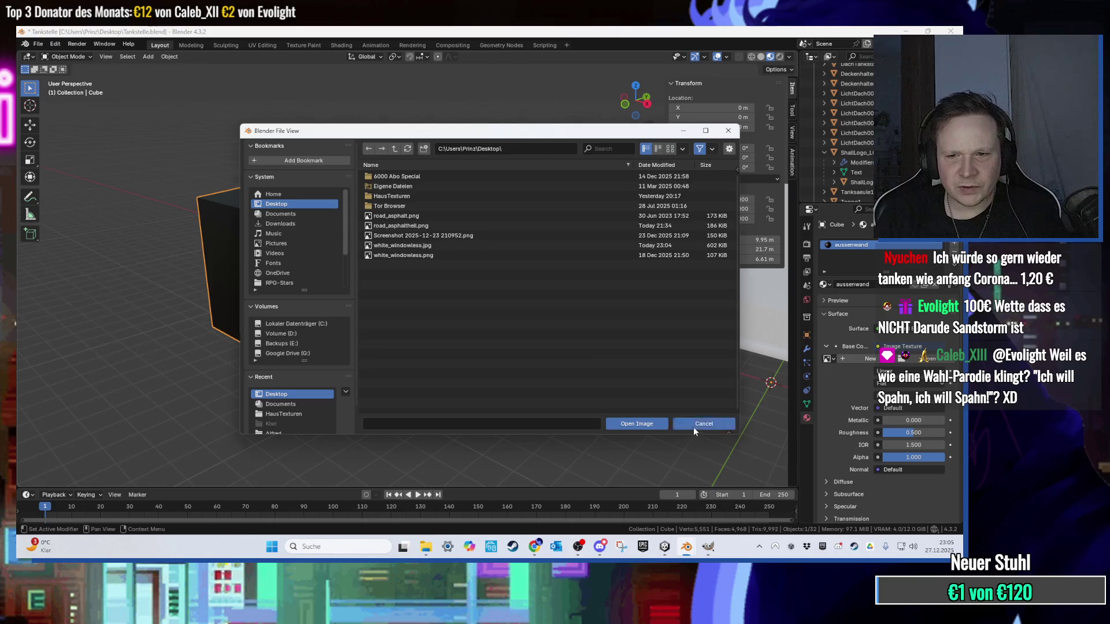
left_click(693, 428)
key("super+d")
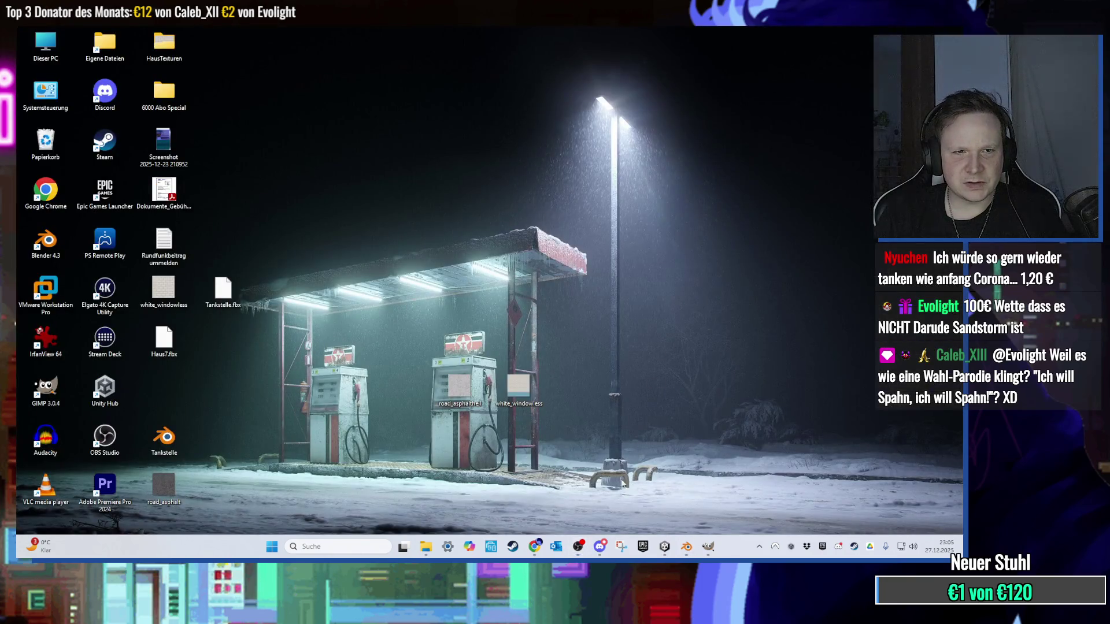
Step: Copy the white_windowless texture from Unity to the desktop, replacing the old copy, and check its properties
left_click(665, 549)
right_click(623, 454)
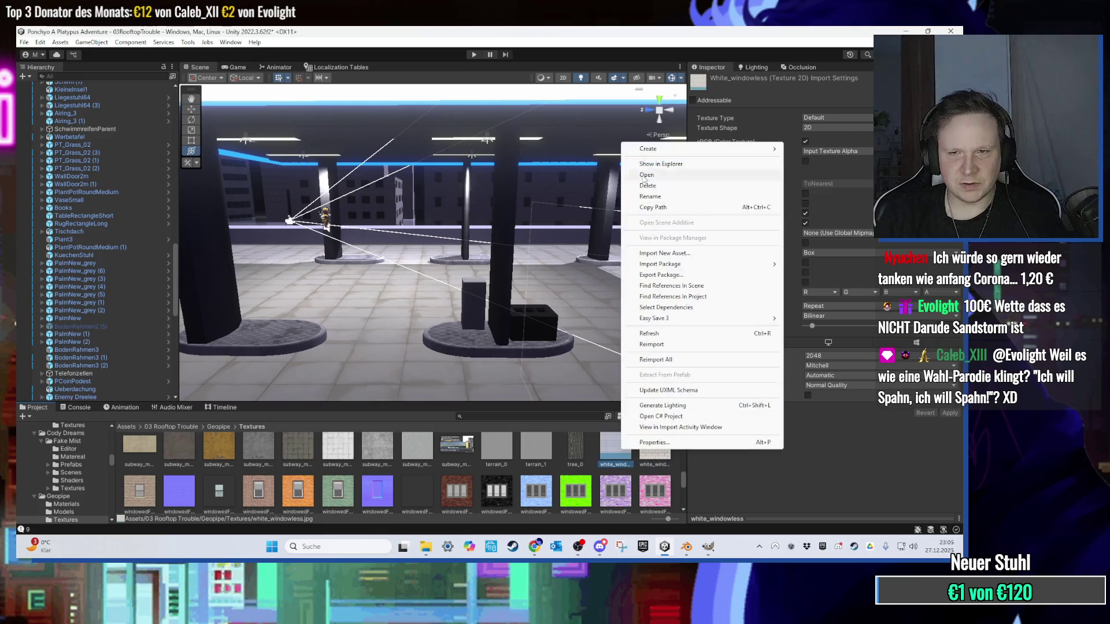
left_click(659, 164)
key("super+d")
right_click(416, 255)
left_click(439, 320)
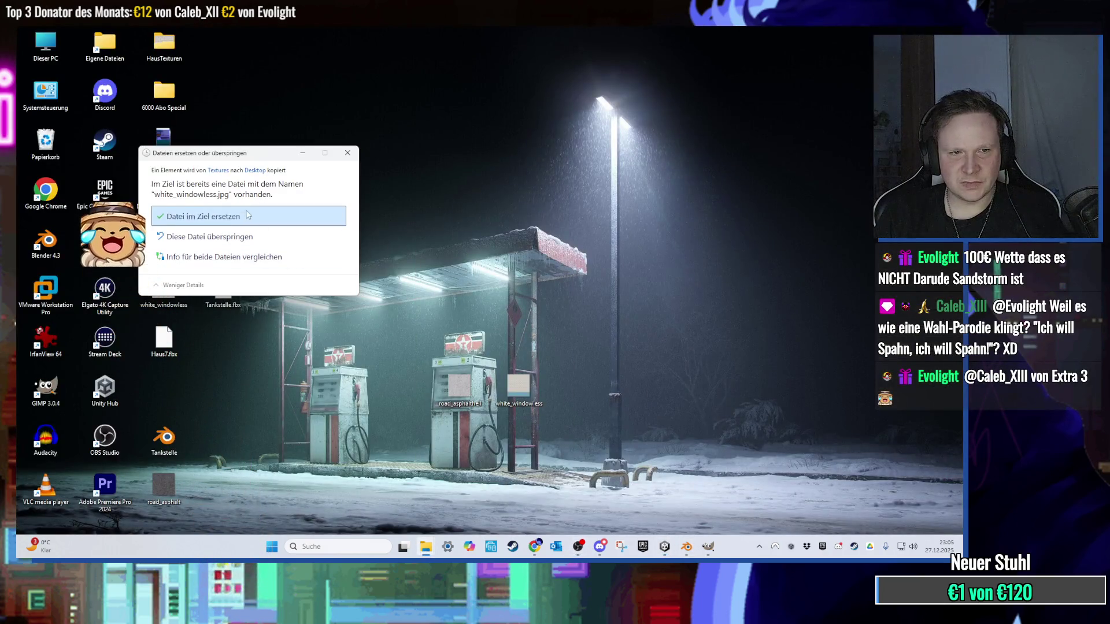
key("Return")
left_click_drag(164, 289, 363, 347)
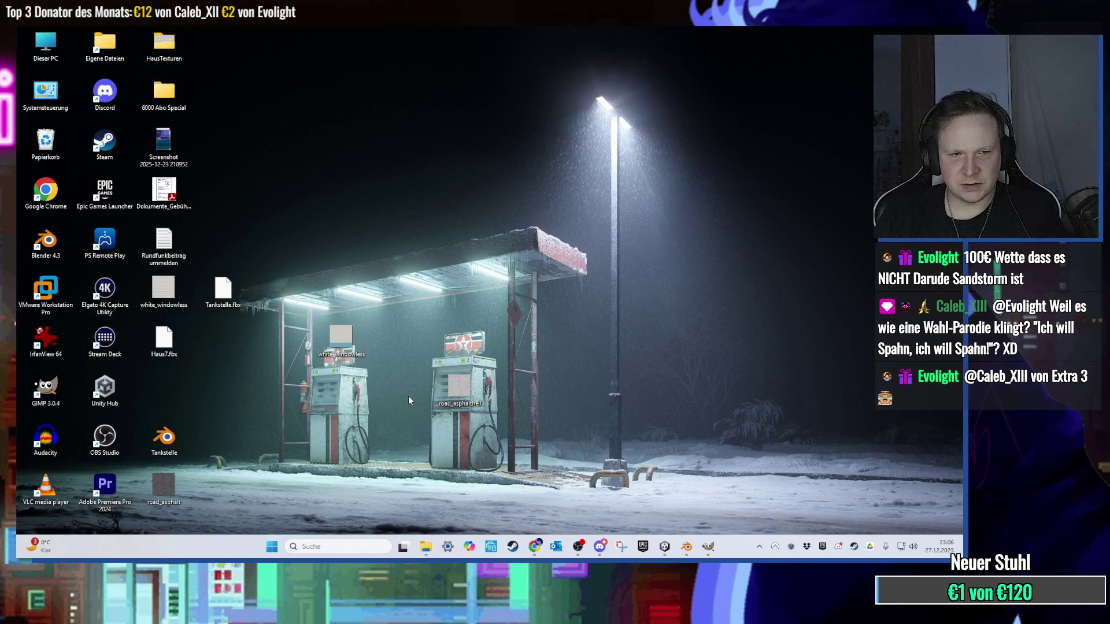
right_click(359, 357)
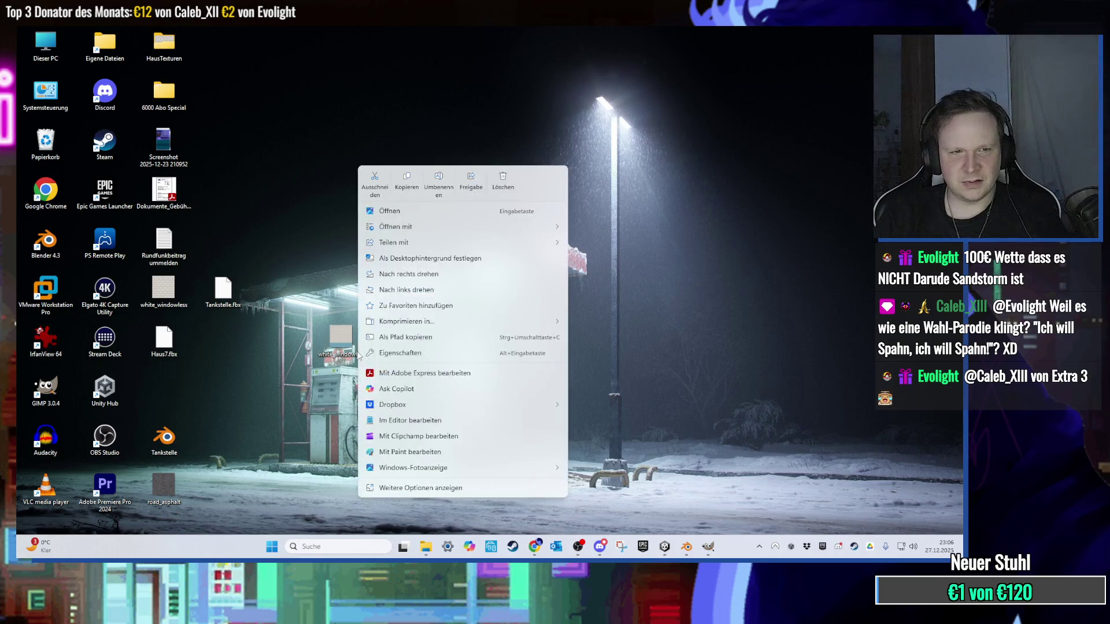
left_click(412, 350)
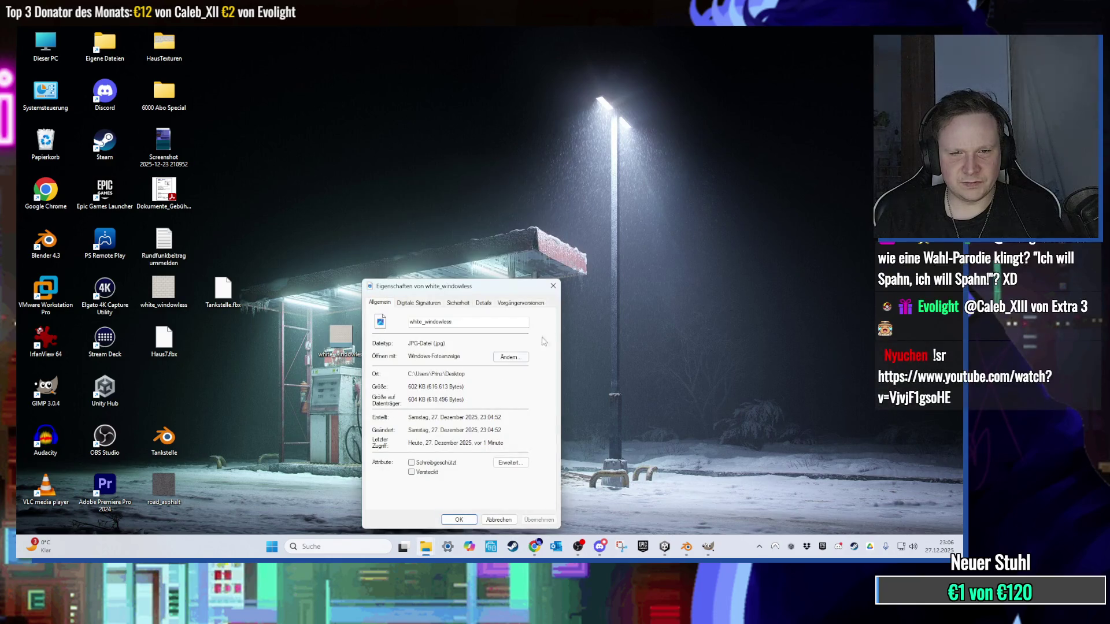
left_click(557, 288)
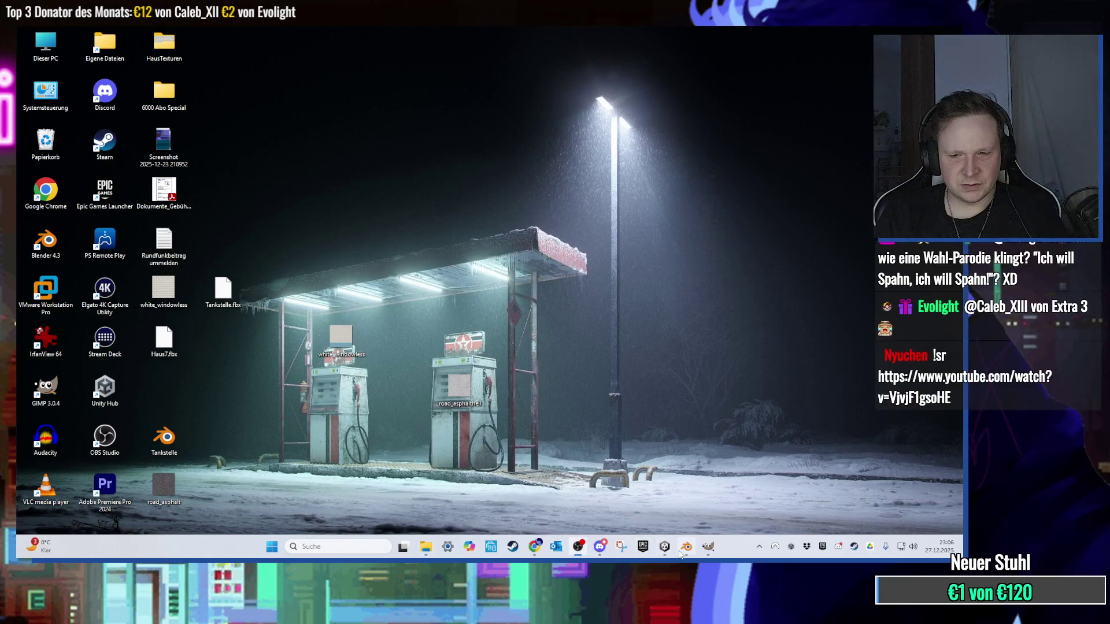
Step: Rename the white_windowless.png asset in Unity to whitetopbluebottom and return to the desktop
left_click(685, 547)
left_click(664, 546)
left_click(625, 453)
right_click(622, 453)
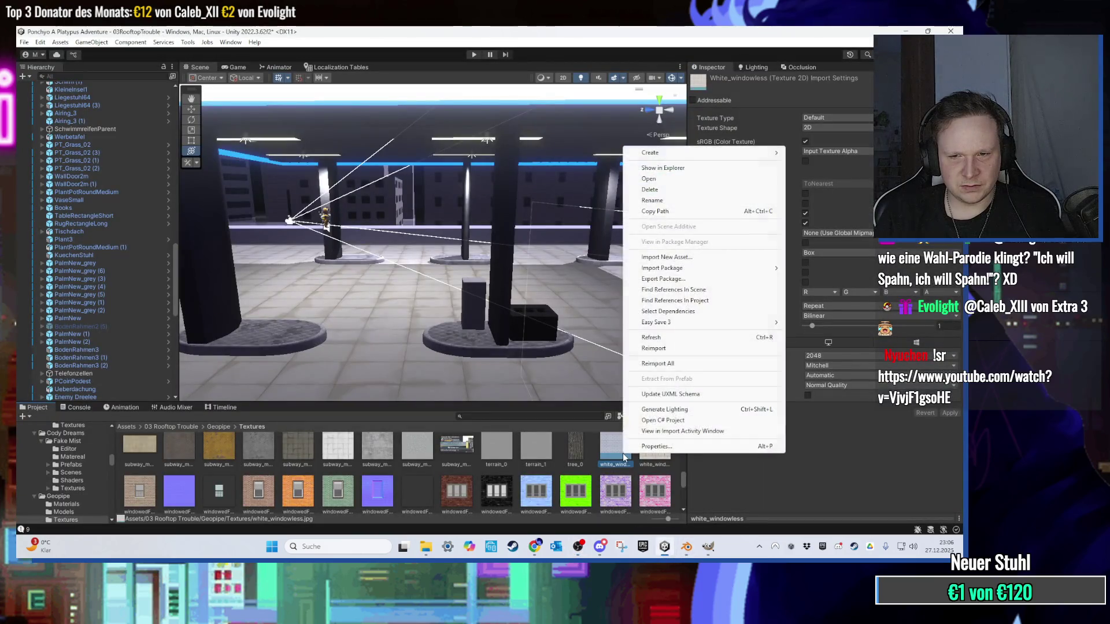
left_click(648, 467)
right_click(617, 469)
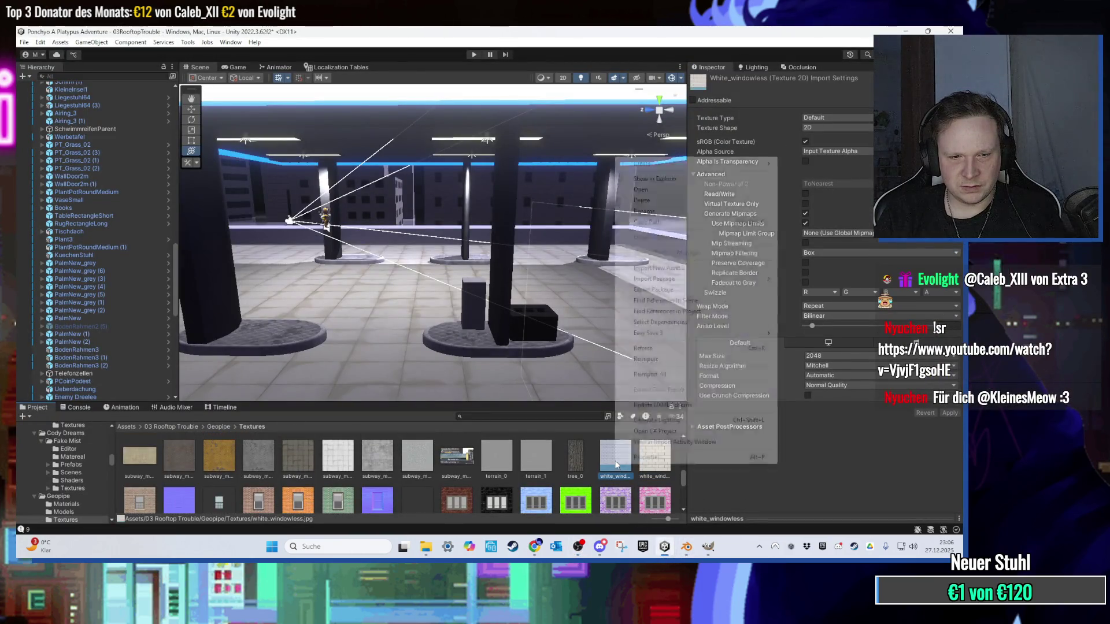
left_click(666, 297)
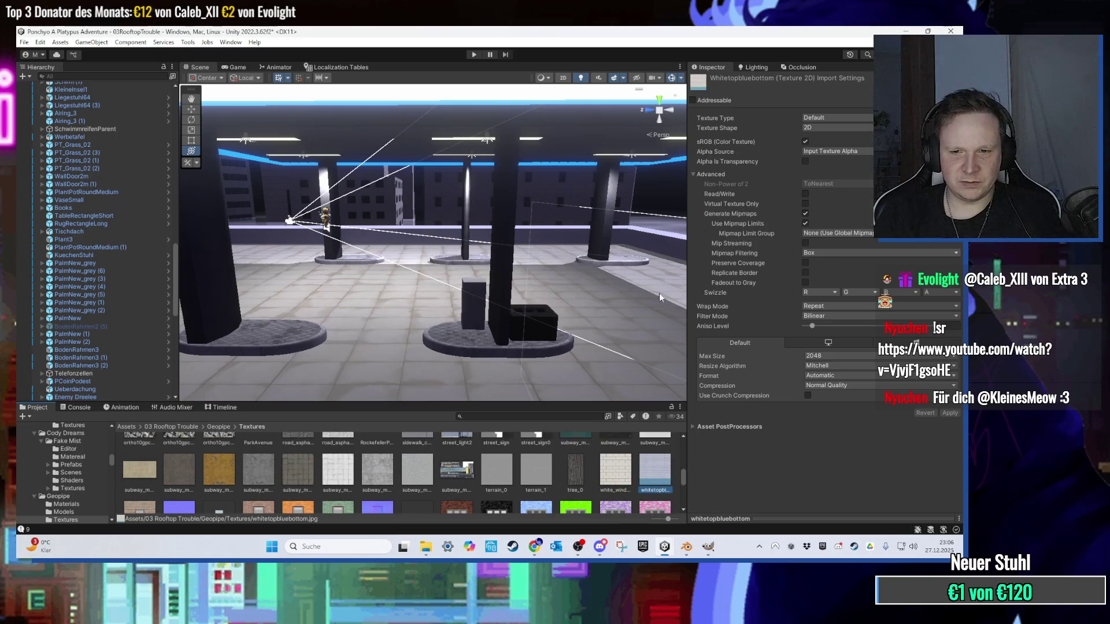
left_click(904, 30)
key("super+d")
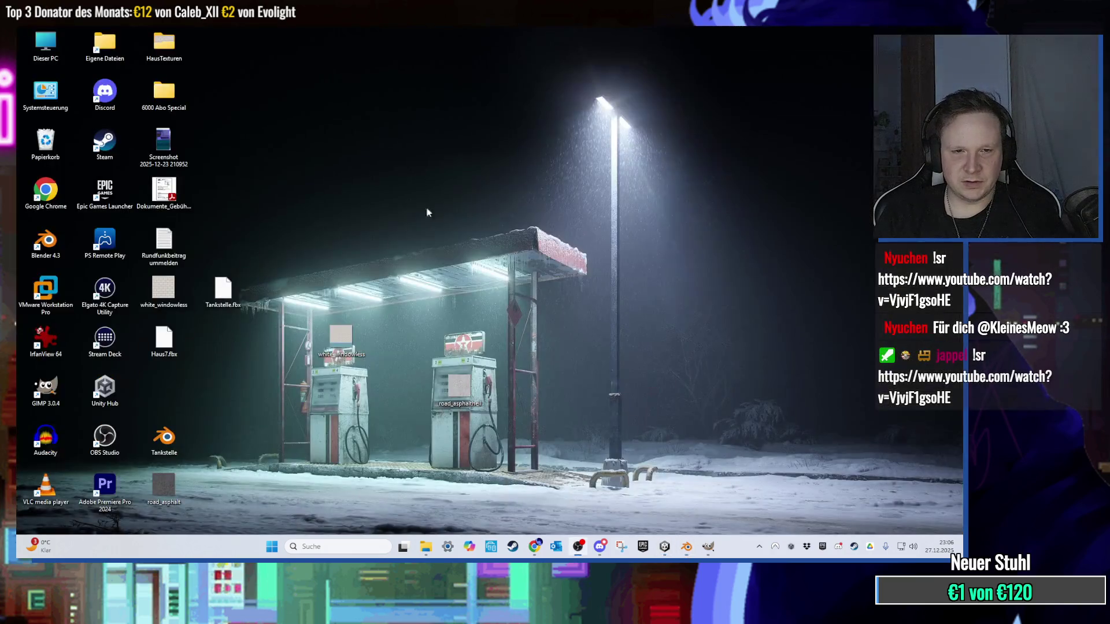
Step: Rename the desktop file to whitetopbluebottom and load whitetopbluebottom.jpg into the aussenwand Image Texture node
right_click(328, 345)
left_click(662, 498)
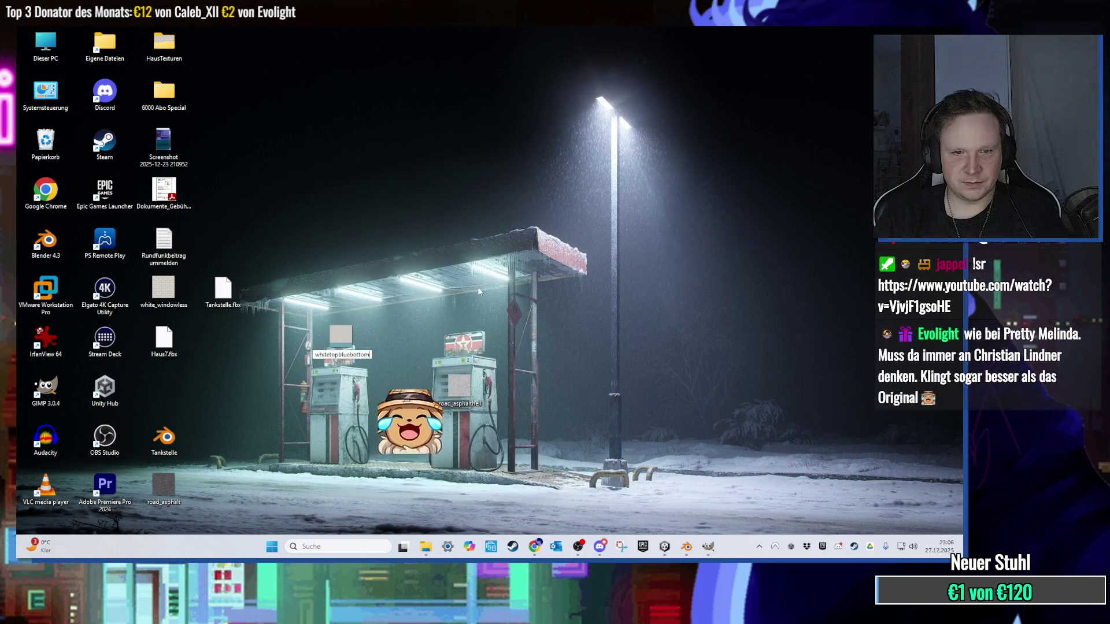
left_click(686, 547)
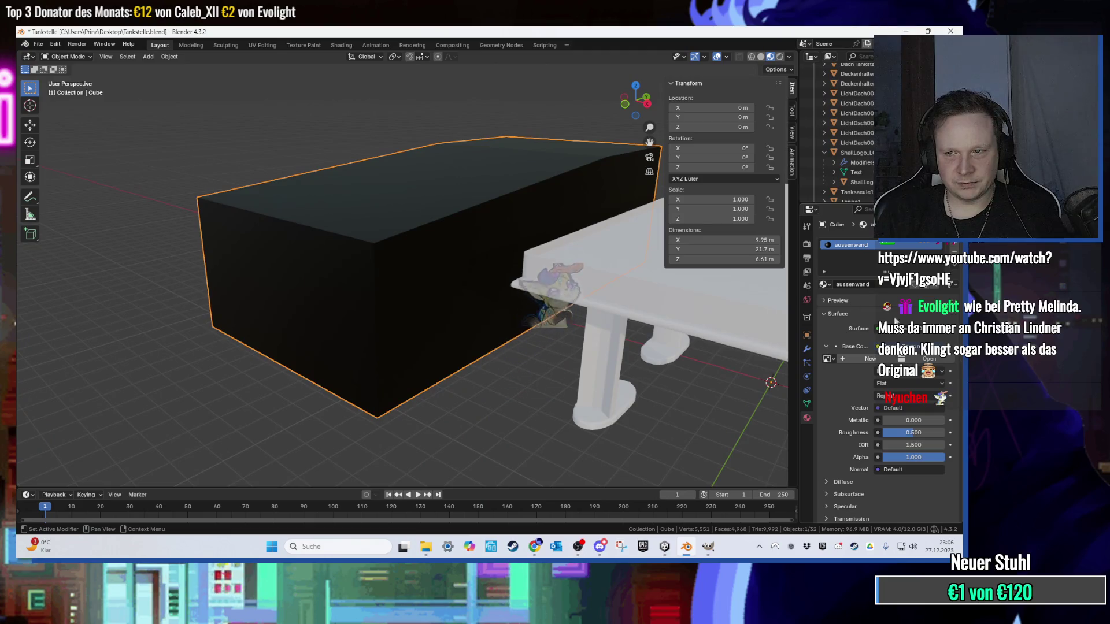
left_click(921, 358)
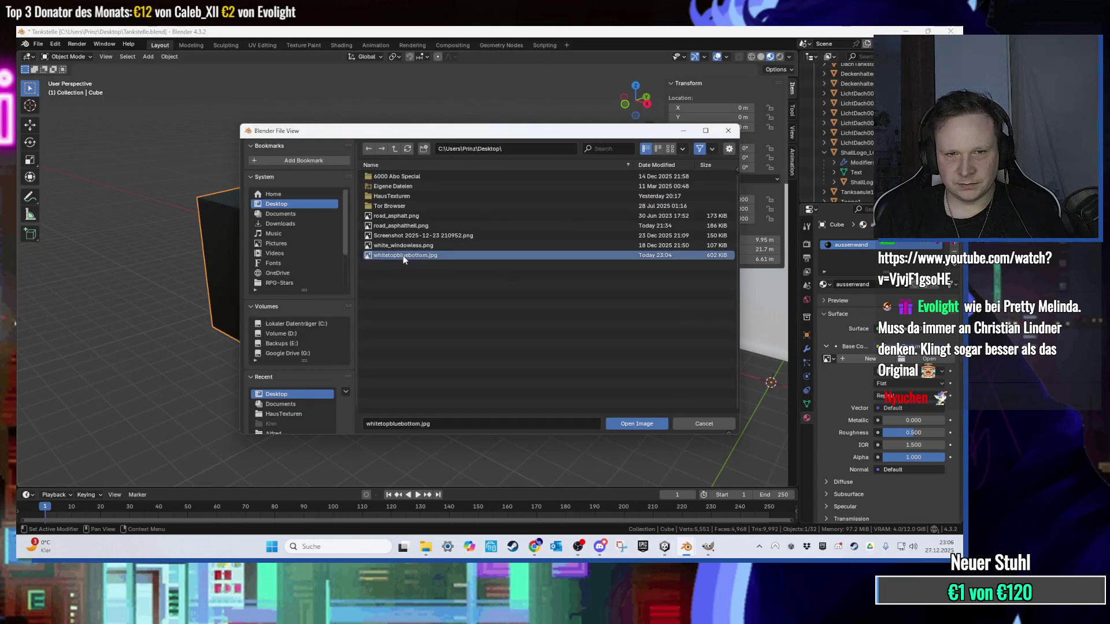
double_click(404, 256)
scroll(404, 260, "up", 2)
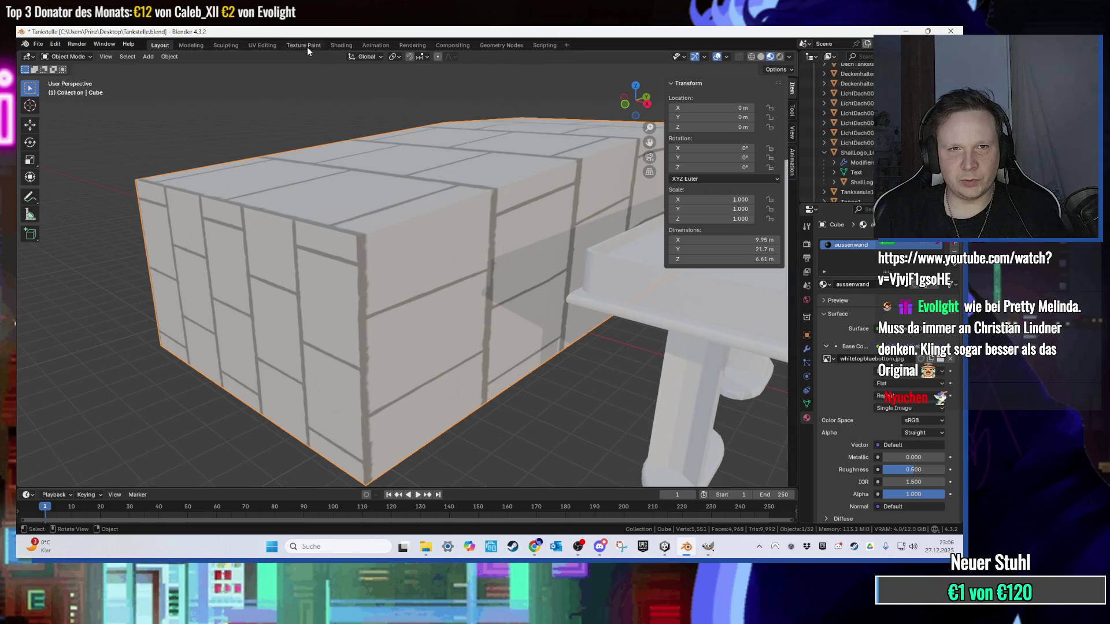
Step: In UV Editing, unwrap all cube faces with Smart UV Project and preview the brick material
left_click(263, 45)
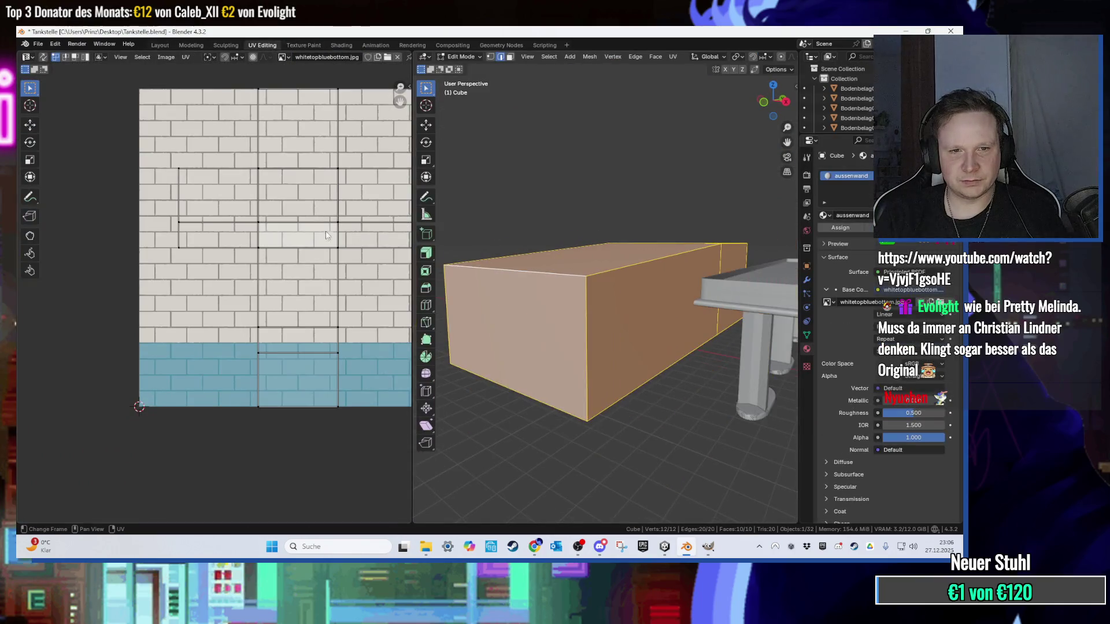
scroll(326, 235, "up", 1)
key("a")
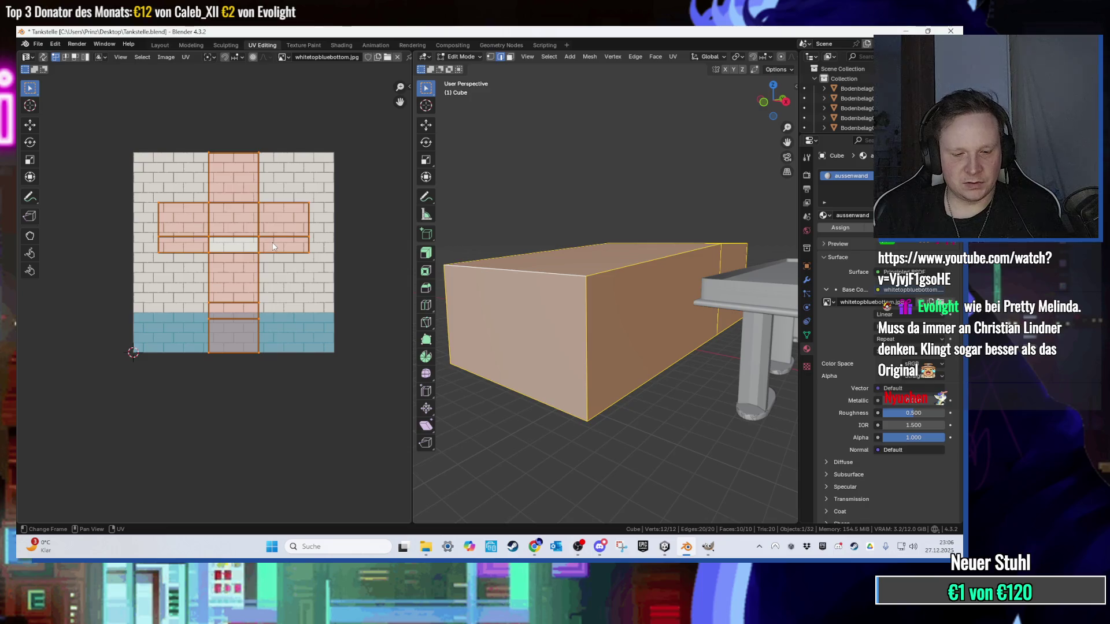
key("u")
left_click(279, 255)
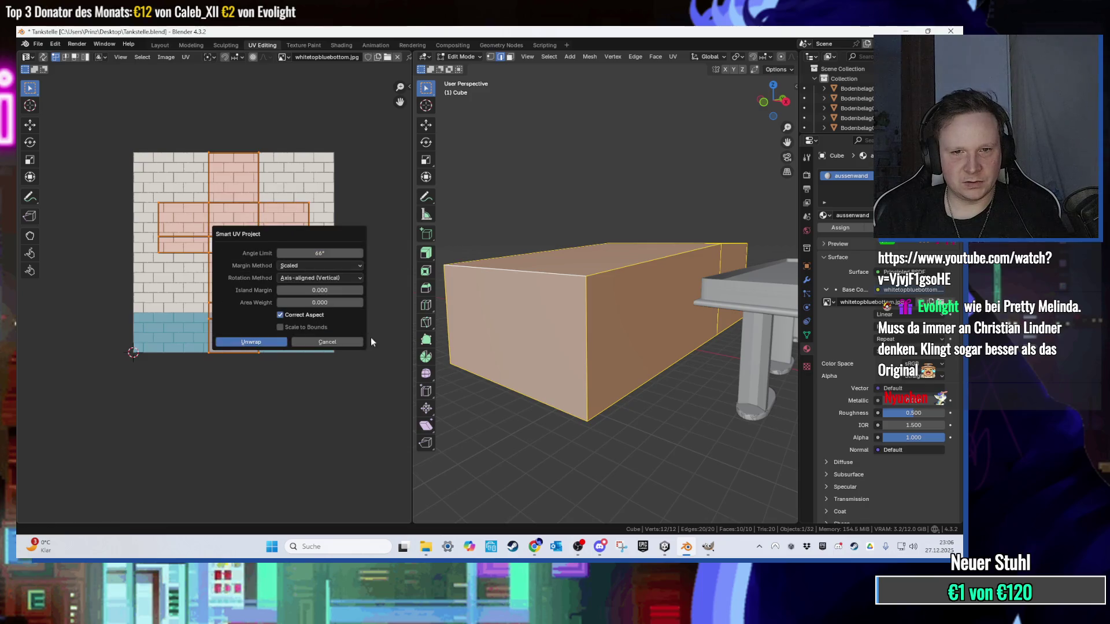
left_click(272, 342)
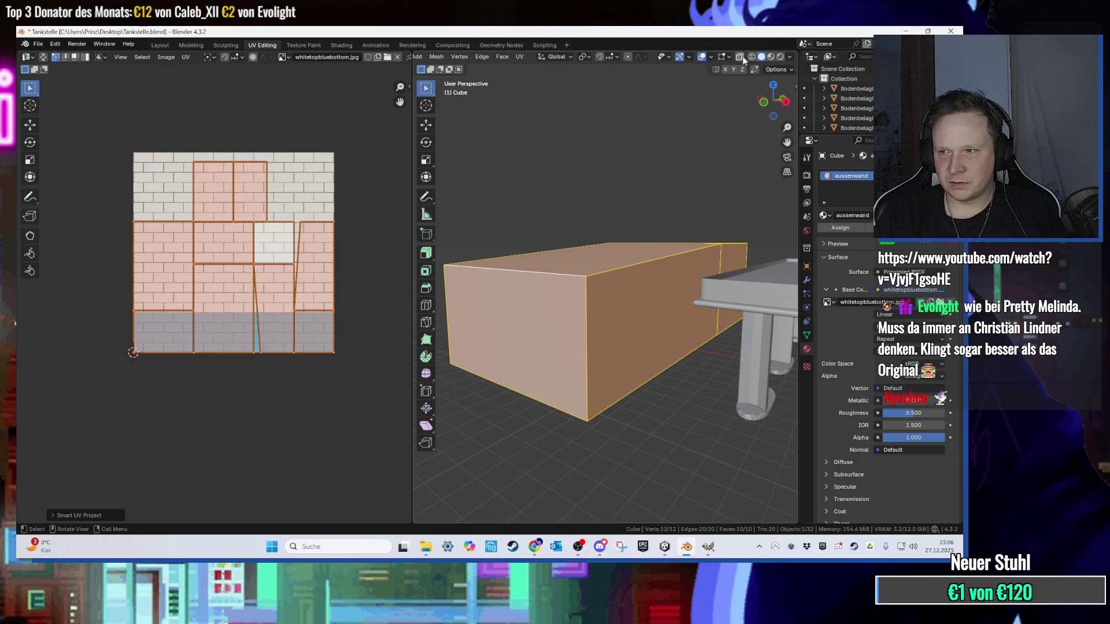
left_click(771, 58)
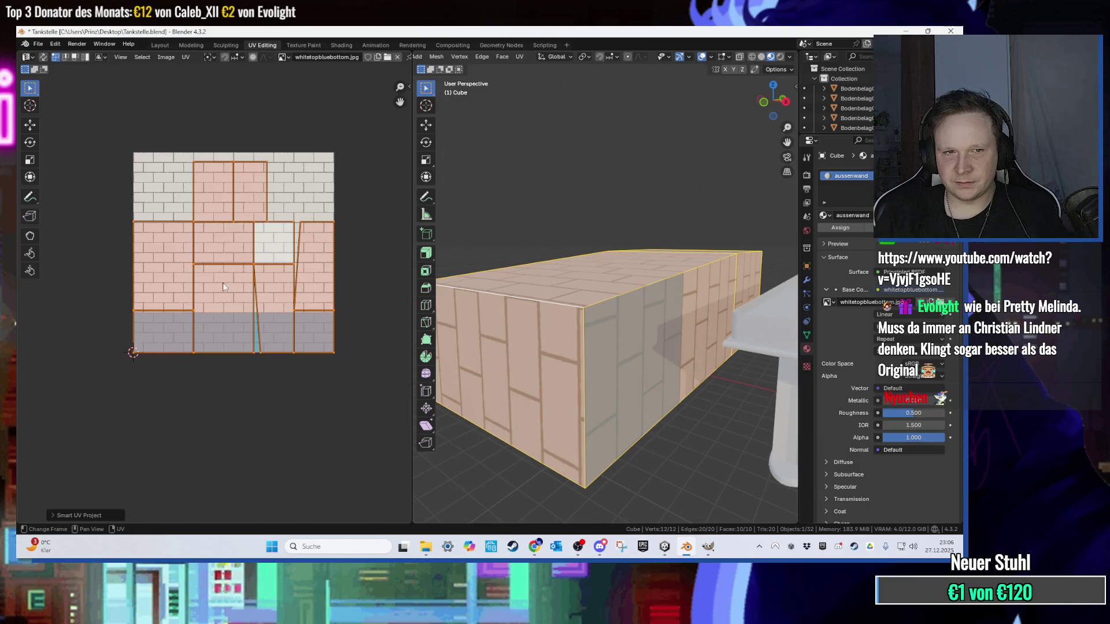
scroll(279, 265, "down", 1)
scroll(317, 252, "up", 1)
scroll(317, 252, "down", 1)
Step: Try the Conformal and Angle Based unwraps and check the resulting texture
key("u")
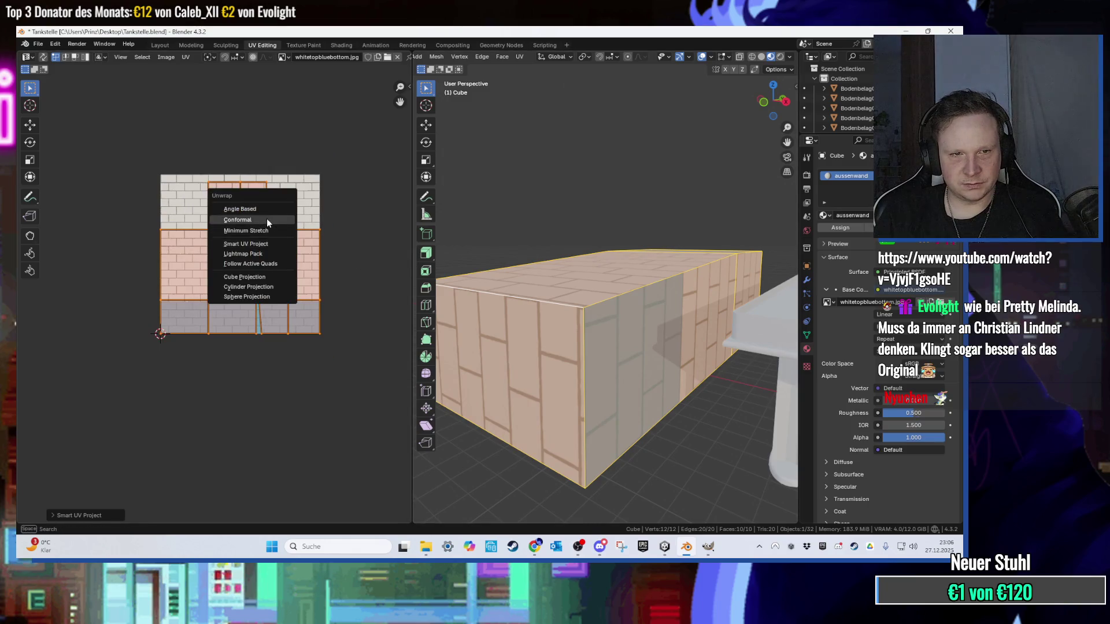
left_click(266, 219)
key("u")
left_click(262, 242)
key("u")
left_click(252, 223)
key("u")
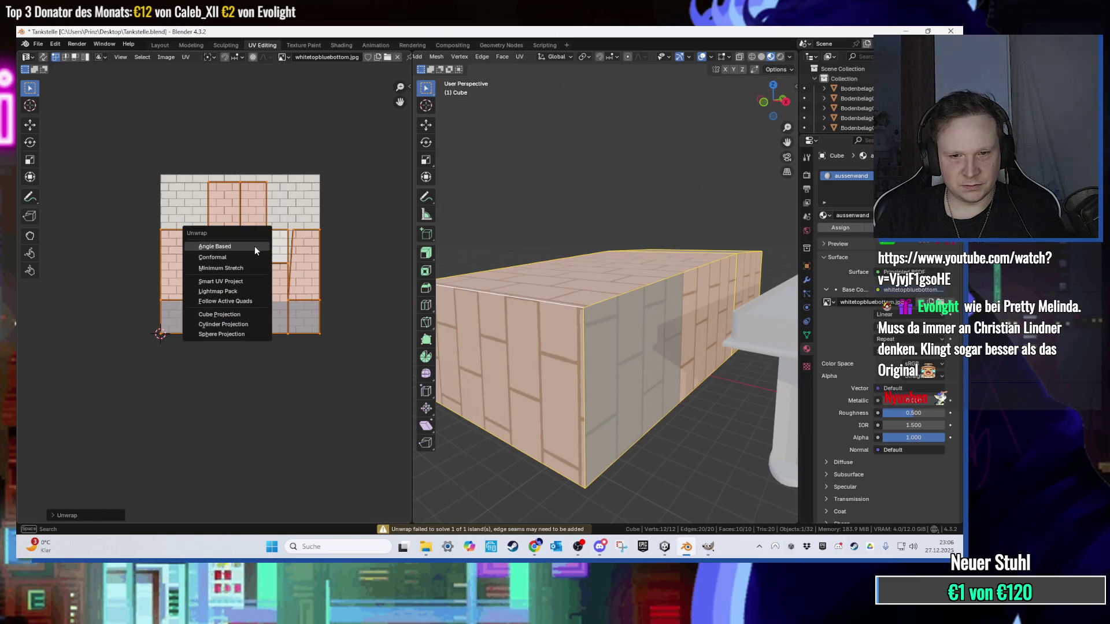
left_click(255, 246)
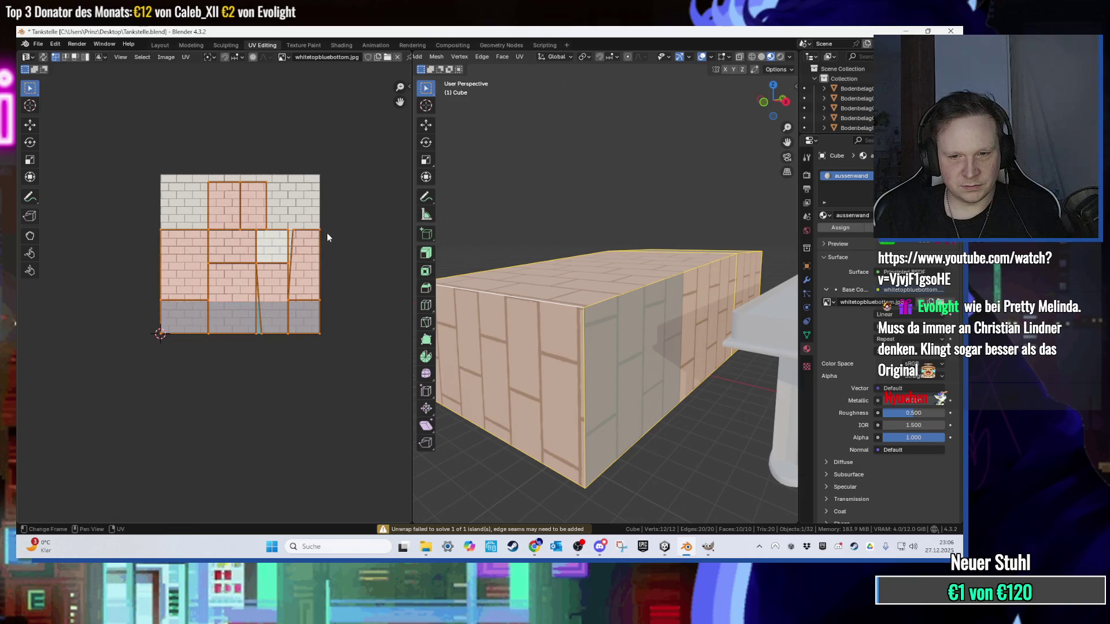
key("Tab")
scroll(535, 316, "up", 2)
key("Tab")
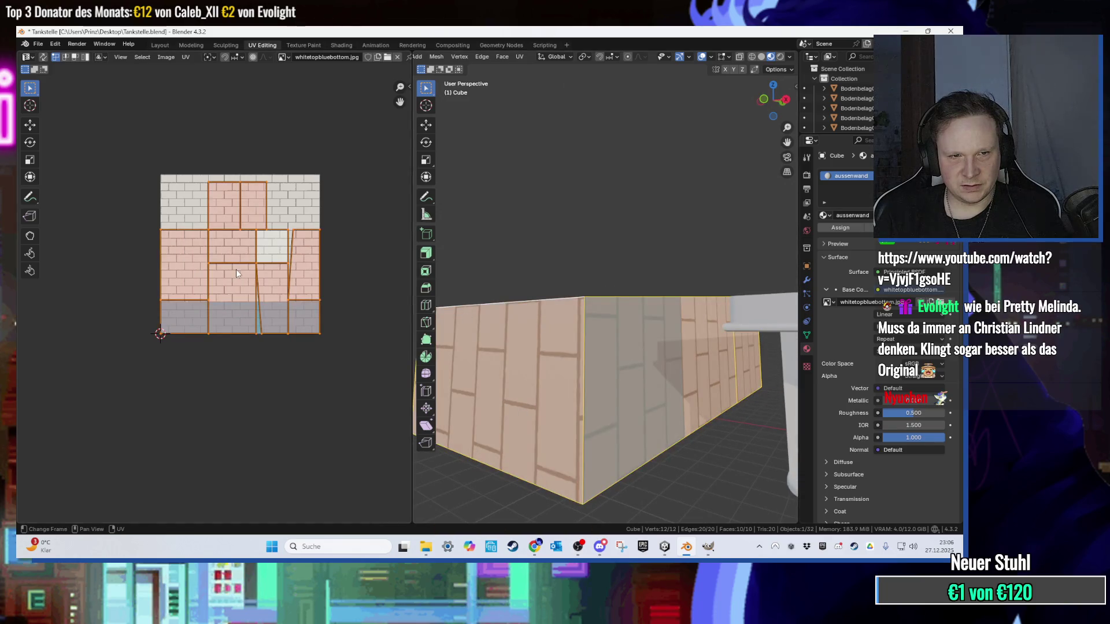
Step: Re-unwrap with Smart UV Project, then settle on Cube Projection
key("u")
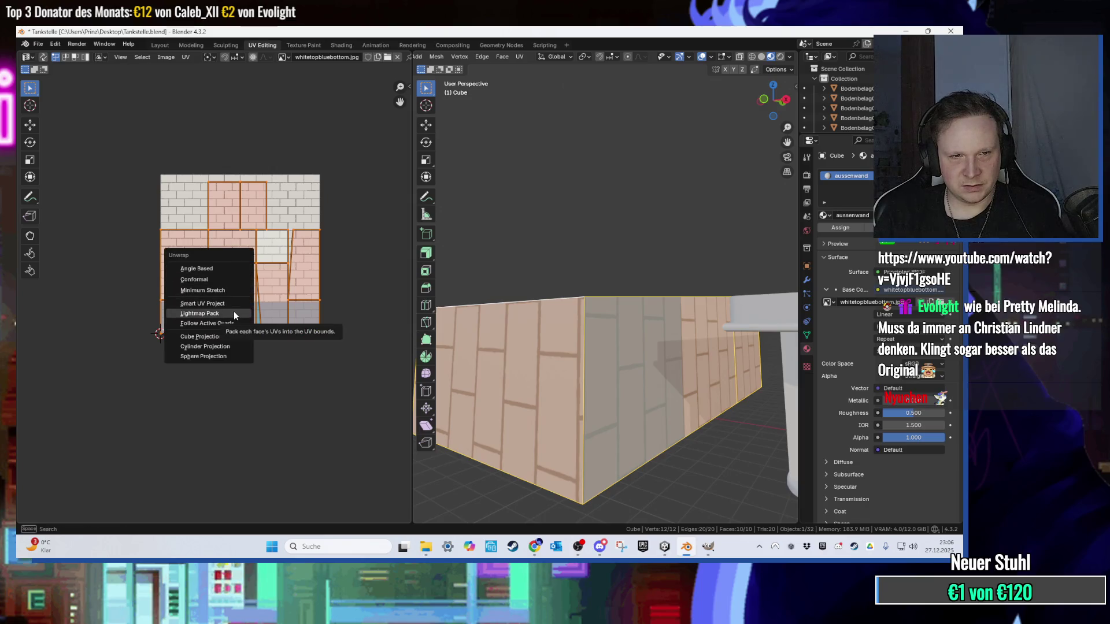
left_click(229, 299)
key("Return")
key("u")
left_click(241, 359)
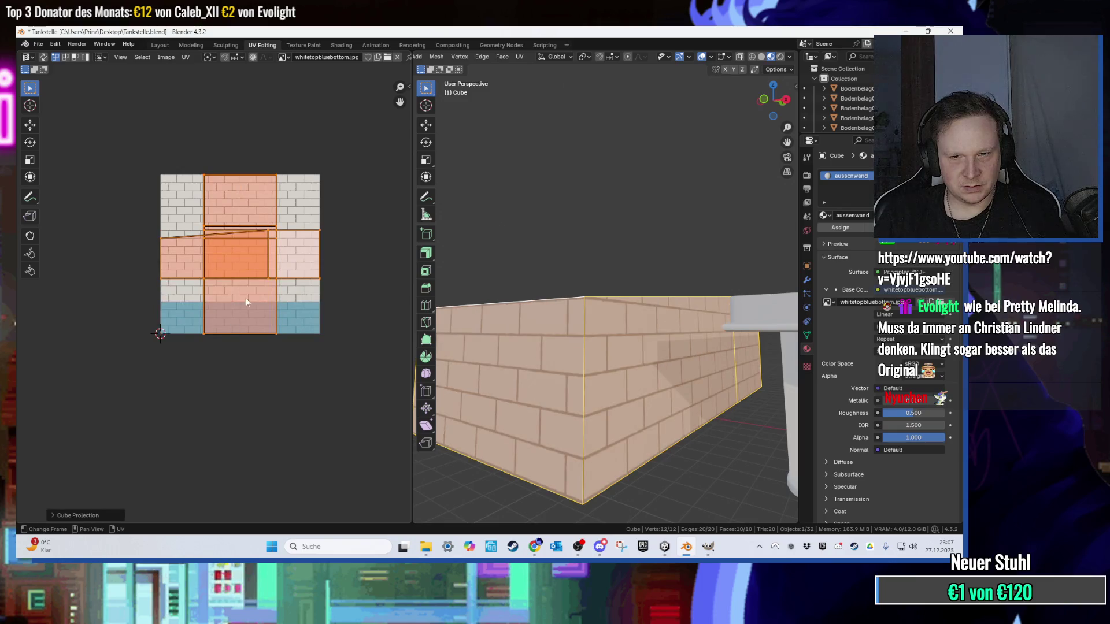
scroll(246, 302, "down", 1)
mouse_move(601, 346)
left_mouse_down()
mouse_move(648, 325)
mouse_move(629, 278)
mouse_move(619, 284)
left_mouse_up()
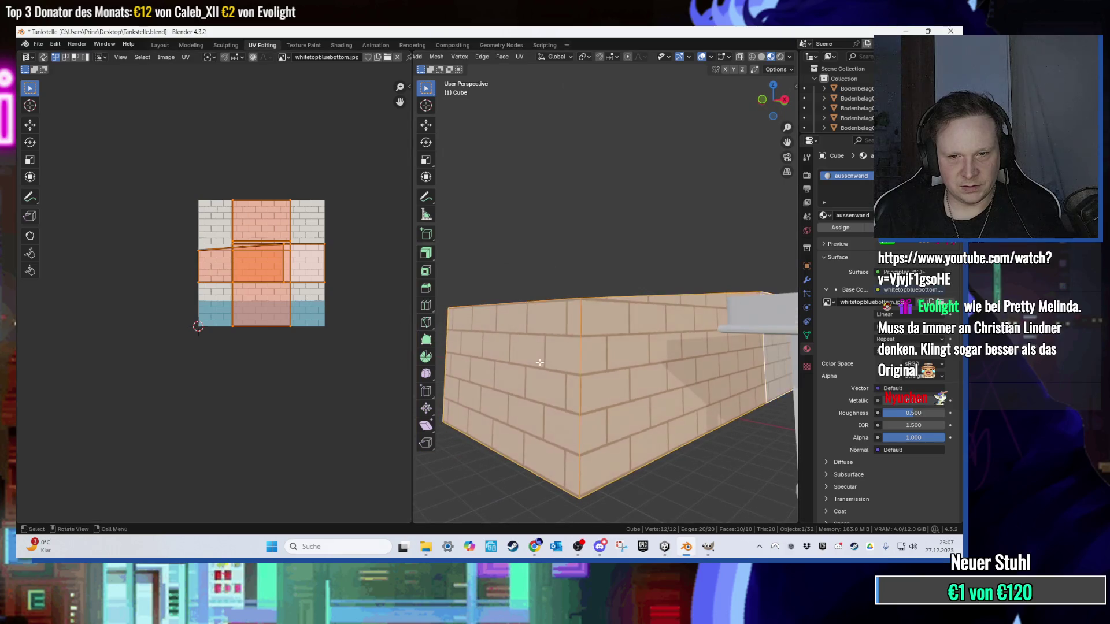
Step: Select all six wall faces of the cube
left_click(539, 362)
left_click(607, 372, "shift")
mouse_move(607, 373)
left_mouse_down()
mouse_move(609, 345)
mouse_move(647, 323)
mouse_move(692, 272)
mouse_move(636, 289)
mouse_move(635, 277)
mouse_move(586, 268)
left_mouse_up()
left_click(693, 272, "shift")
left_click(636, 289, "shift")
left_click(631, 285, "shift")
left_click(636, 277, "shift")
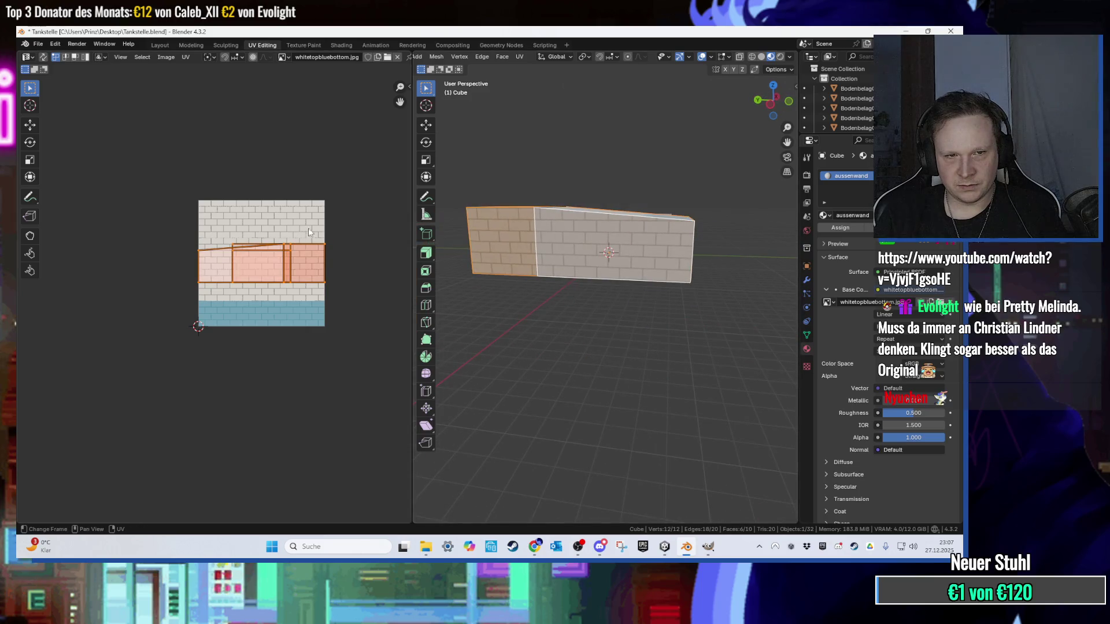
scroll(308, 232, "up", 1)
Step: Box-select all wall UV islands in the UV editor and scale them up
key("g")
key("y")
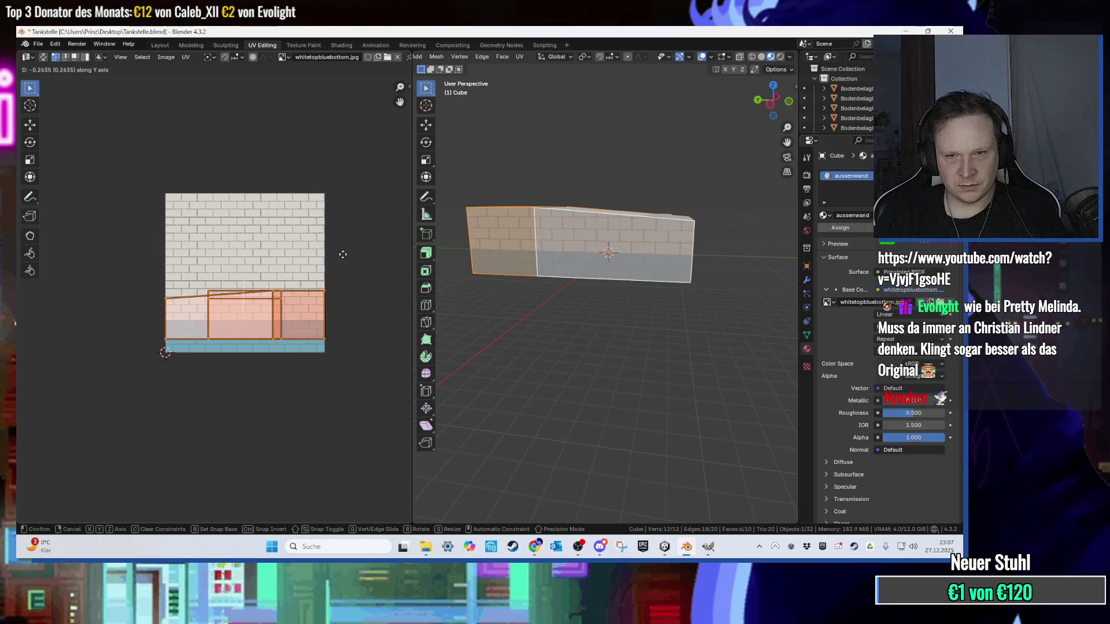
key("Escape")
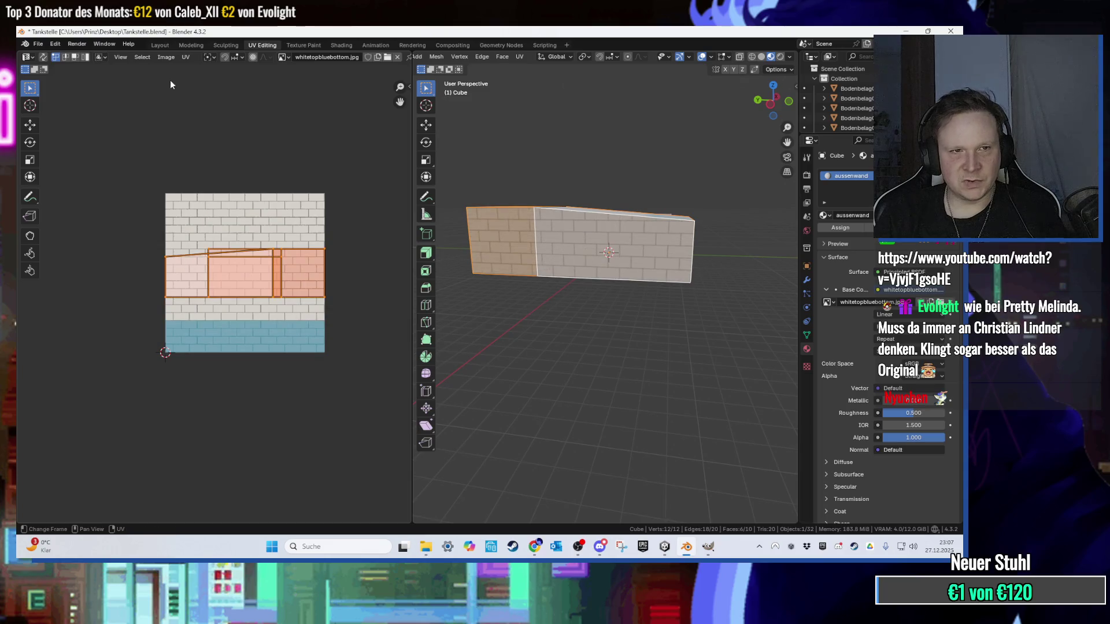
left_click(166, 57)
left_click_drag(362, 252, 111, 298)
scroll(233, 298, "up", 2)
key("s")
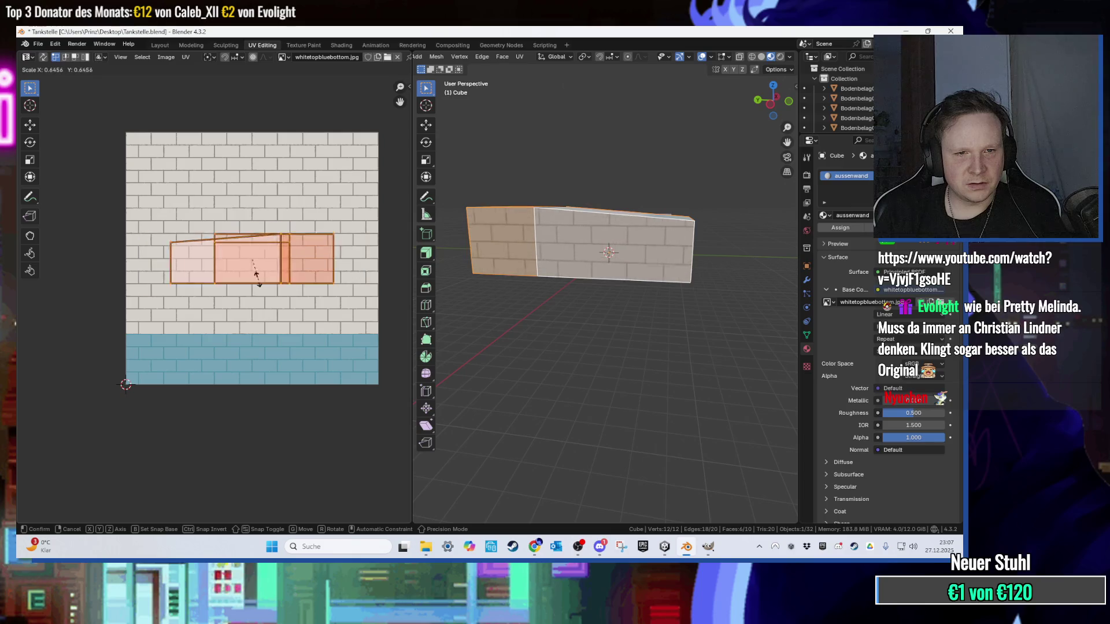
left_click(139, 246)
scroll(554, 270, "up", 5)
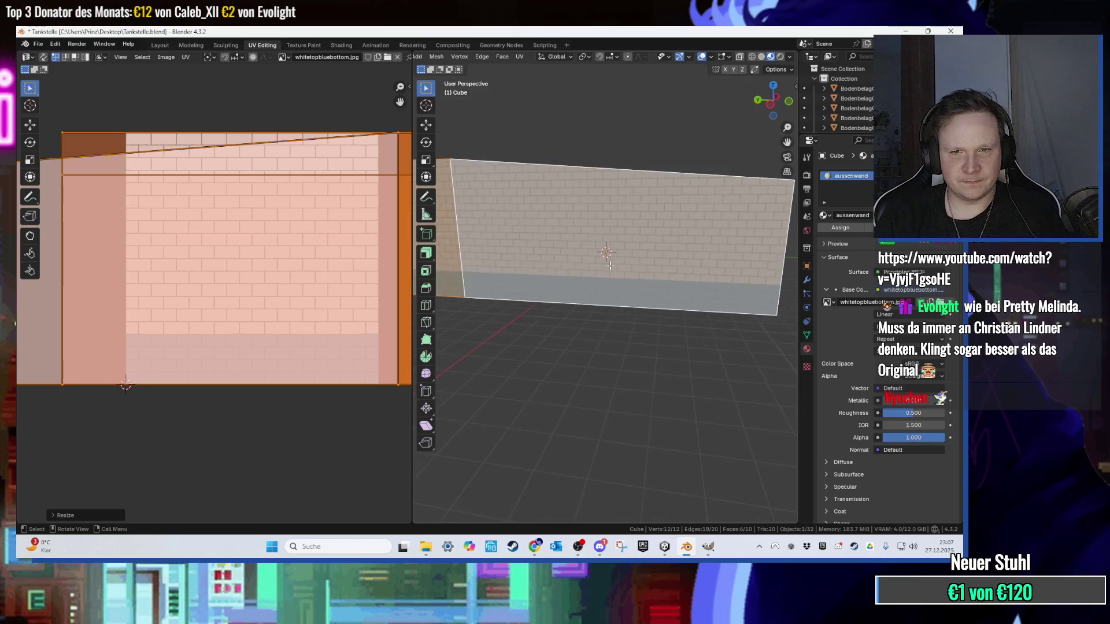
scroll(553, 270, "up", 3)
scroll(578, 326, "down", 5)
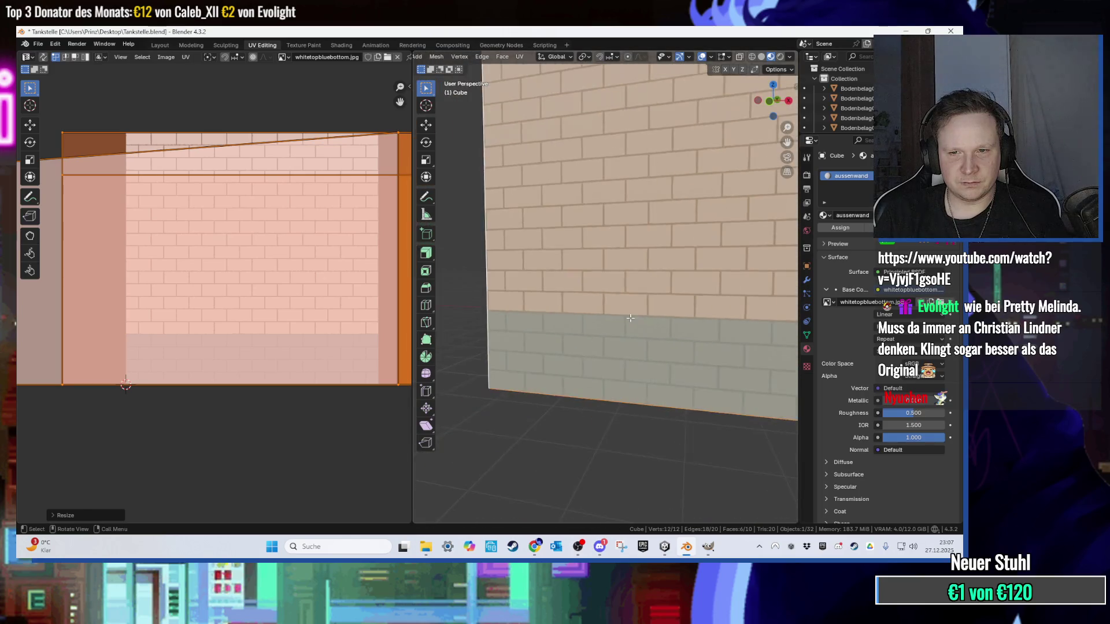
scroll(578, 326, "down", 4)
scroll(643, 309, "up", 6)
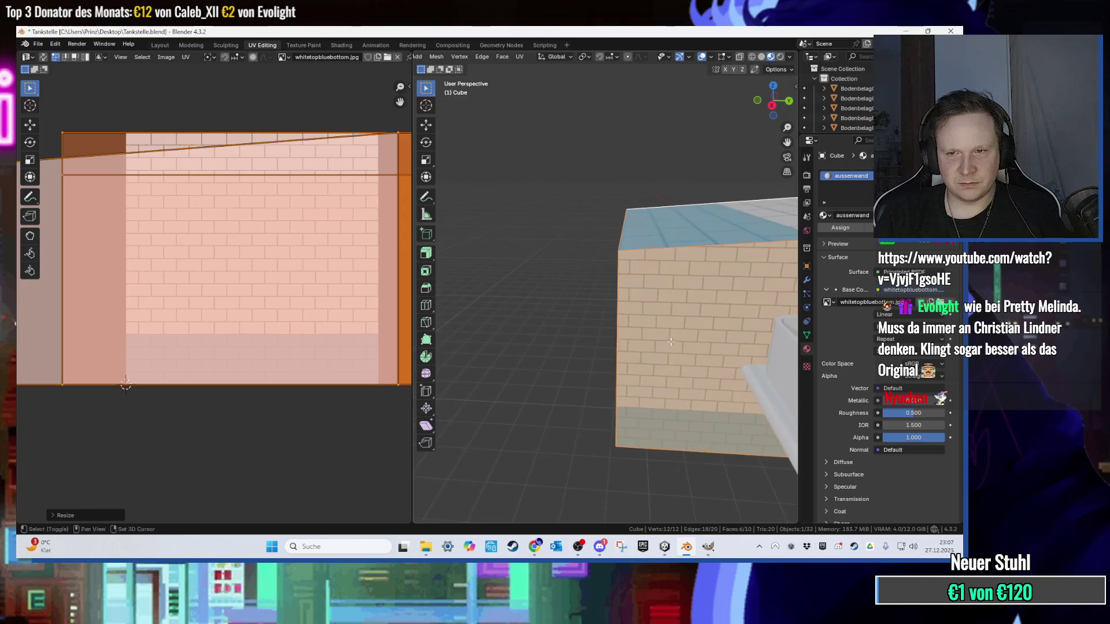
scroll(643, 309, "down", 5)
scroll(661, 323, "up", 3)
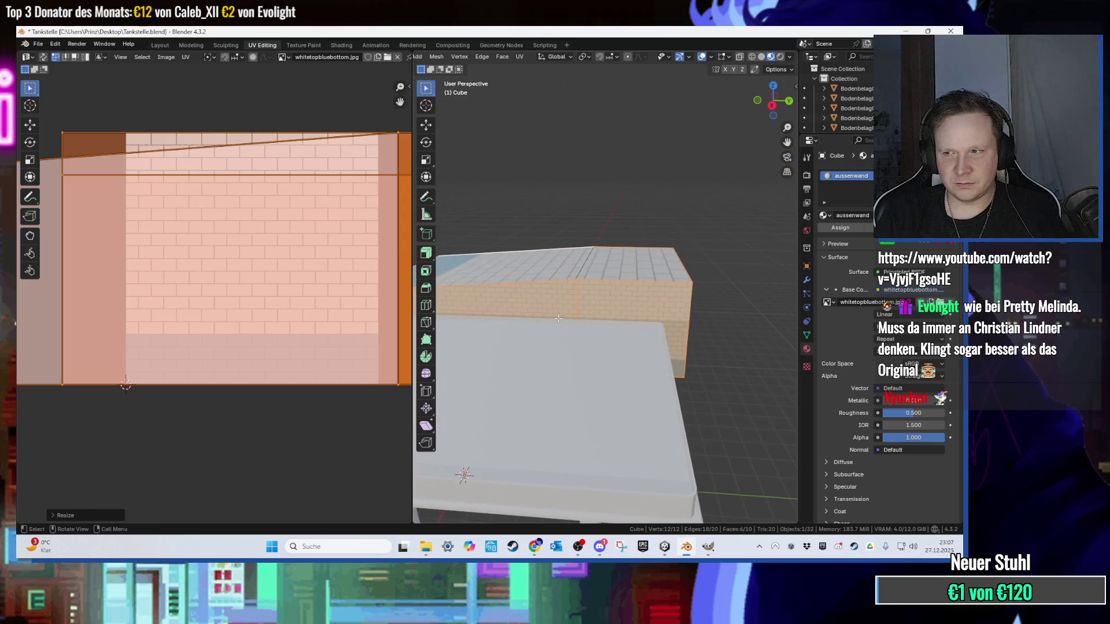
Step: Try further wall UV rescaling, undo back to the flatter layout, and deselect all faces
mouse_move(661, 324)
left_mouse_down()
mouse_move(502, 271)
mouse_move(502, 322)
mouse_move(599, 350)
left_mouse_up()
key("s")
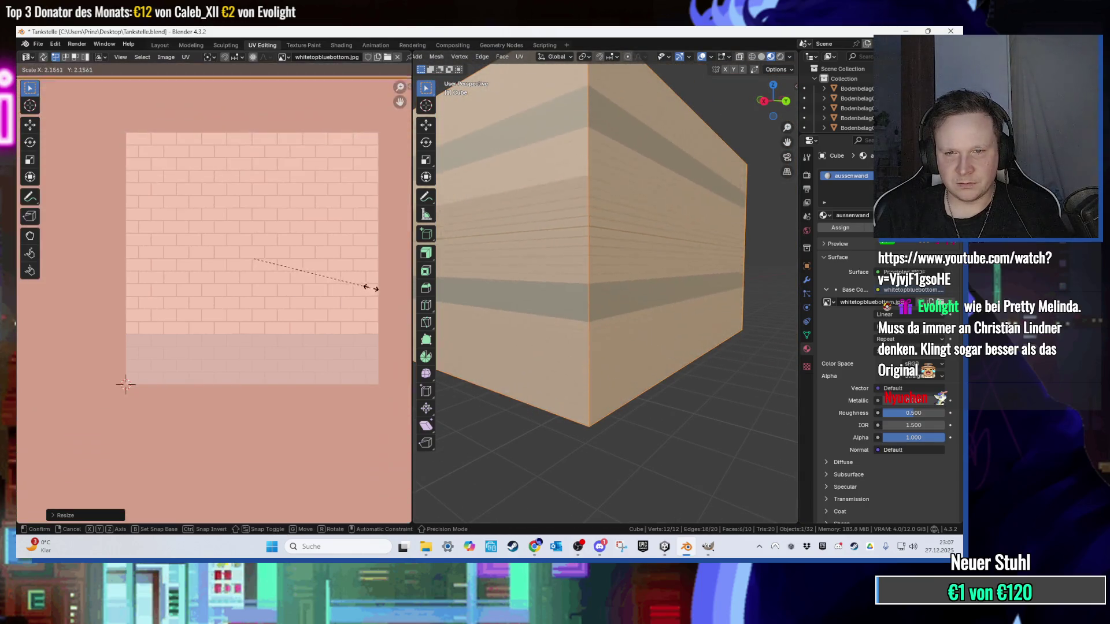
key("Escape")
scroll(319, 300, "down", 3)
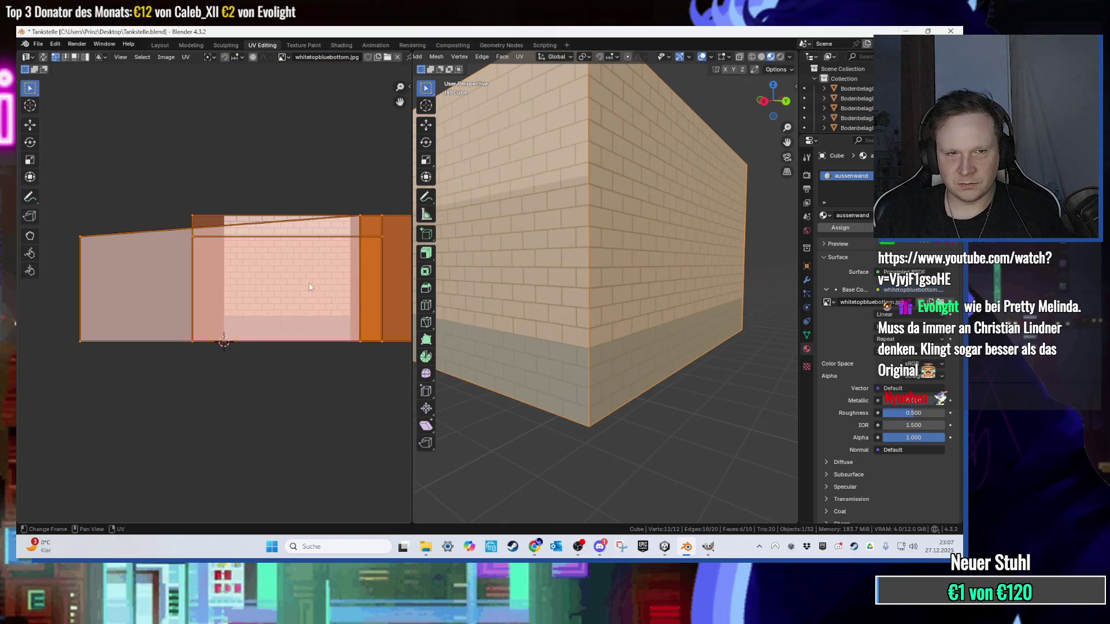
scroll(279, 284, "down", 2)
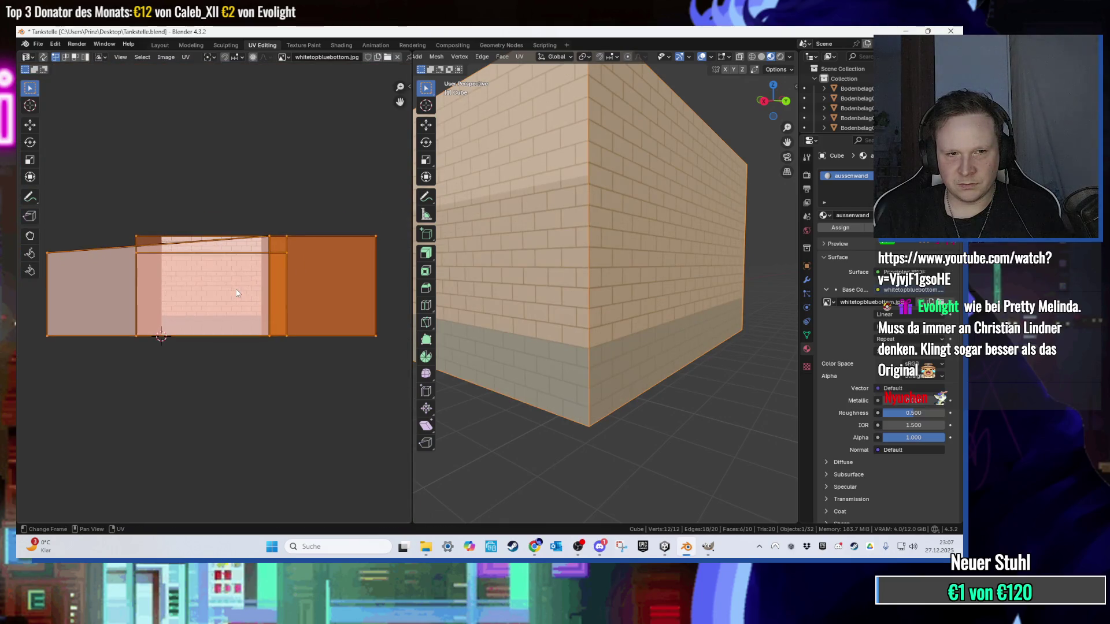
key("s")
key("y")
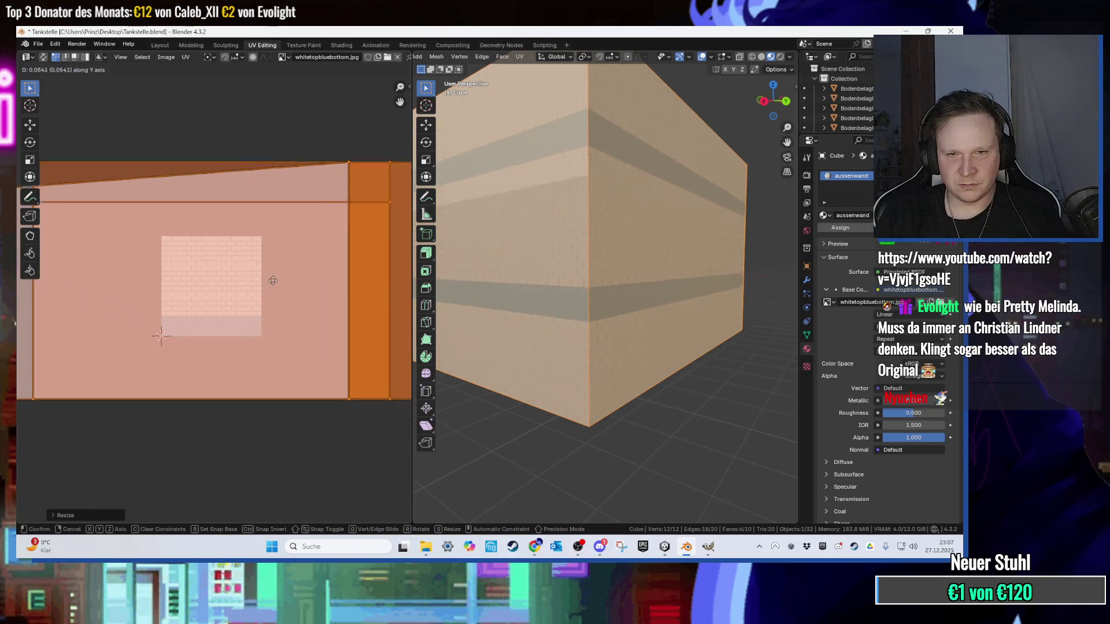
key("Escape")
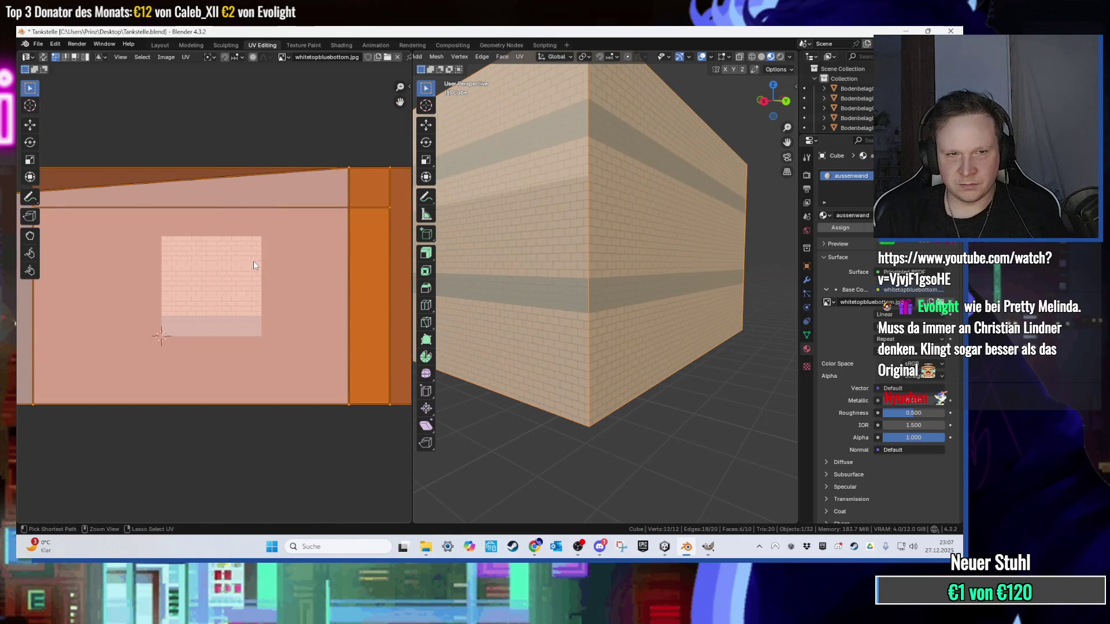
key("ctrl+z")
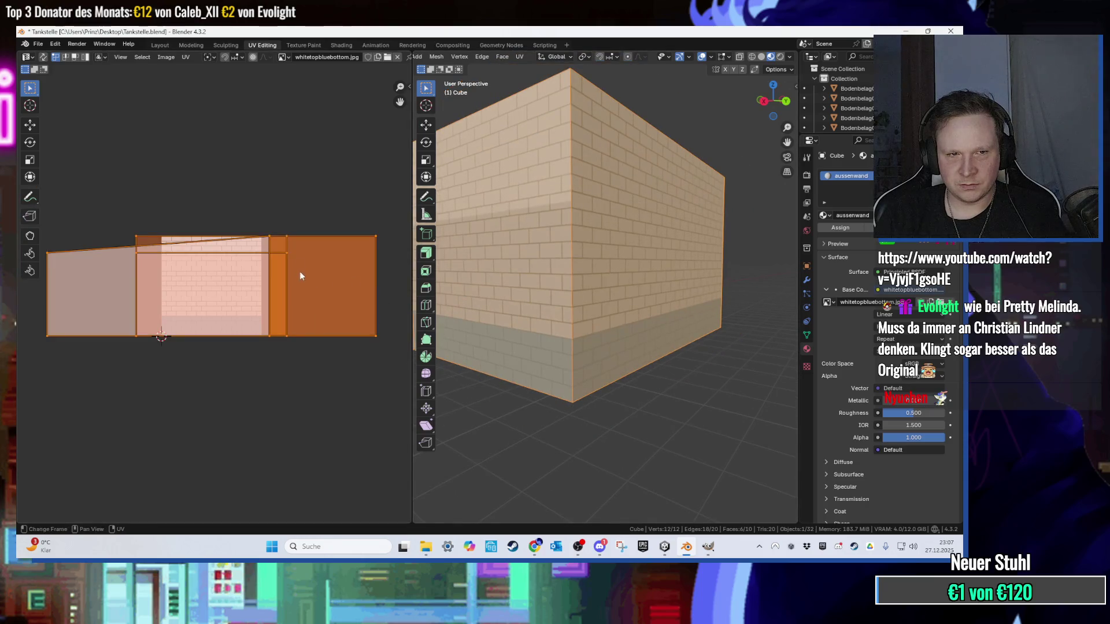
scroll(252, 225, "up", 3)
scroll(465, 212, "up", 8)
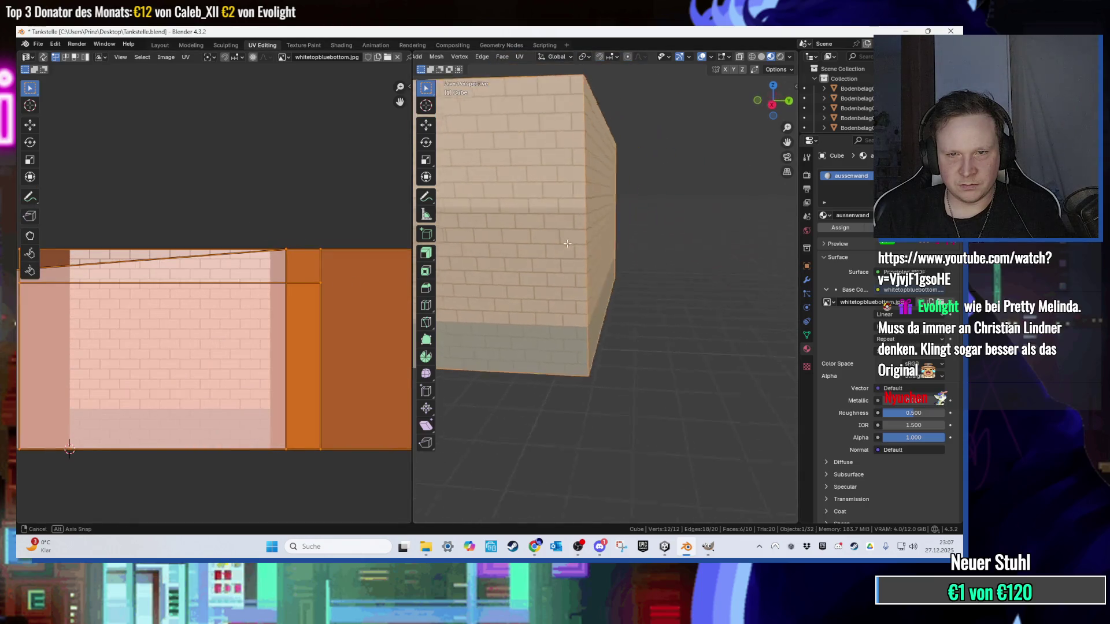
scroll(532, 346, "down", 5)
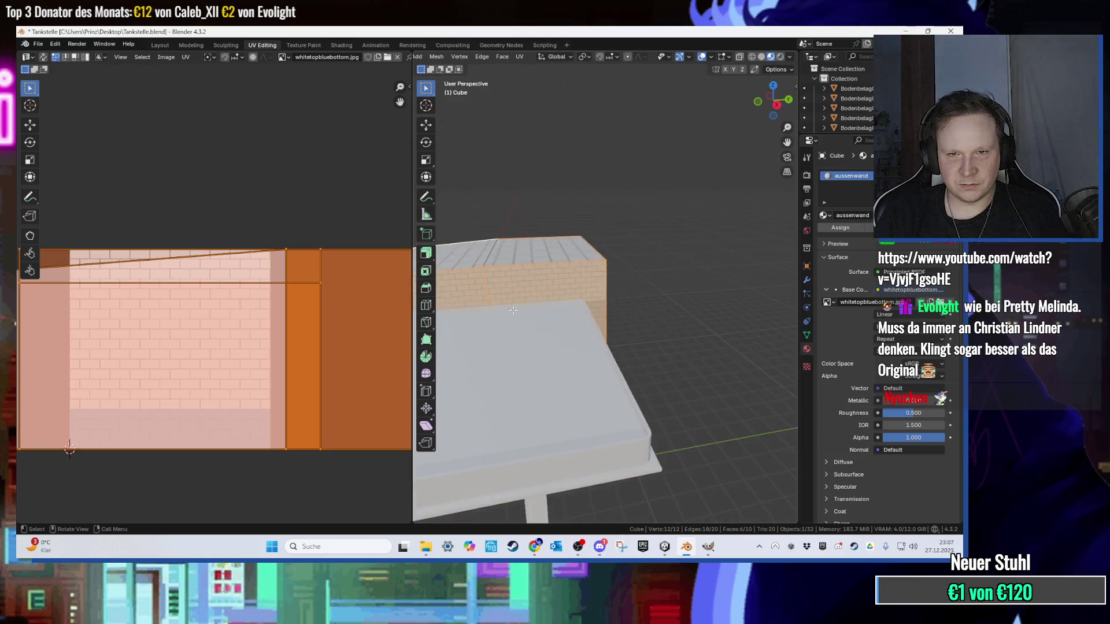
key("alt+a")
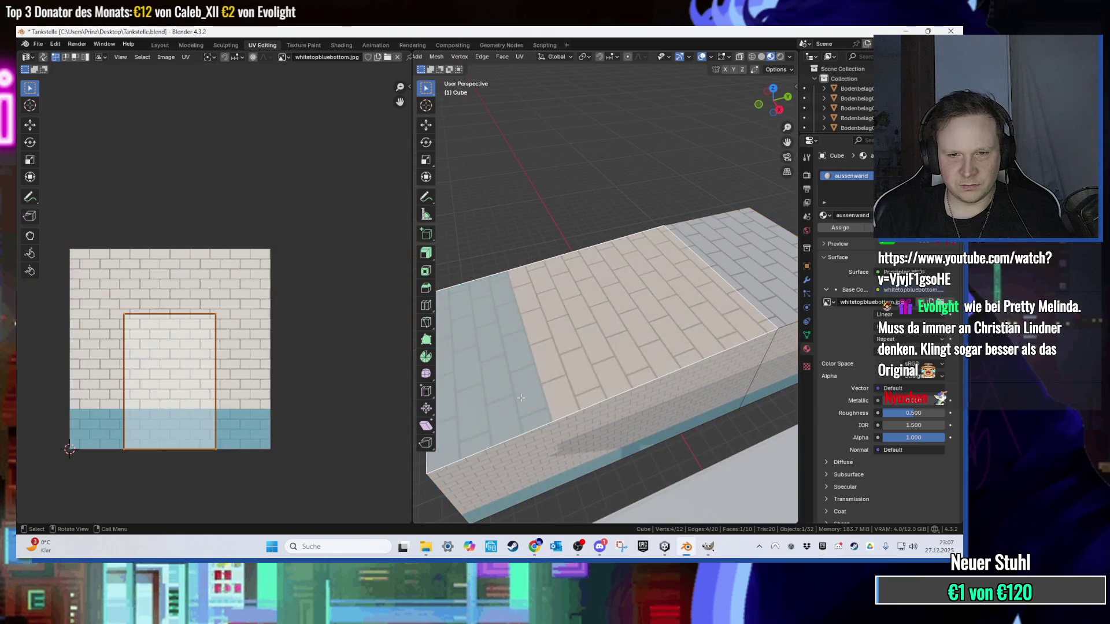
Step: Give the two top faces a new dach material, scaling their UV island
left_click(757, 280)
left_click(682, 277, "shift")
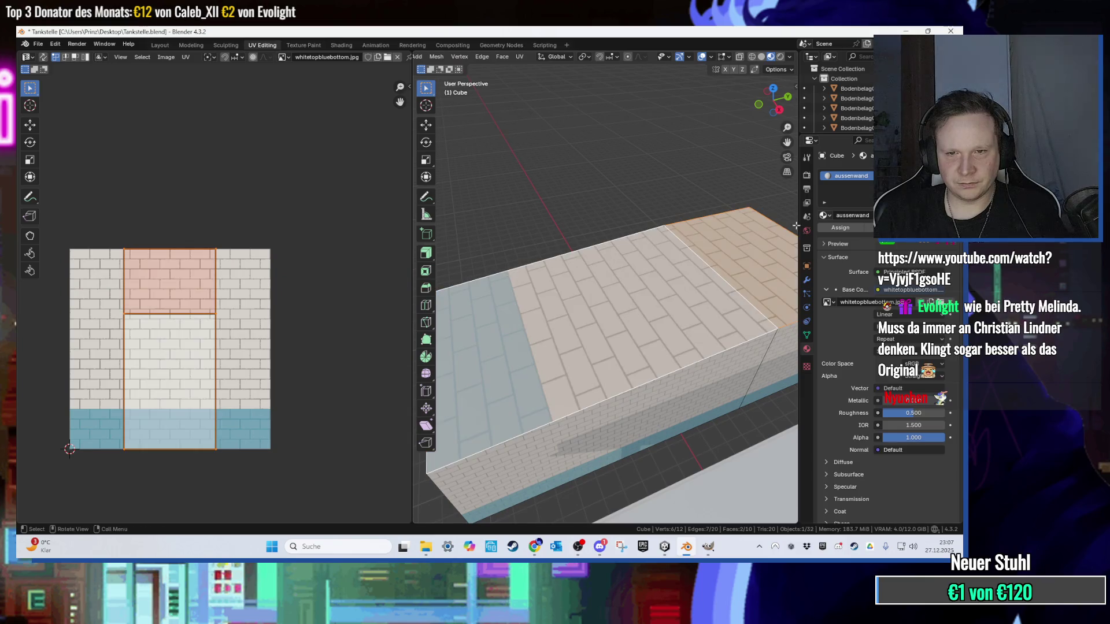
left_click(951, 176)
left_click(869, 235)
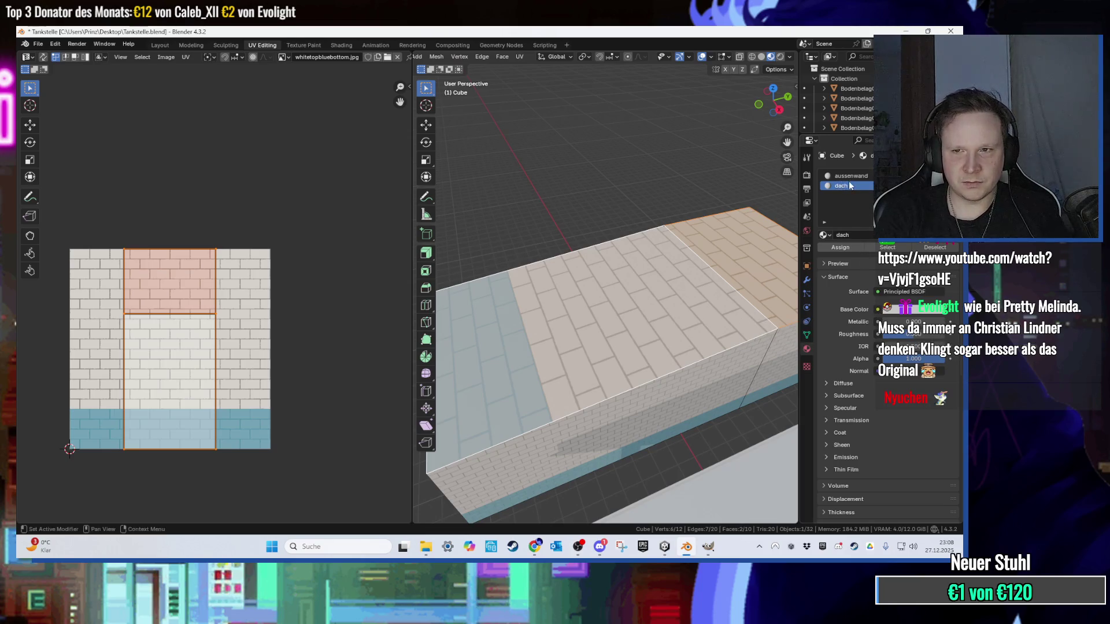
scroll(607, 300, "down", 2)
mouse_move(607, 300)
left_mouse_down()
mouse_move(640, 277)
mouse_move(636, 295)
left_mouse_up()
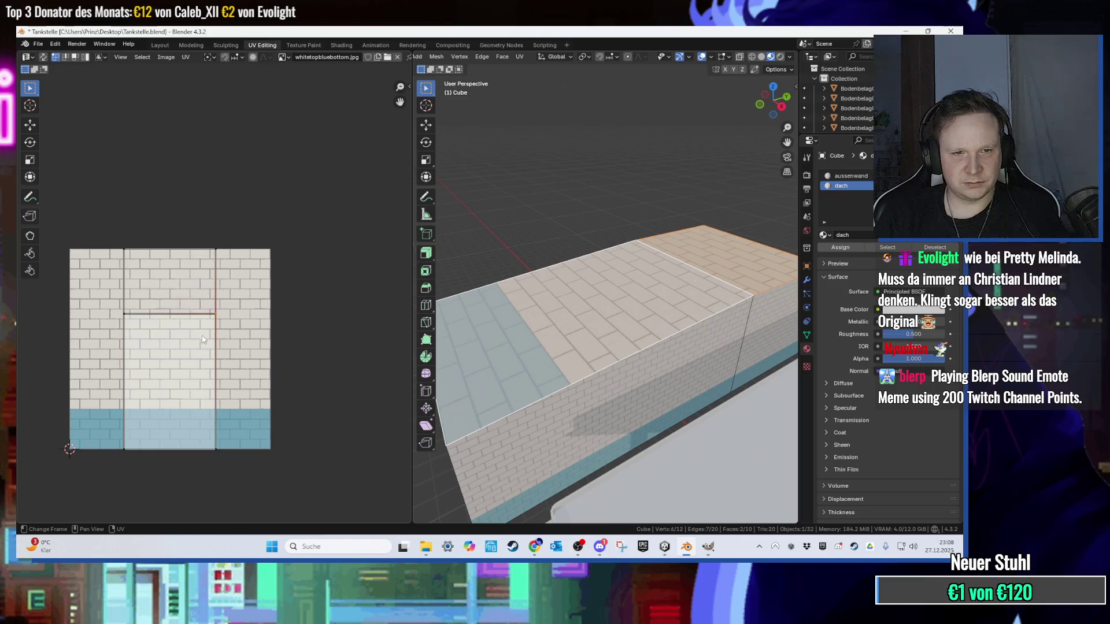
key("s")
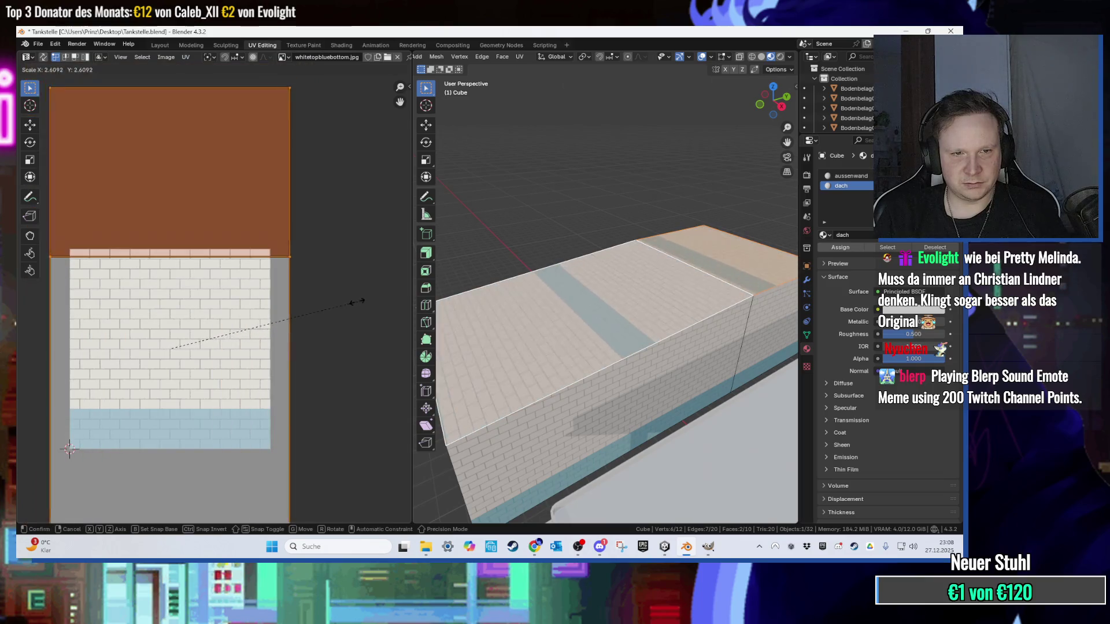
left_click(340, 218)
scroll(339, 218, "down", 5)
left_click(38, 44)
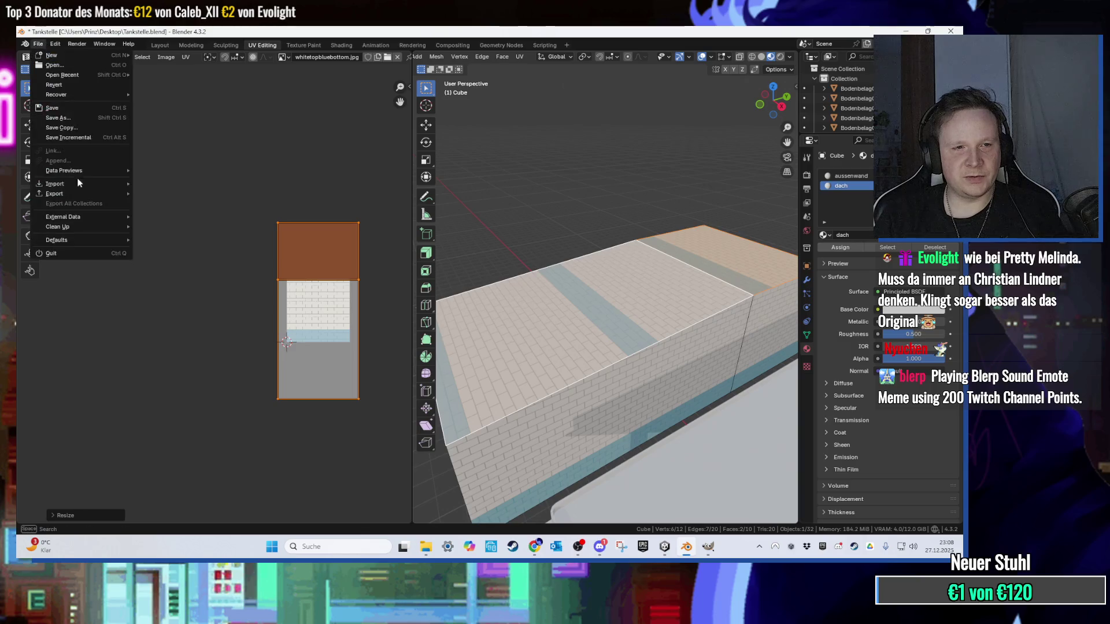
left_click(836, 248)
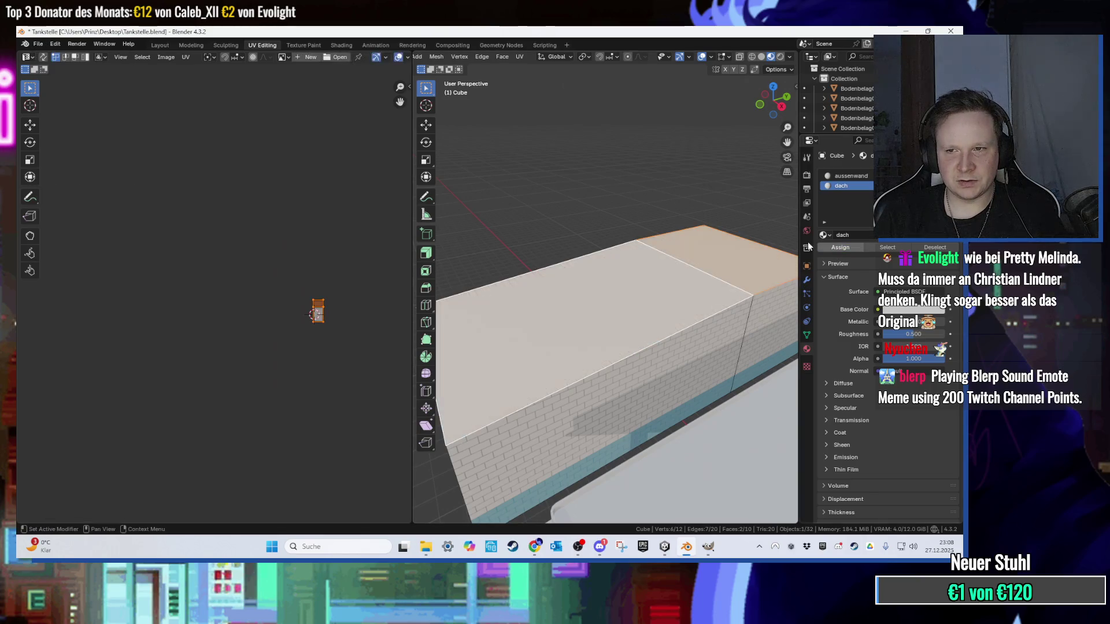
Step: Export the model as Tankstelle.fbx and minimize Blender
left_click(38, 44)
mouse_move(73, 195)
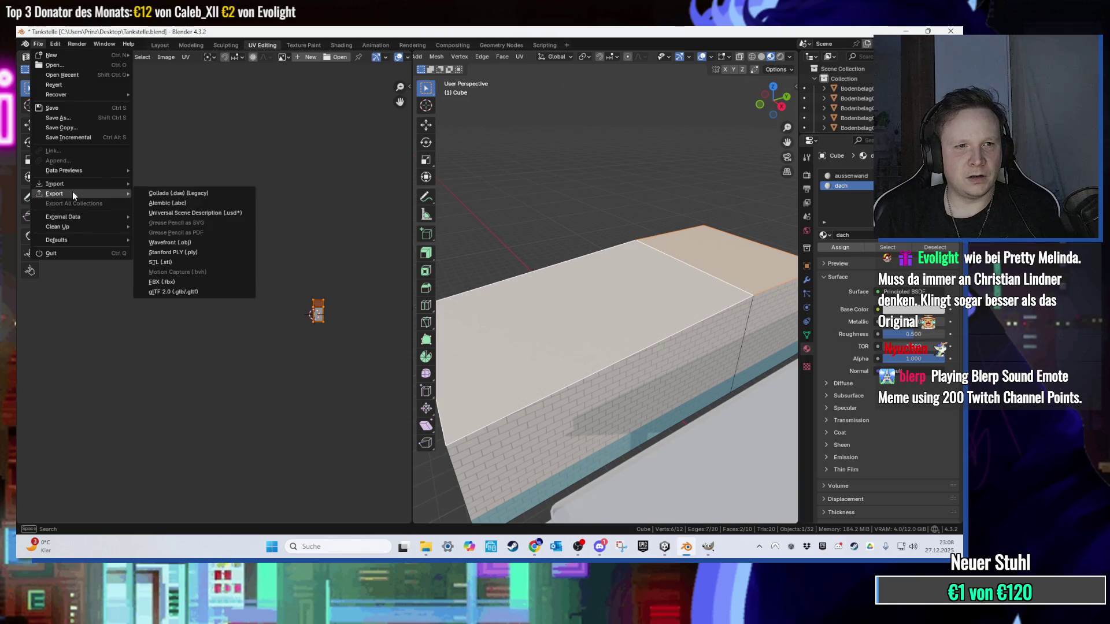
left_click(152, 282)
left_click(634, 424)
left_click(906, 31)
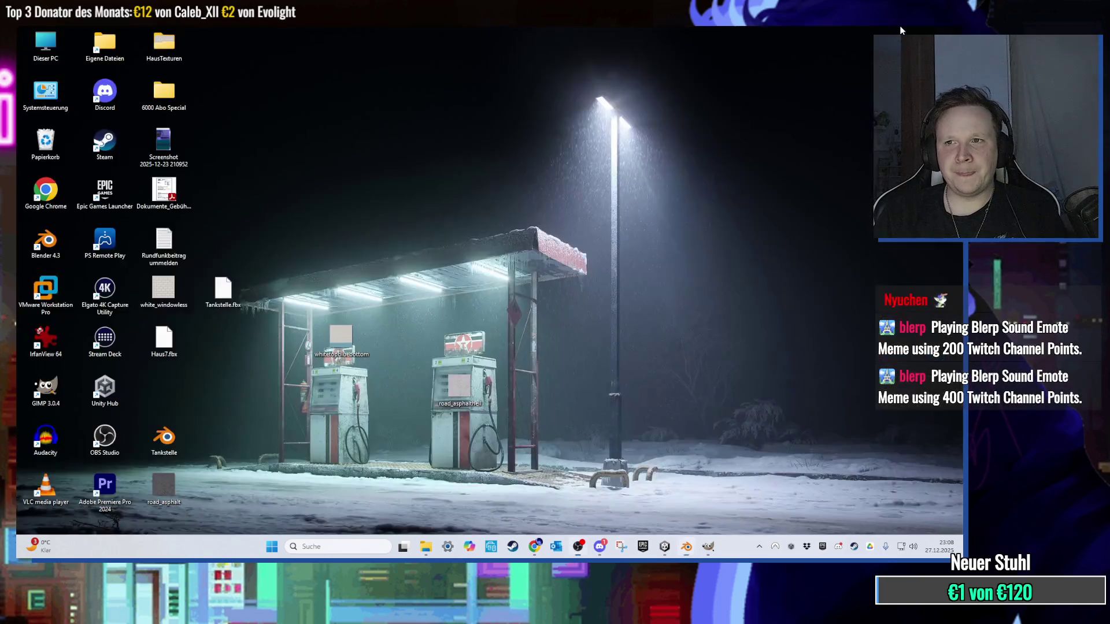
Step: In Unity, frame the existing Tankstelle object and locate its model asset in the Project window
left_click(664, 547)
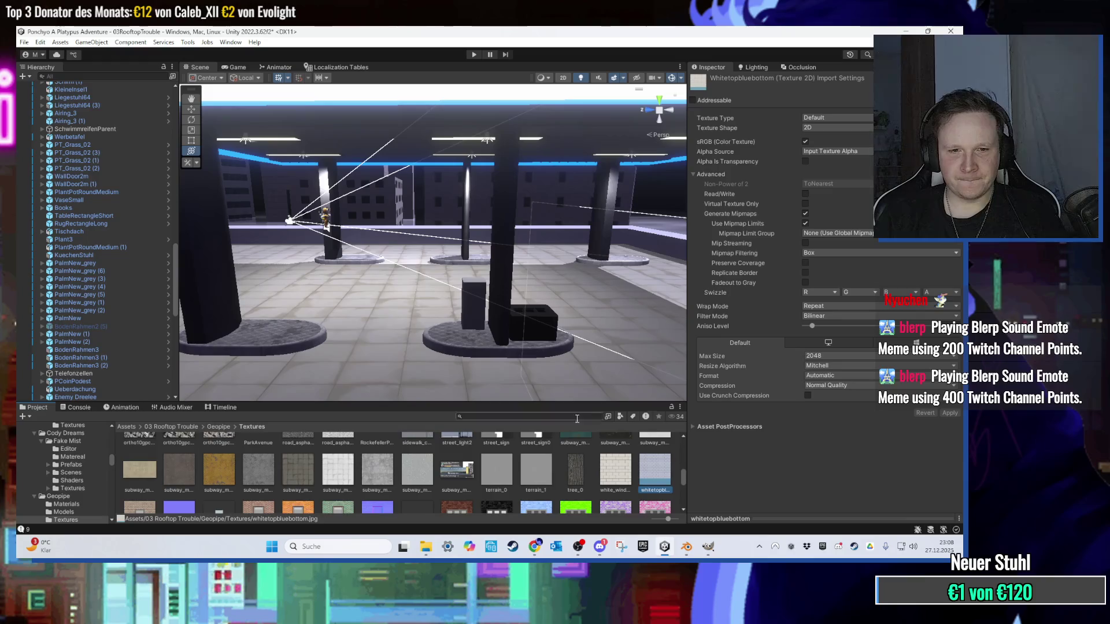
left_click(498, 189)
scroll(754, 188, "down", 3)
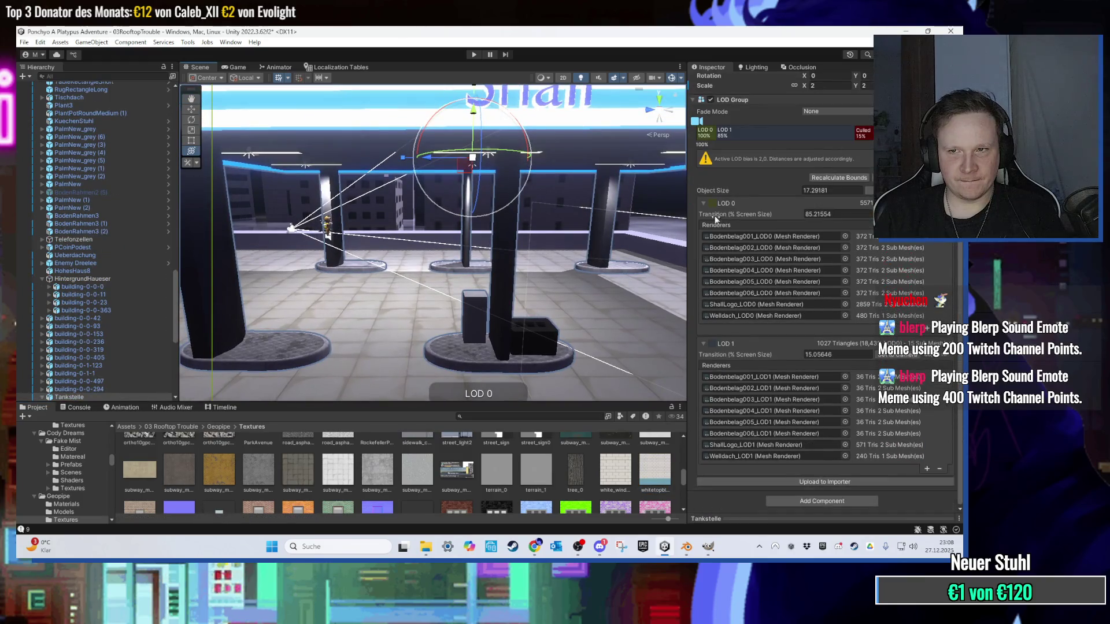
key("f")
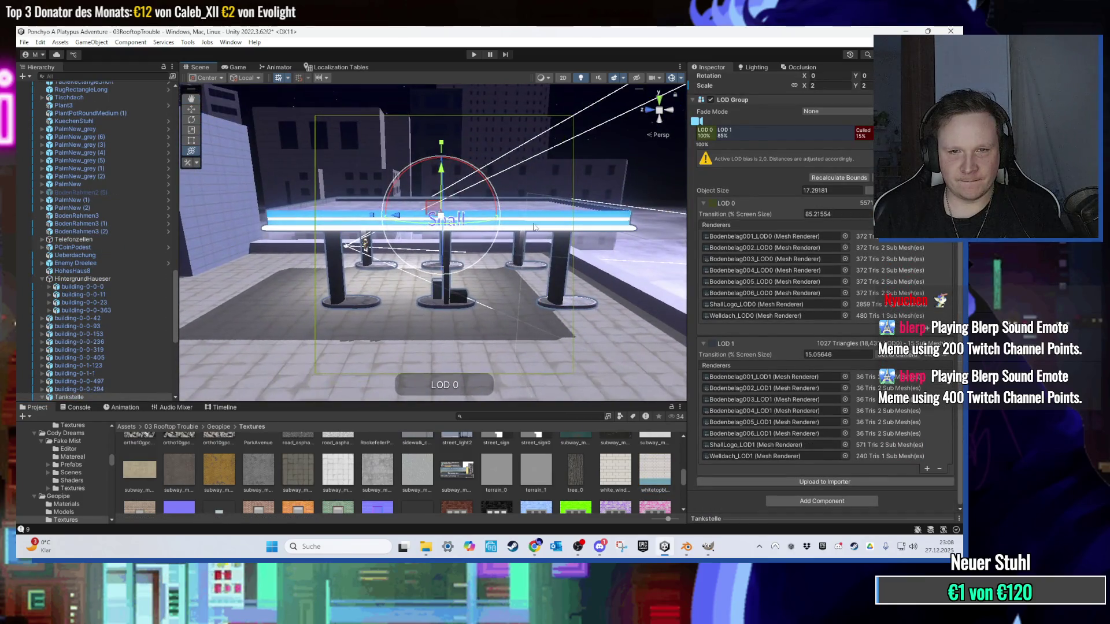
left_click(471, 227)
scroll(781, 183, "up", 3)
left_click(830, 165)
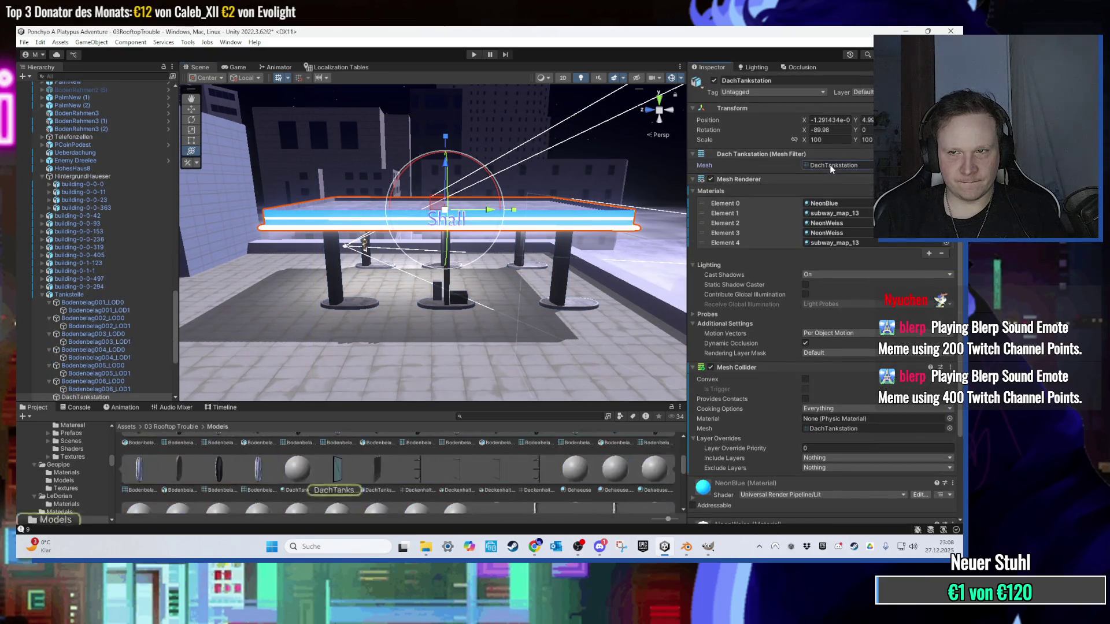
scroll(580, 458, "up", 2)
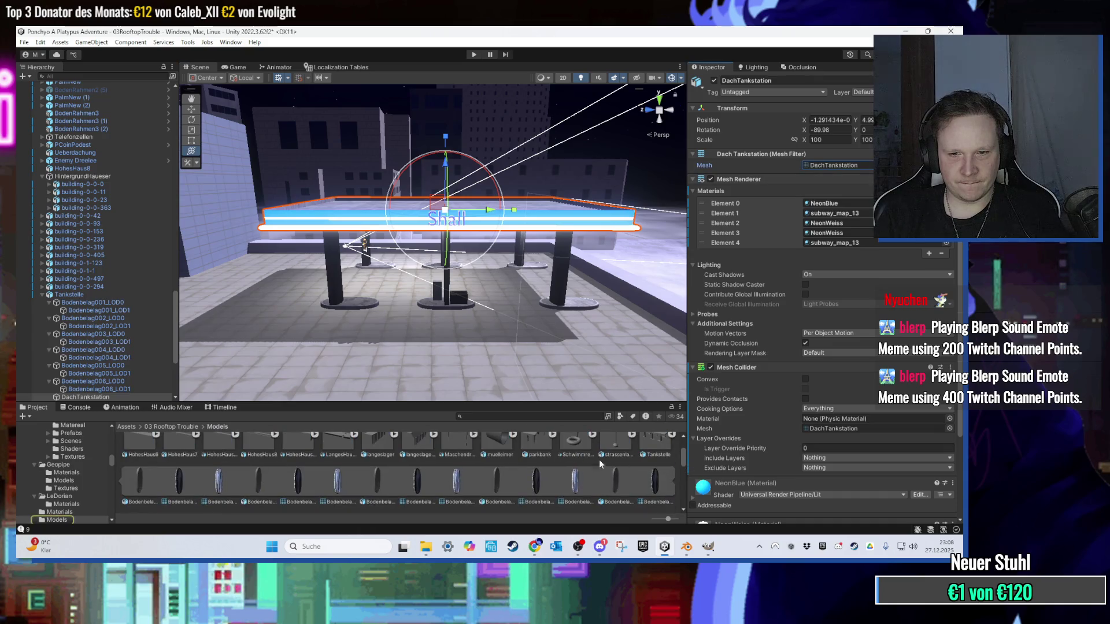
scroll(601, 465, "up", 2)
left_click(656, 471)
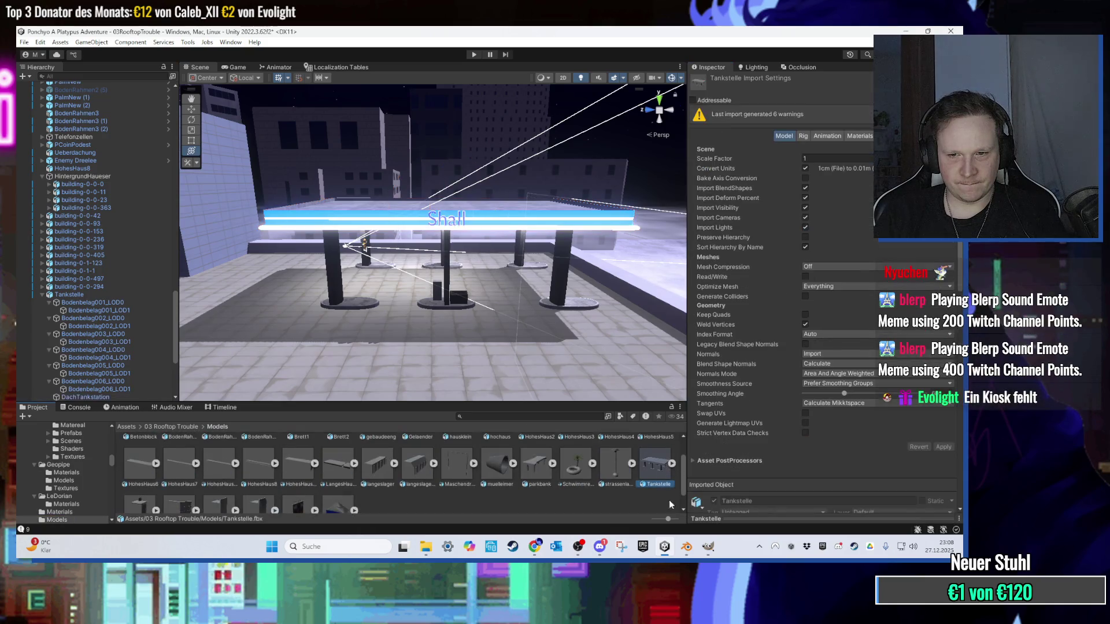
left_click(664, 546)
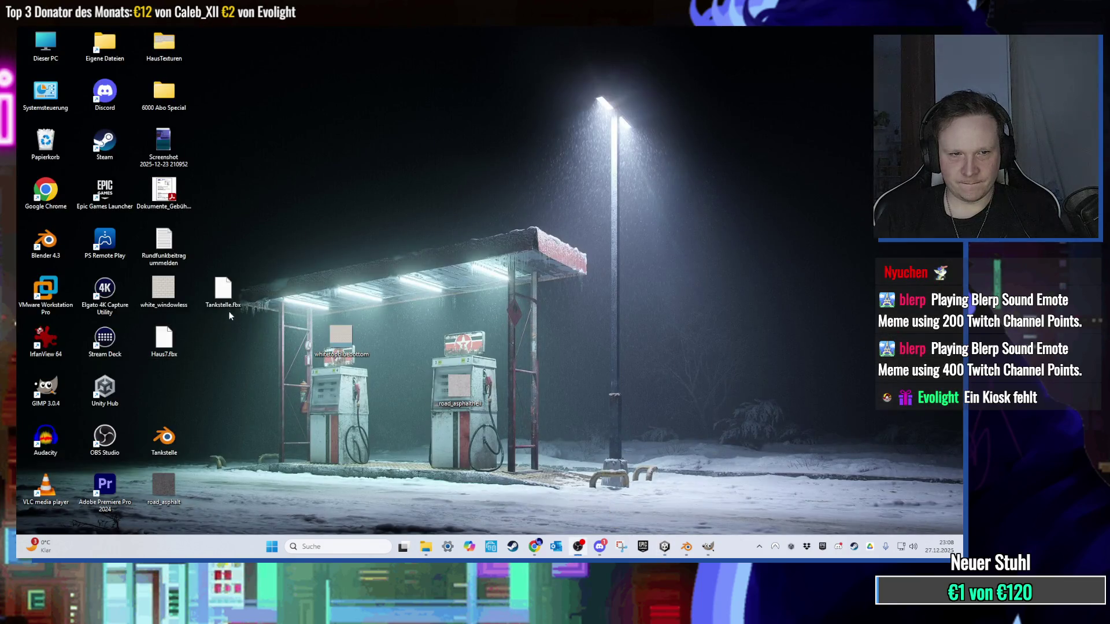
Step: Drag Tankstelle.fbx from the desktop into the Scene view and turn toward the canopy
left_click_drag(227, 298, 611, 514)
mouse_move(662, 551)
left_mouse_down()
mouse_move(427, 304)
mouse_move(485, 319)
mouse_move(455, 337)
mouse_move(418, 220)
mouse_move(450, 192)
mouse_move(556, 258)
left_mouse_up()
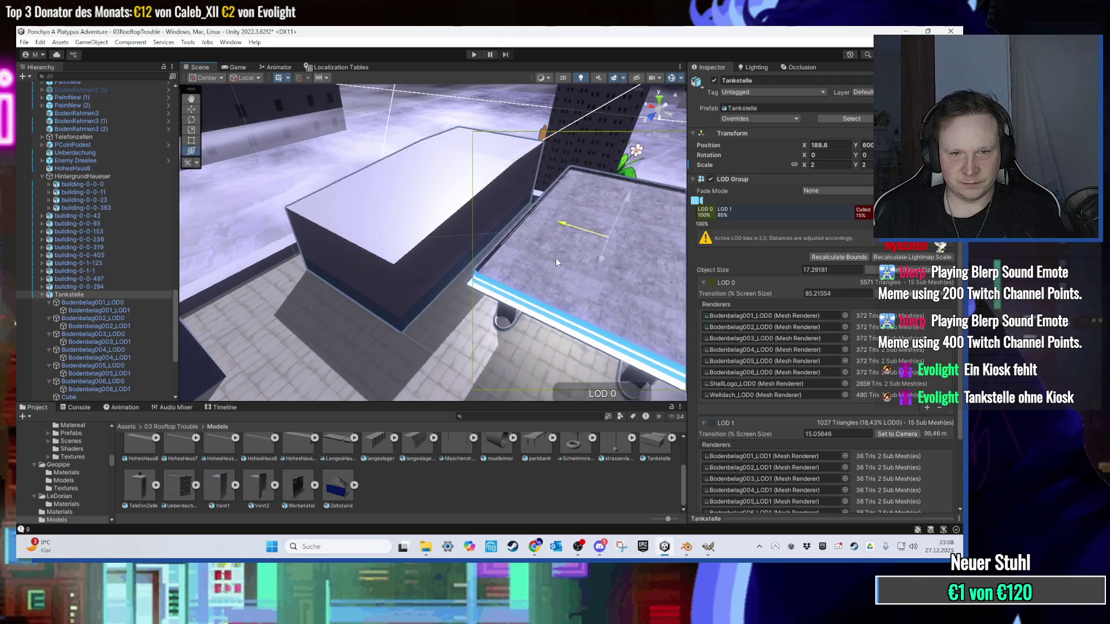
scroll(556, 258, "up", 10)
mouse_move(553, 313)
left_mouse_down()
mouse_move(379, 140)
mouse_move(411, 204)
mouse_move(505, 252)
mouse_move(391, 178)
mouse_move(471, 265)
mouse_move(404, 231)
left_mouse_up()
scroll(125, 212, "up", 10)
scroll(116, 240, "up", 15)
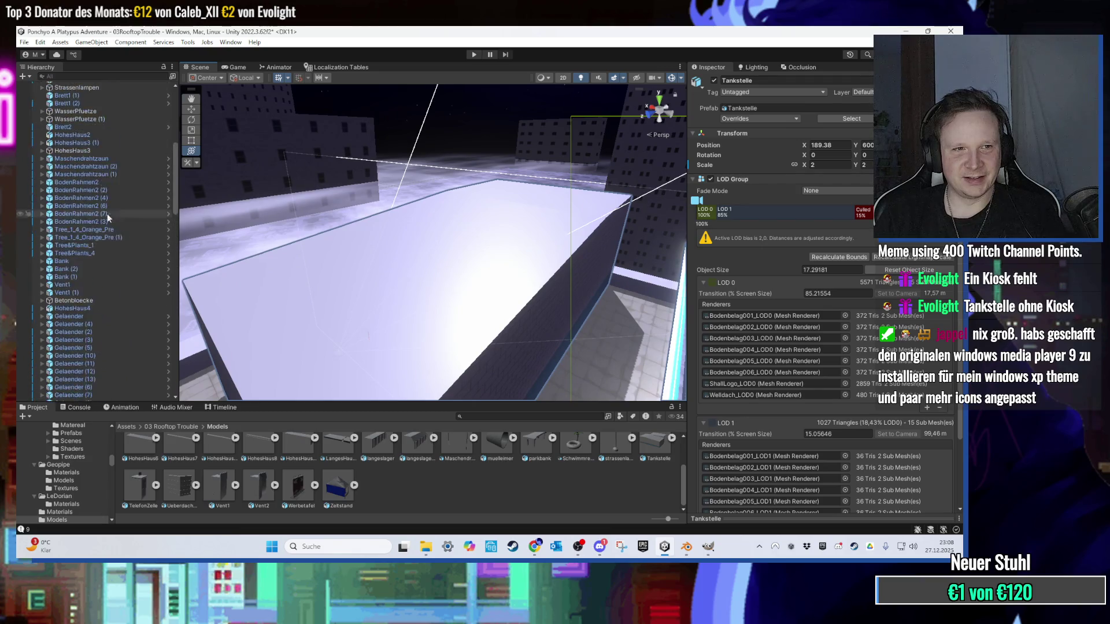
Step: Frame Ponchyo from the Hierarchy and re-angle the view on him by the wall
double_click(81, 180)
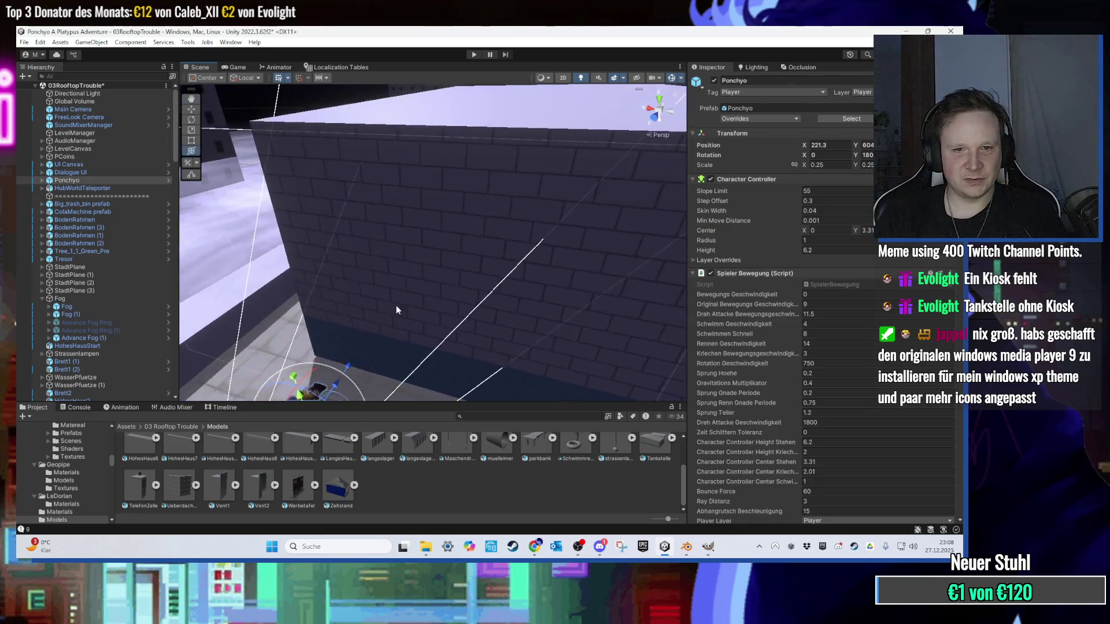
key("e")
mouse_move(393, 310)
left_mouse_down()
mouse_move(366, 345)
mouse_move(376, 334)
left_mouse_up()
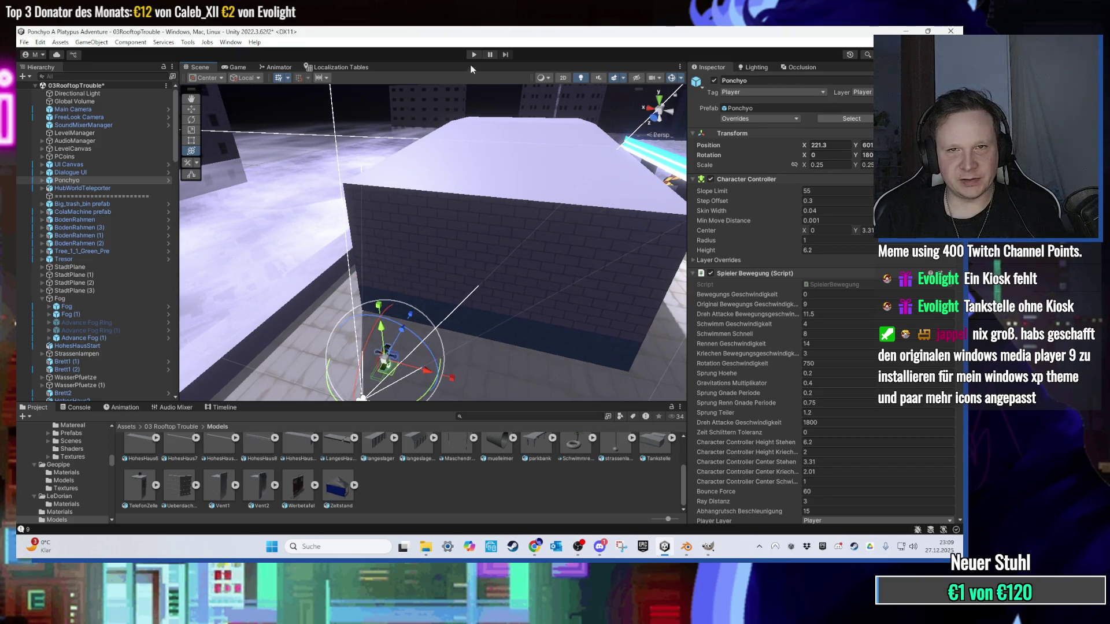
Step: Play-test the level walking Ponchyo with W and S, then stop and minimize Unity
left_click(474, 54)
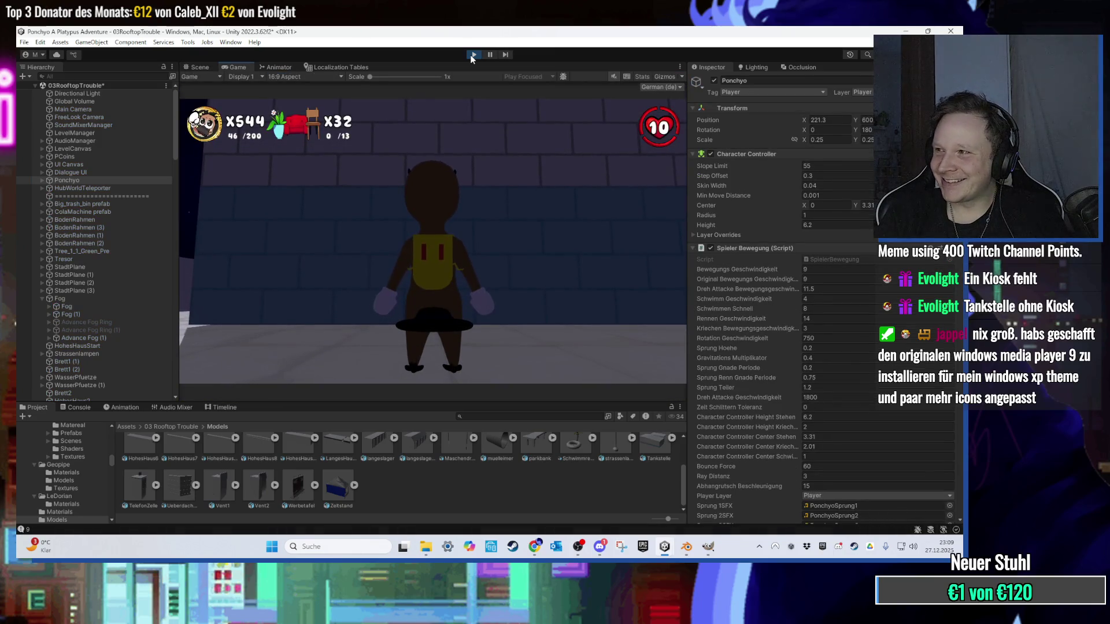
key("w")
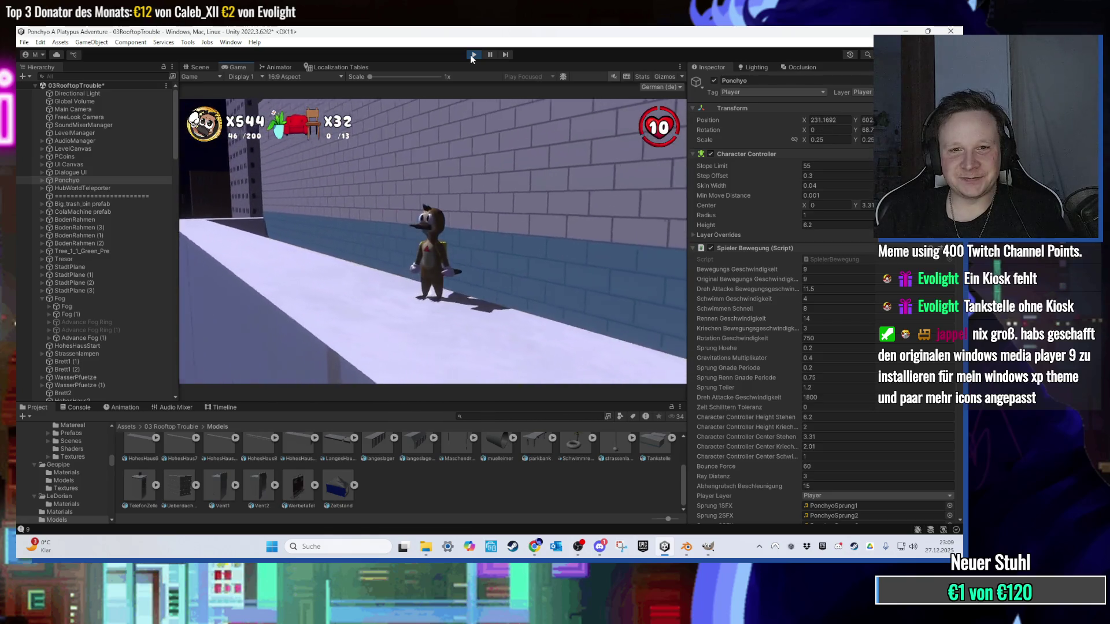
key("s")
left_click(474, 55)
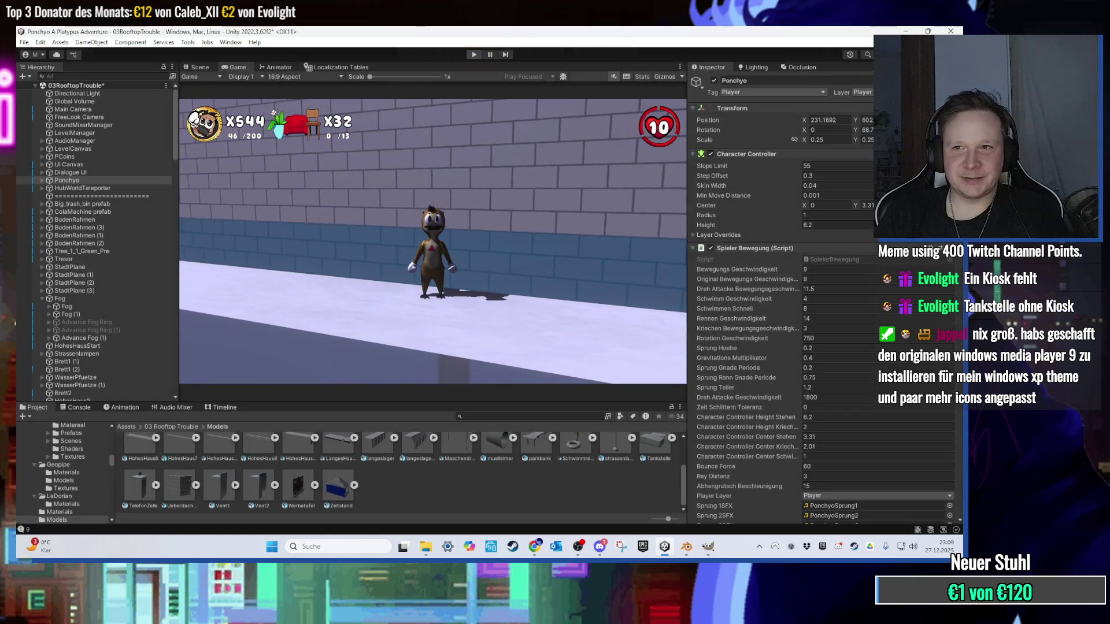
left_click(906, 31)
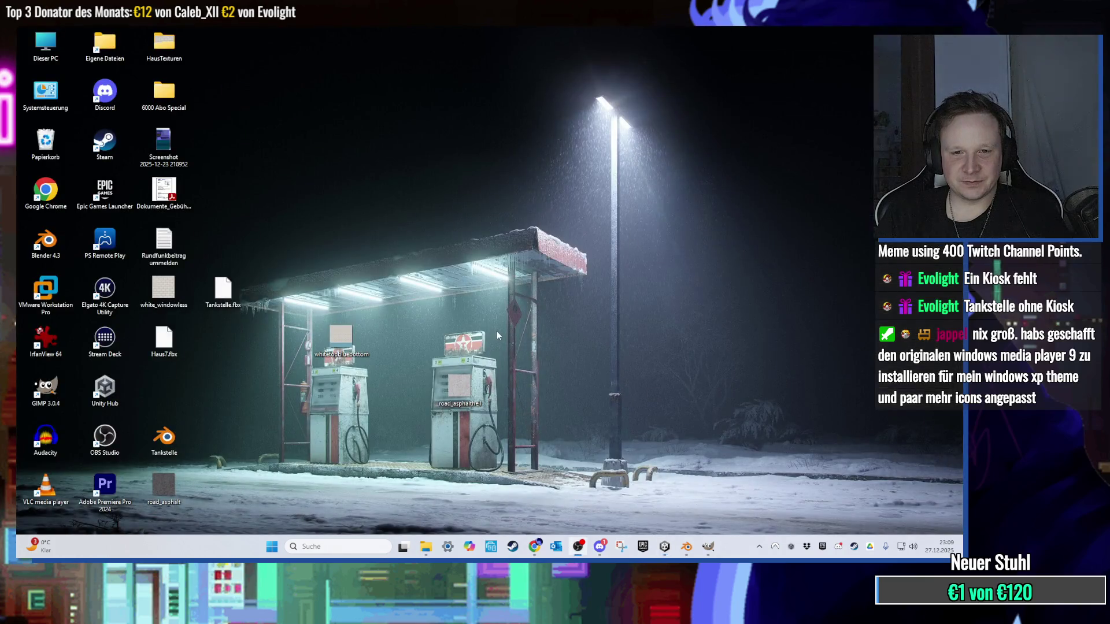
Step: Close the brick texture in GIMP, discarding its changes
left_click(707, 549)
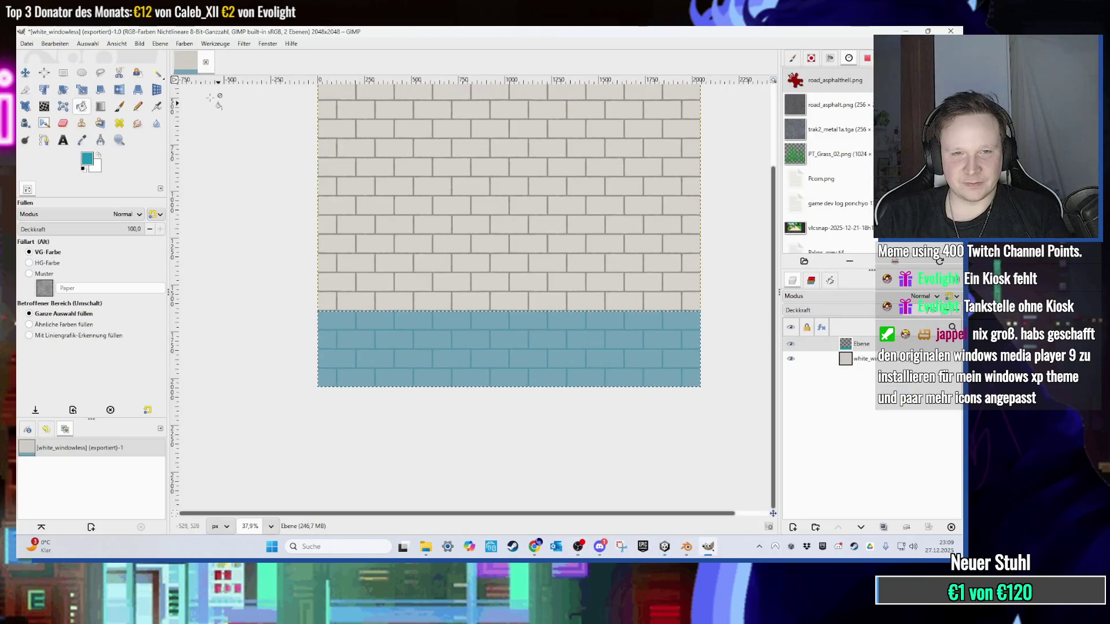
key("ctrl+w")
left_click(494, 343)
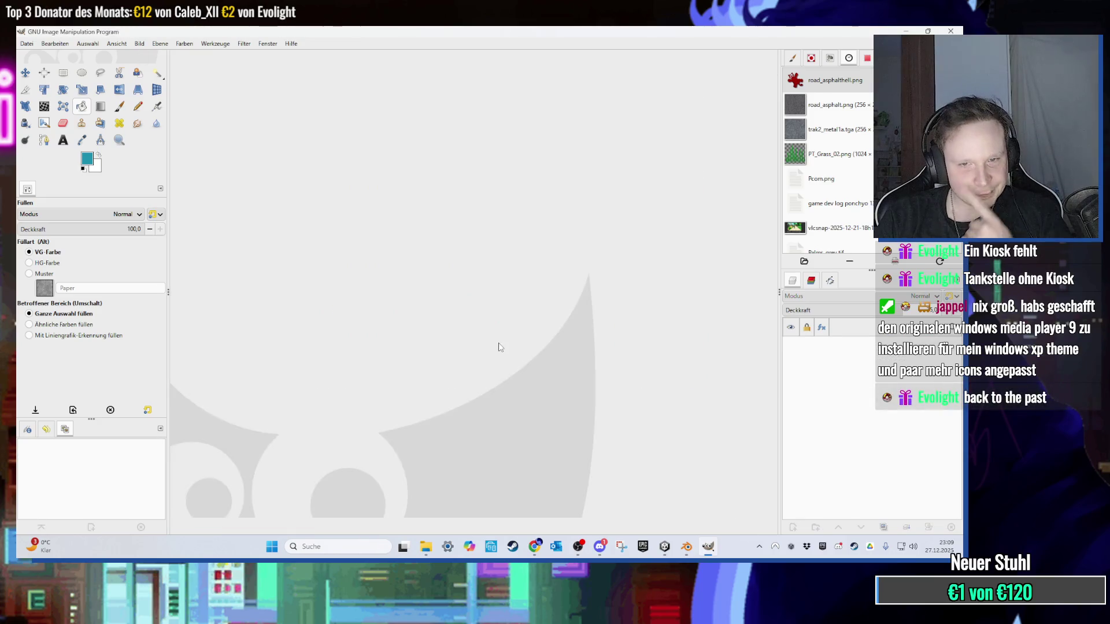
Step: Create a new blank 1024×1024 image and pick a brush for painting
left_click(27, 44)
left_click(36, 57)
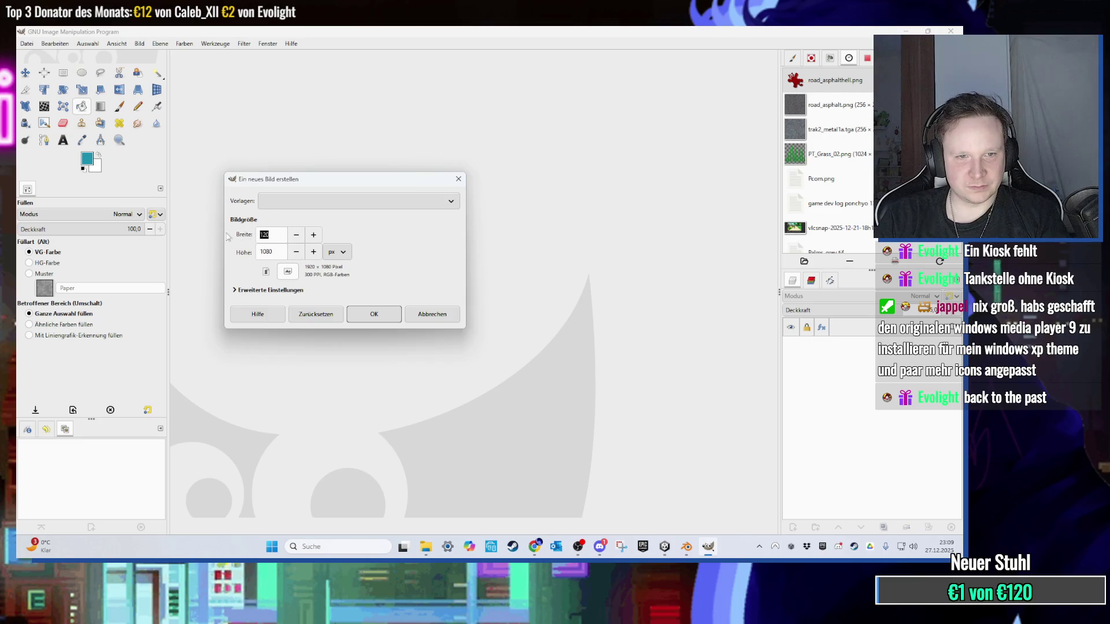
key("Tab")
type("024")
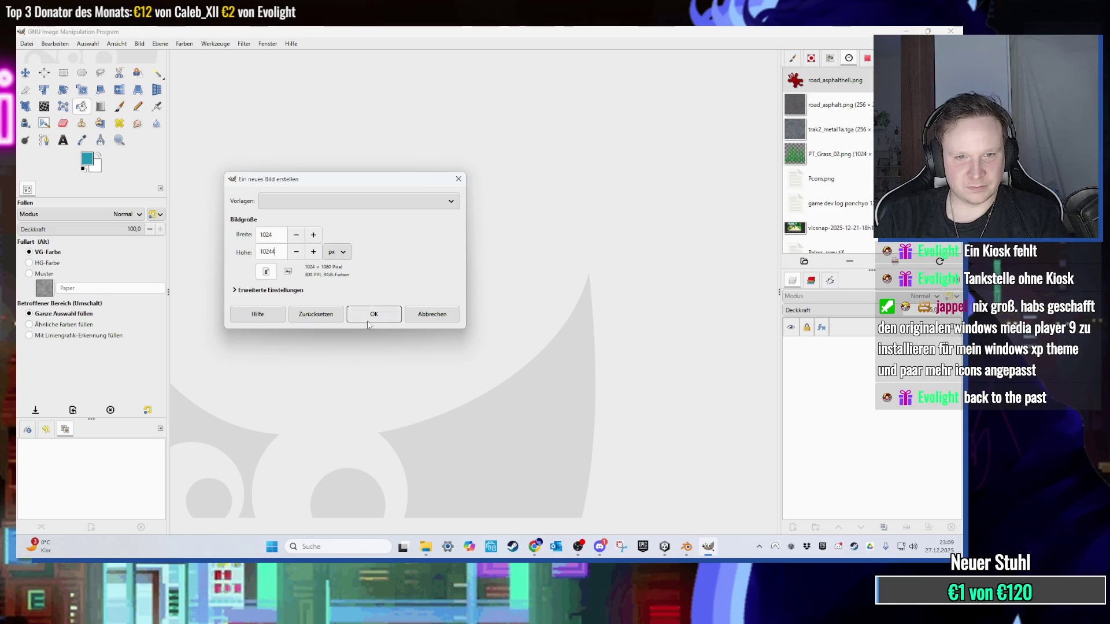
left_click(358, 318)
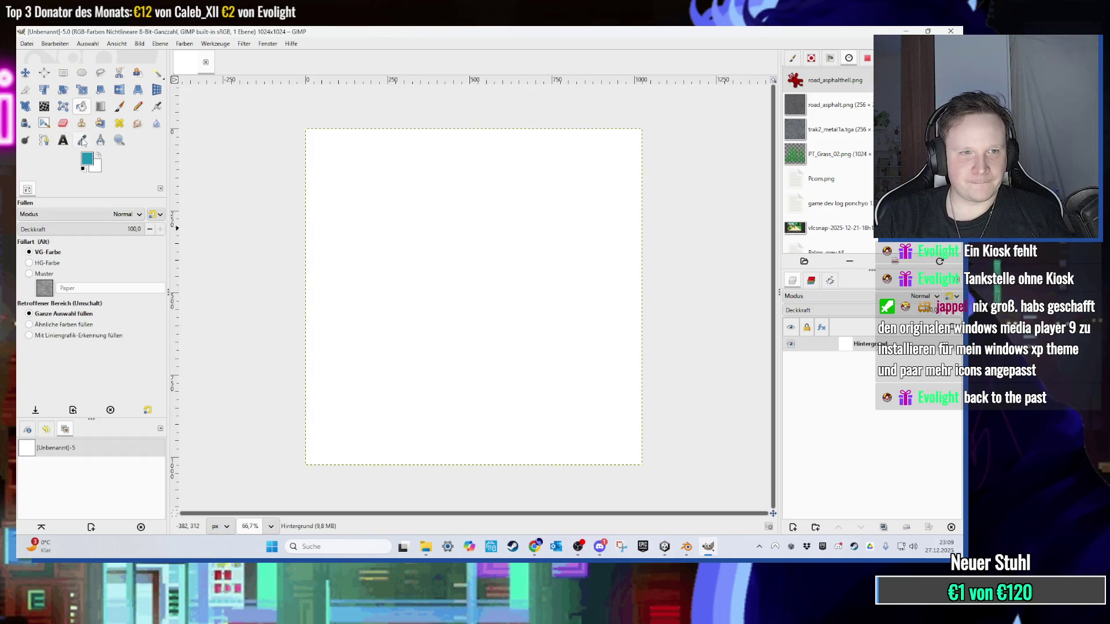
left_click(119, 105)
Step: Try the default brush with a test stroke on the canvas, then undo it
left_click(29, 248)
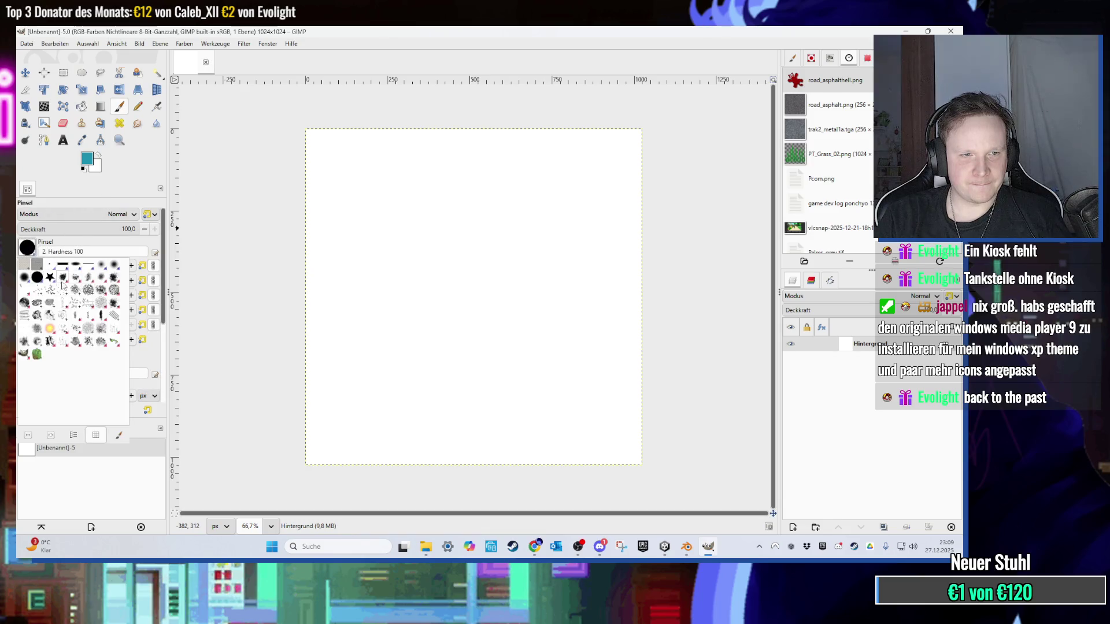
mouse_move(346, 283)
left_mouse_down()
mouse_move(457, 283)
mouse_move(526, 353)
left_mouse_up()
scroll(385, 299, "up", 2)
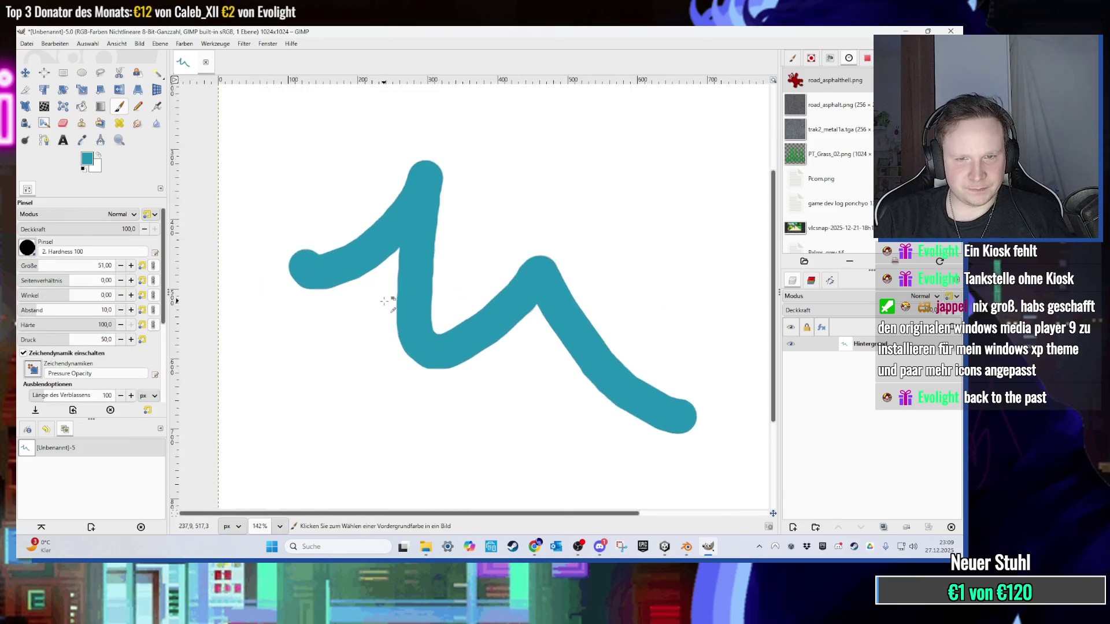
scroll(385, 301, "up", 3)
key("ctrl+z")
Step: Test the 1. Pixel and 2. Hardness 100 brushes with strokes, undoing each
left_click(29, 247)
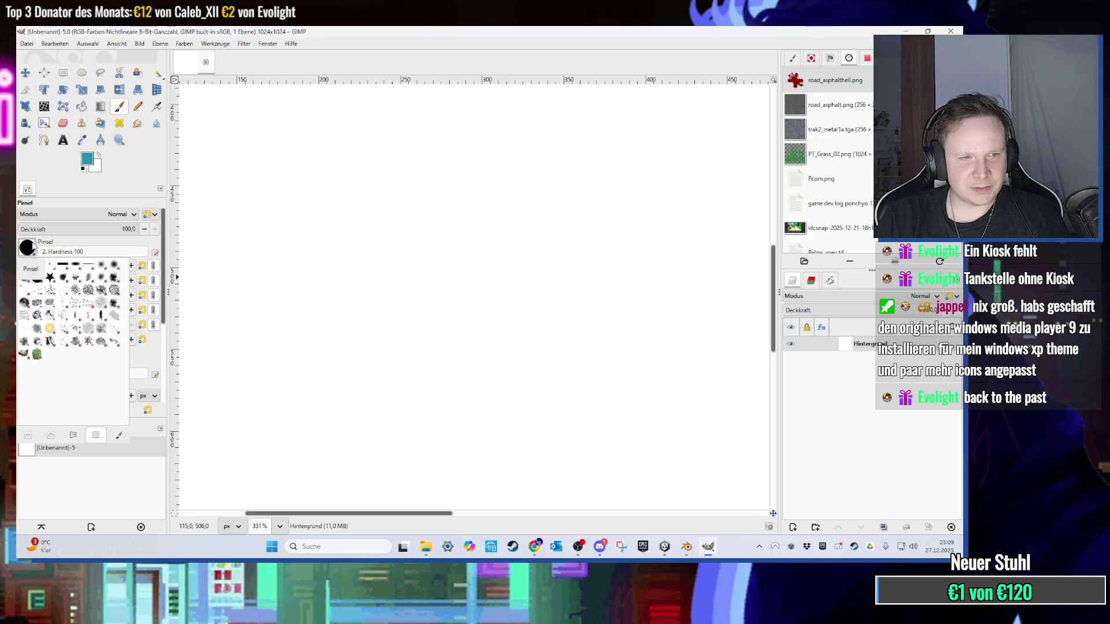
left_click(49, 266)
mouse_move(288, 295)
left_mouse_down()
mouse_move(520, 298)
mouse_move(558, 347)
left_mouse_up()
key("ctrl+z")
left_click(29, 248)
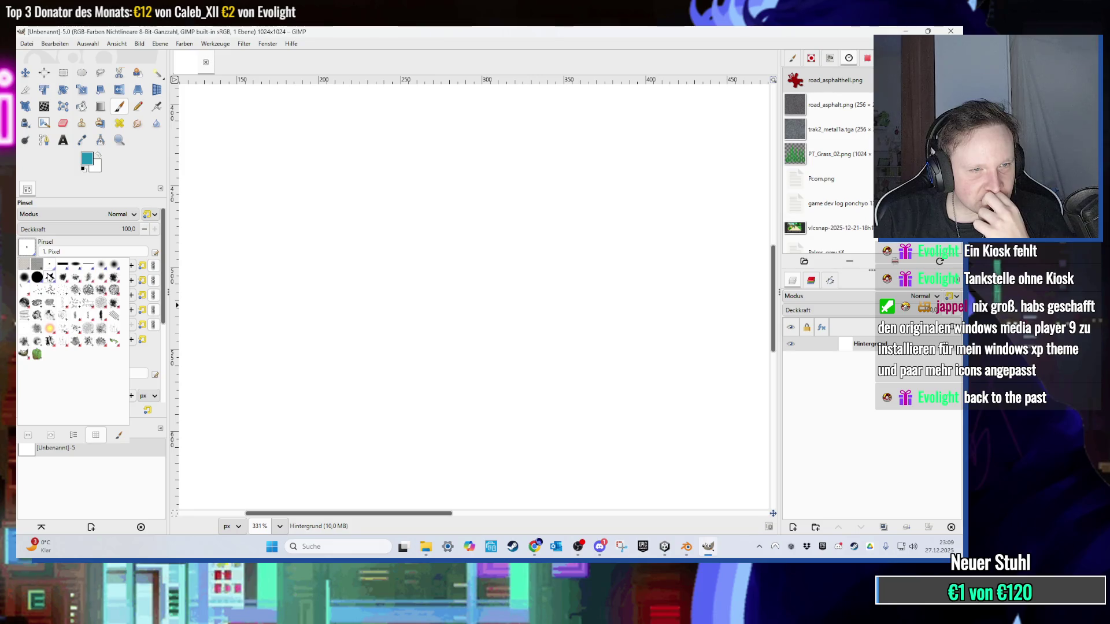
left_click(37, 277)
left_click_drag(376, 292, 491, 336)
key("ctrl+z")
Step: Adjust the brush options and paint another test stroke, then undo it
scroll(144, 360, "down", 2)
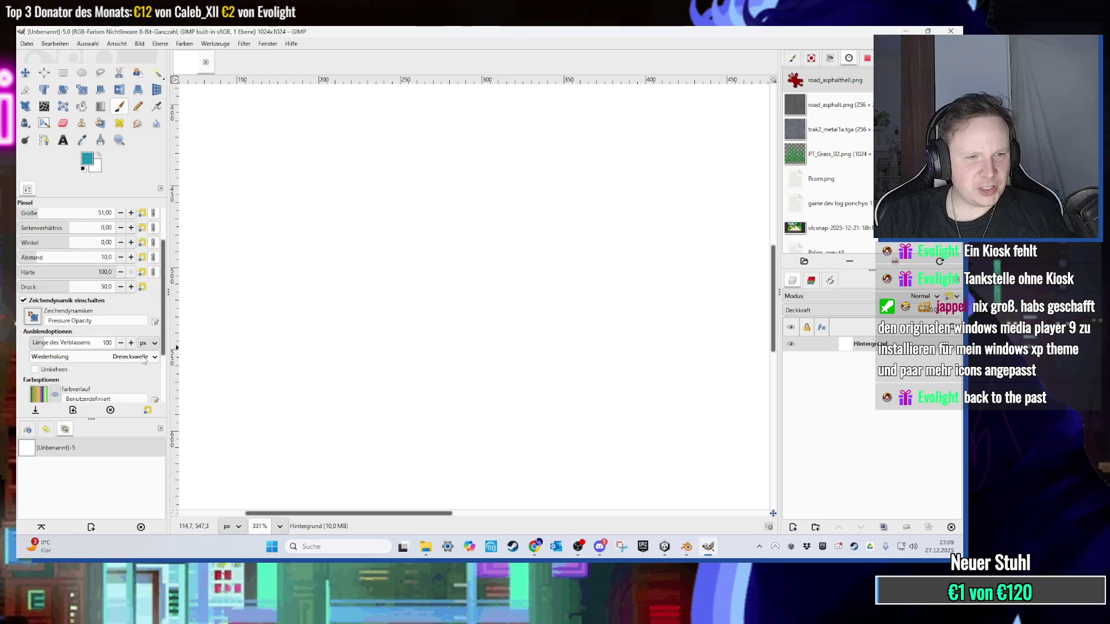
scroll(144, 360, "up", 1)
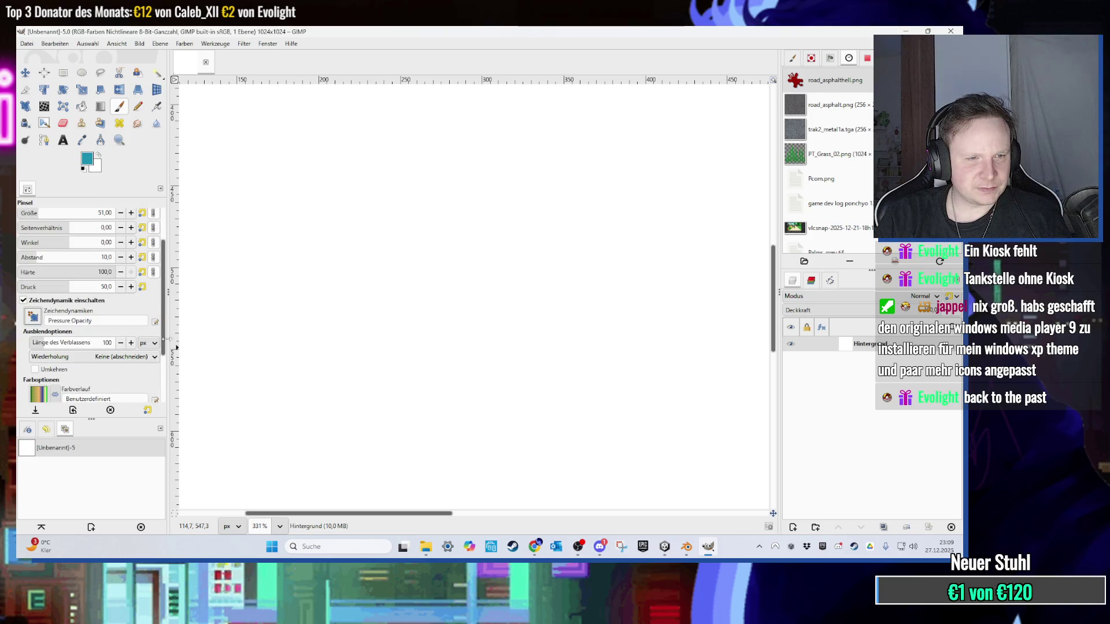
left_click_drag(164, 333, 160, 388)
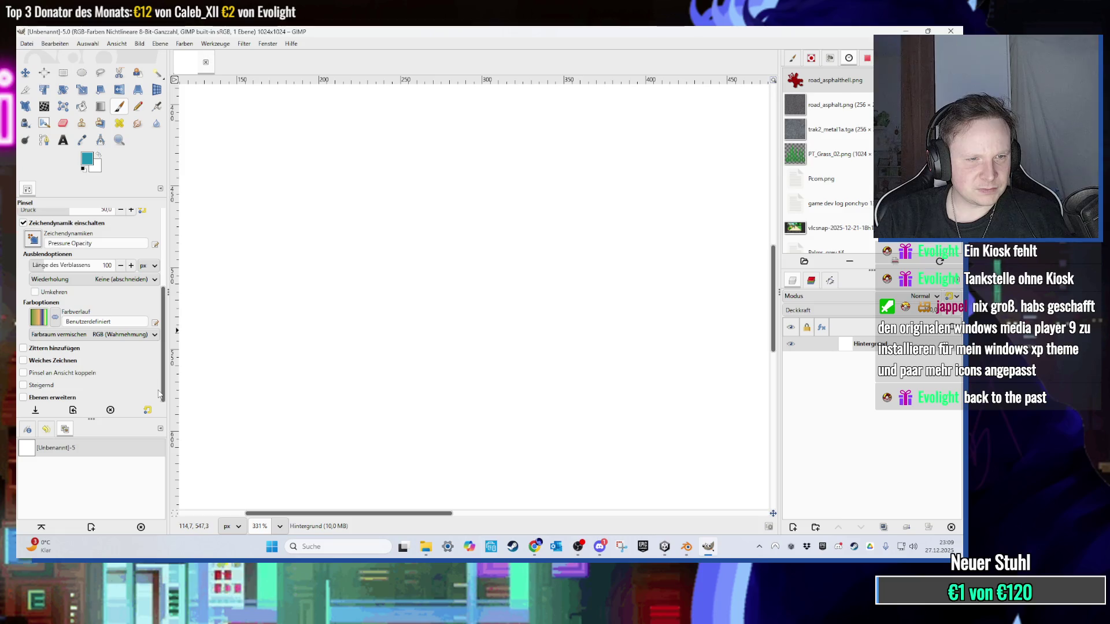
left_click_drag(304, 335, 416, 373)
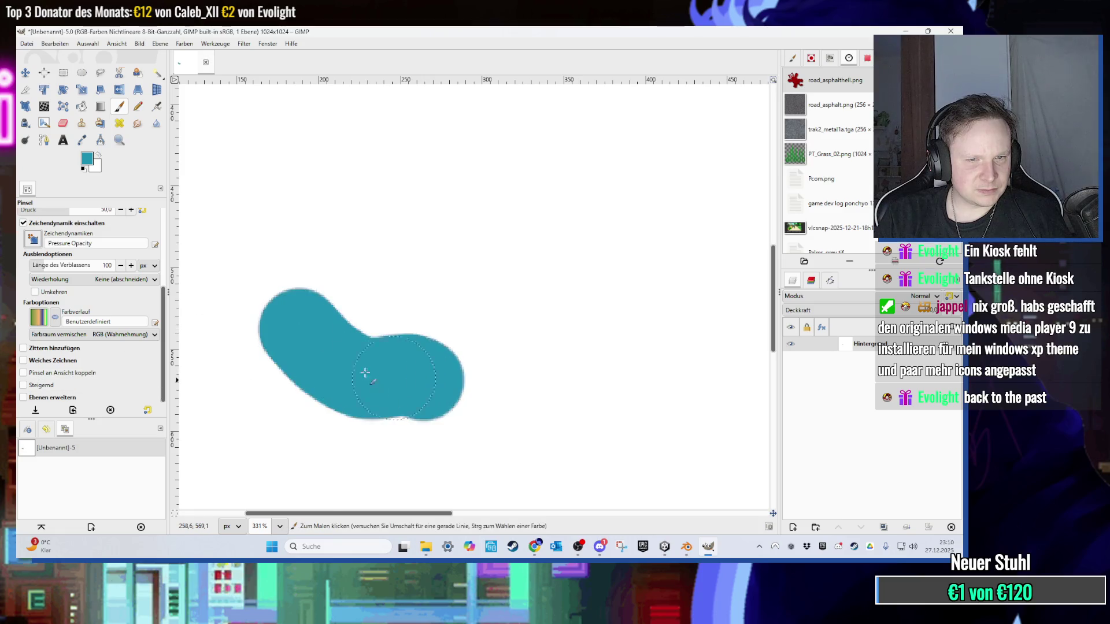
key("ctrl+z")
left_click_drag(162, 372, 180, 290)
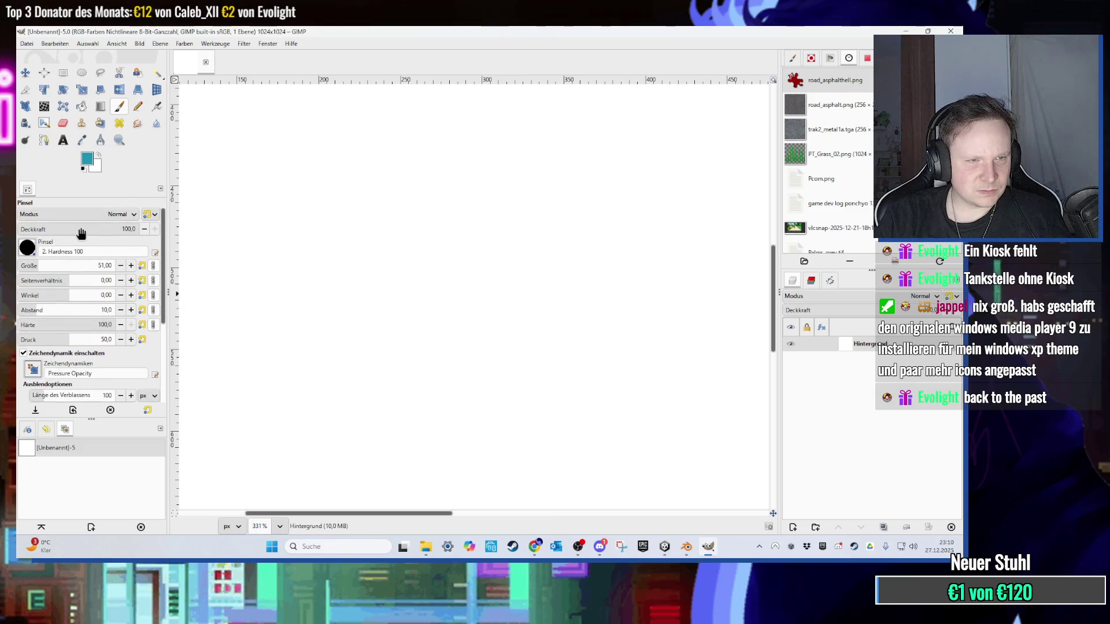
Step: Switch to the hard-edged Pencil tool and try a stroke, then undo it
left_click(138, 106)
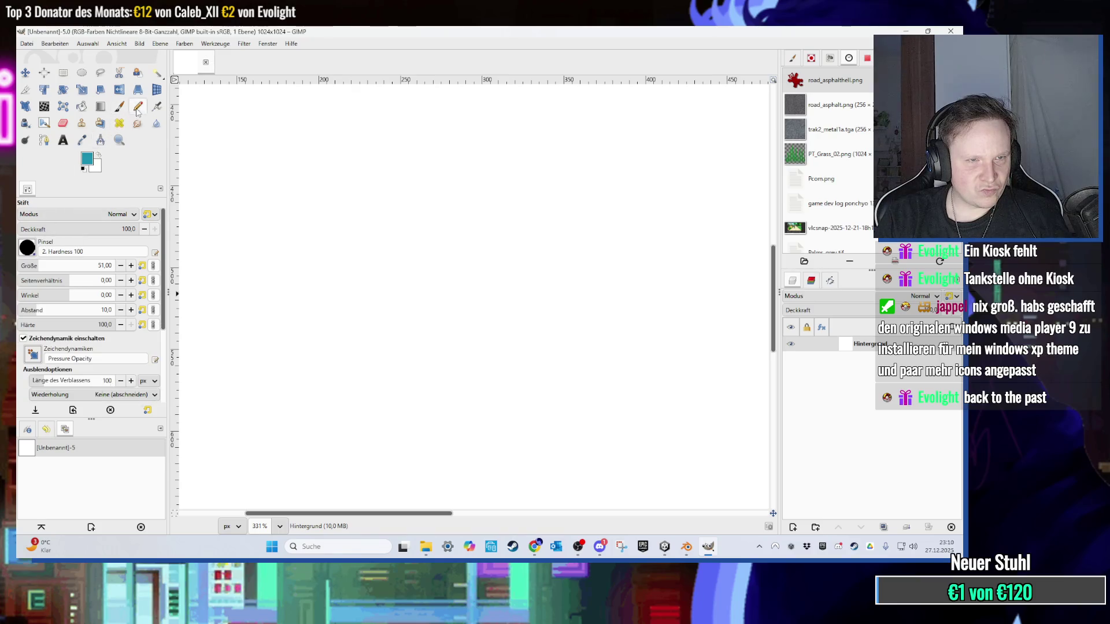
mouse_move(340, 223)
left_mouse_down()
mouse_move(523, 332)
mouse_move(483, 347)
mouse_move(478, 317)
mouse_move(463, 310)
mouse_move(318, 504)
left_mouse_up()
key("ctrl+z")
scroll(451, 335, "down", 5)
Step: Reset the canvas view rotation to 0° and fit the whole image in the window
left_click(287, 526)
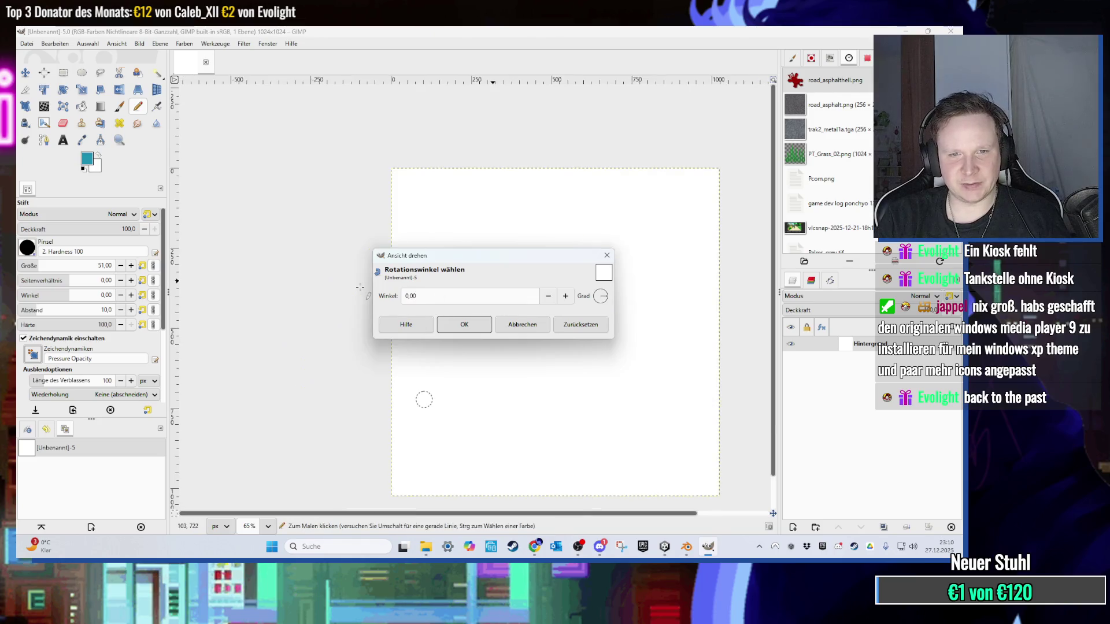
left_click(464, 325)
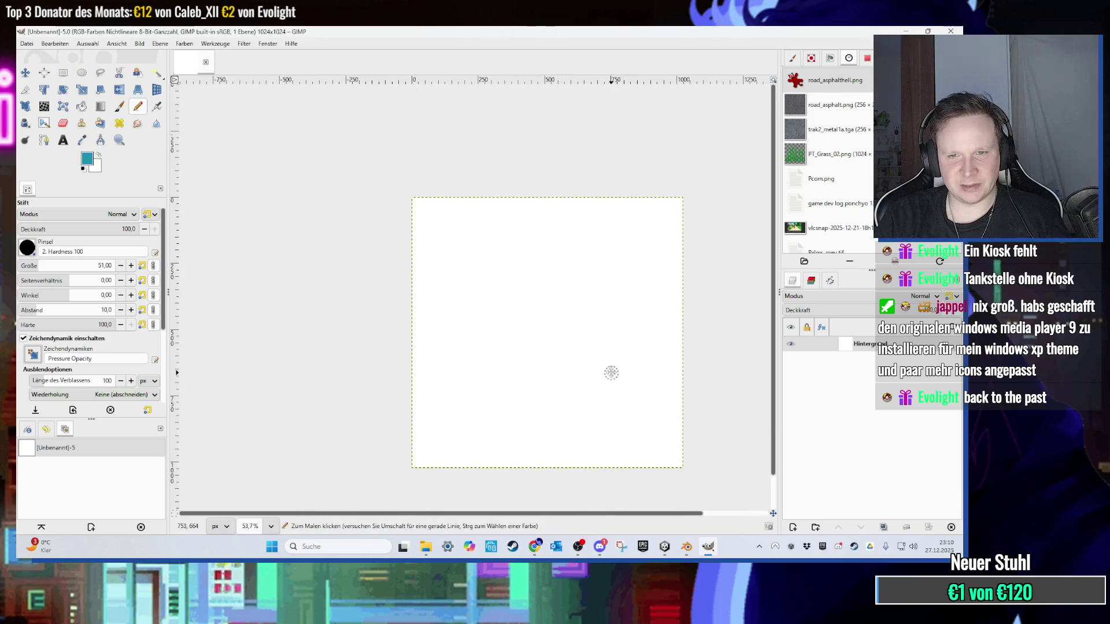
key("ctrl+shift+j")
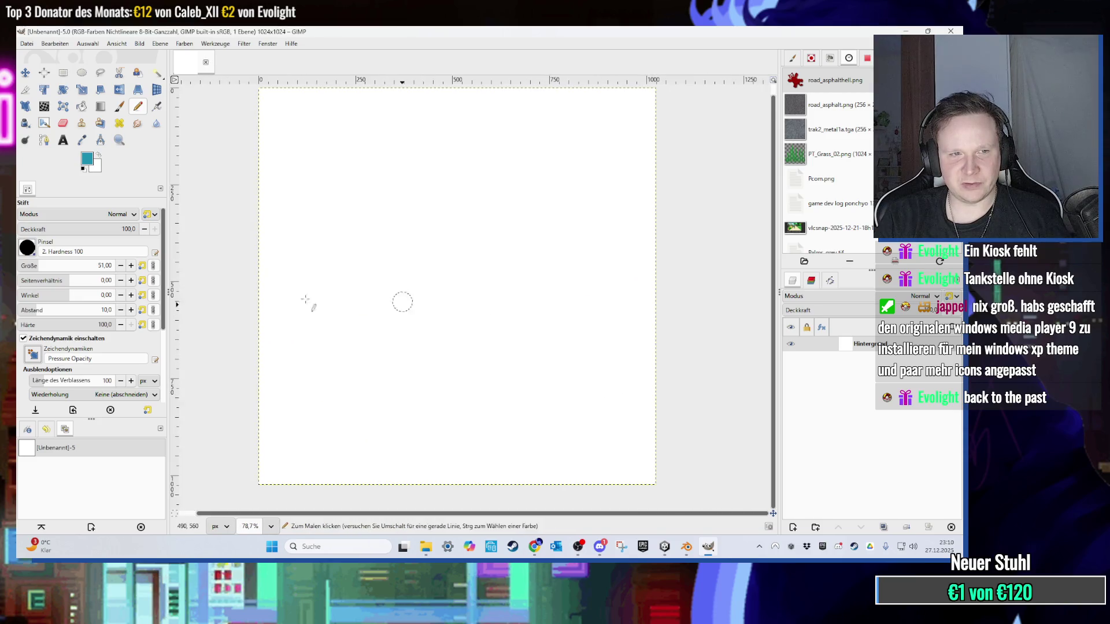
Step: Set the foreground colour to black and the pencil size to 10
left_click(87, 159)
left_click_drag(373, 277, 360, 353)
left_click(540, 400)
left_click(88, 269)
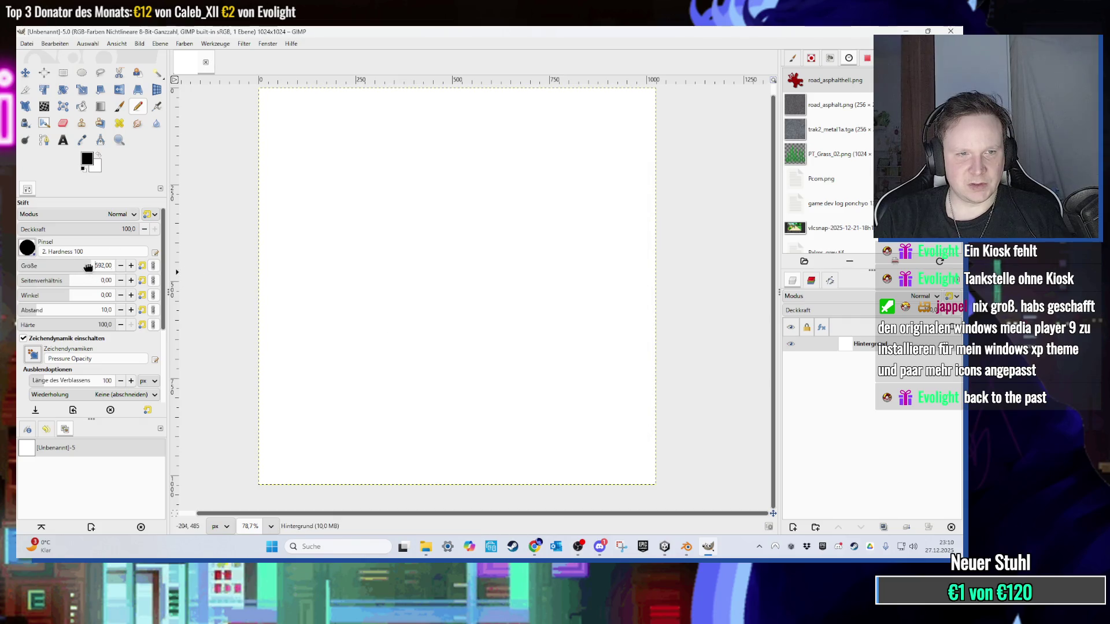
type("10")
key("Return")
Step: Test thin black strokes, including an N shape, and undo them to leave the canvas blank
left_click_drag(318, 179, 515, 218)
key("ctrl+z")
scroll(327, 265, "up", 2)
left_click_drag(313, 318, 421, 222)
scroll(413, 275, "up", 1)
scroll(411, 278, "down", 4)
key("ctrl+z")
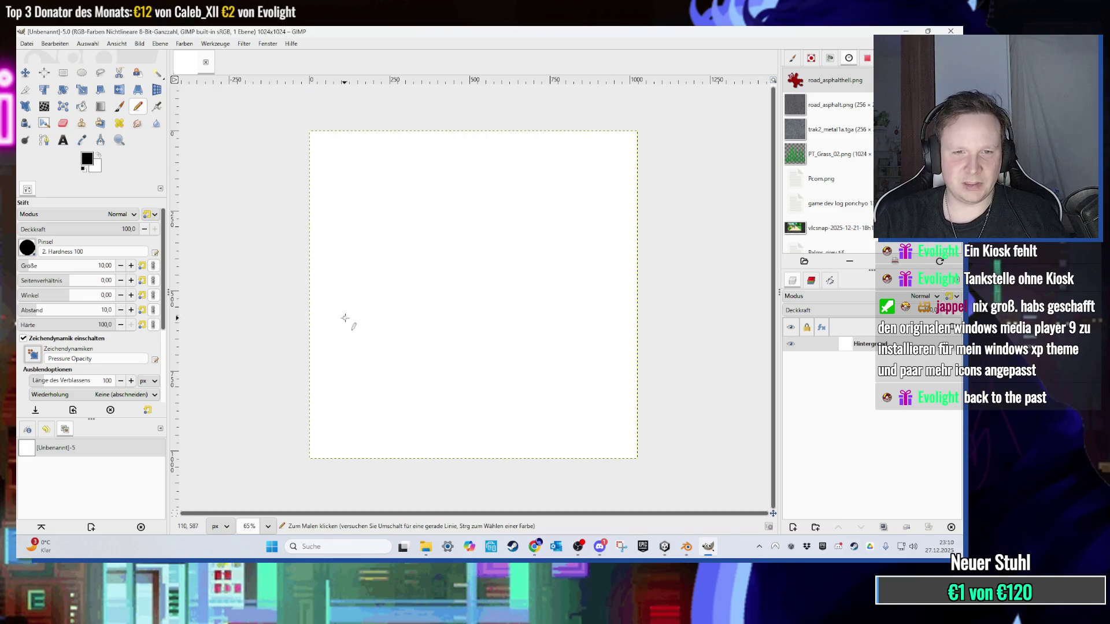
Step: Handwrite 'Mr.Prinz' across the canvas with the black pencil
left_click_drag(376, 227, 403, 289)
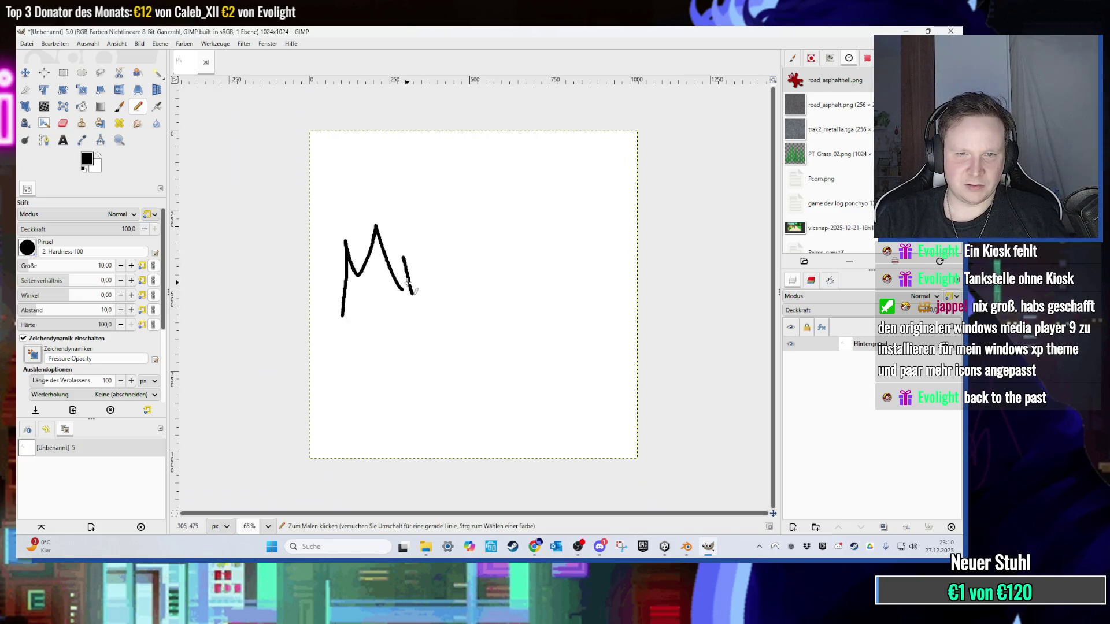
left_click_drag(446, 215, 461, 288)
mouse_move(405, 230)
left_mouse_down()
mouse_move(440, 223)
mouse_move(425, 270)
left_mouse_up()
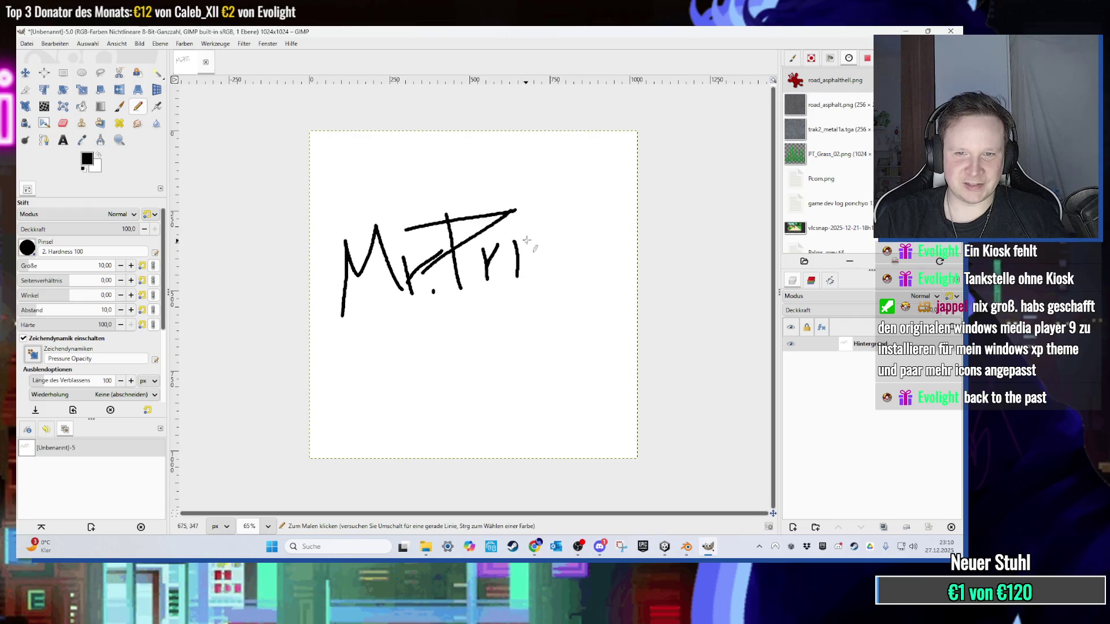
left_click_drag(571, 233, 615, 235)
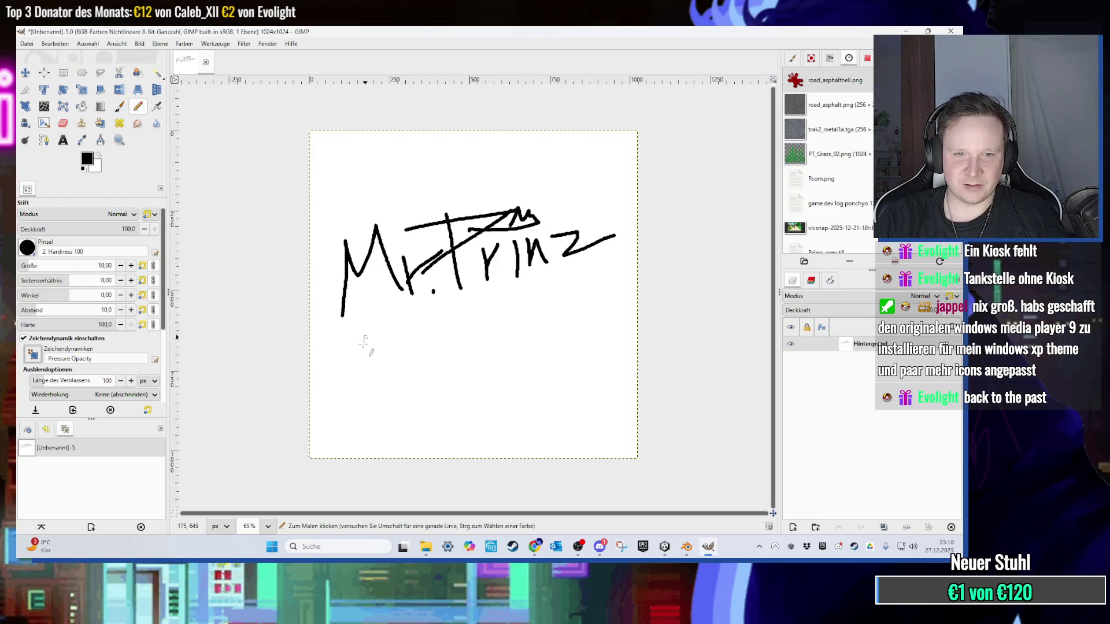
Step: Write 'was here!' beneath the name, ending with an exclamation mark
left_click_drag(404, 354, 430, 351)
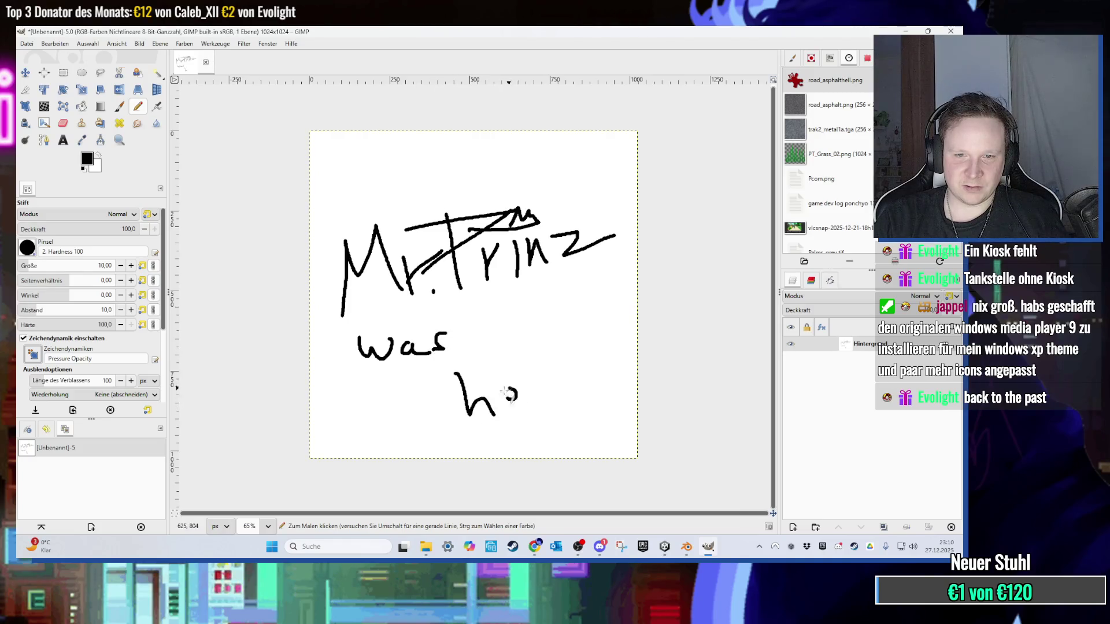
left_click_drag(575, 355, 591, 390)
left_click(592, 404)
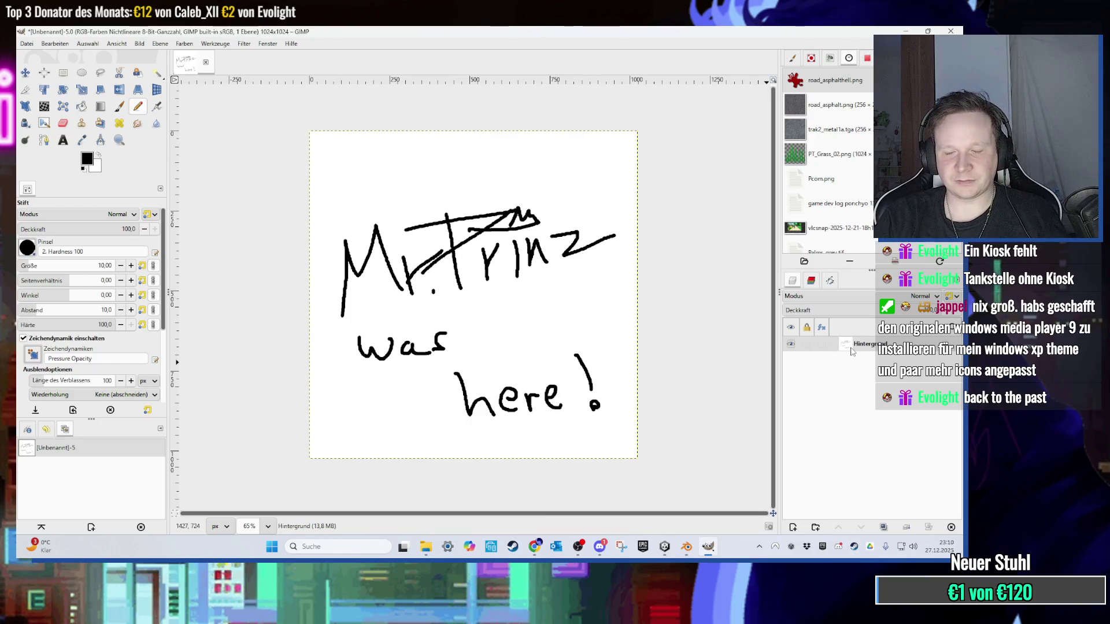
left_click(27, 43)
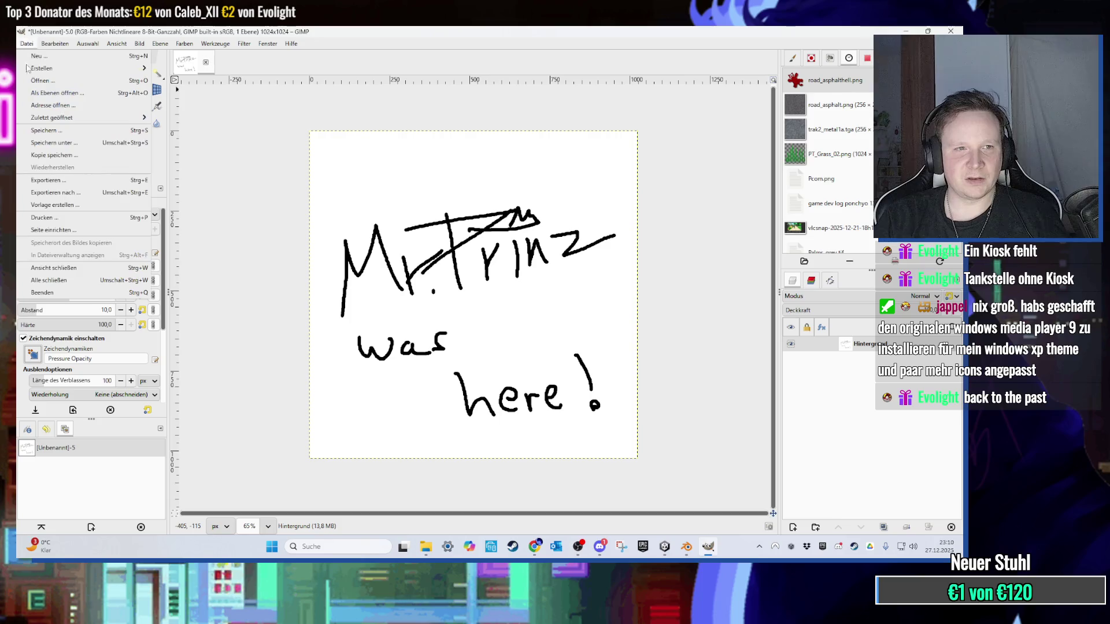
Step: Export the drawing to the Desktop as unterschrift_prinz.png, then return to Unity
left_click(44, 193)
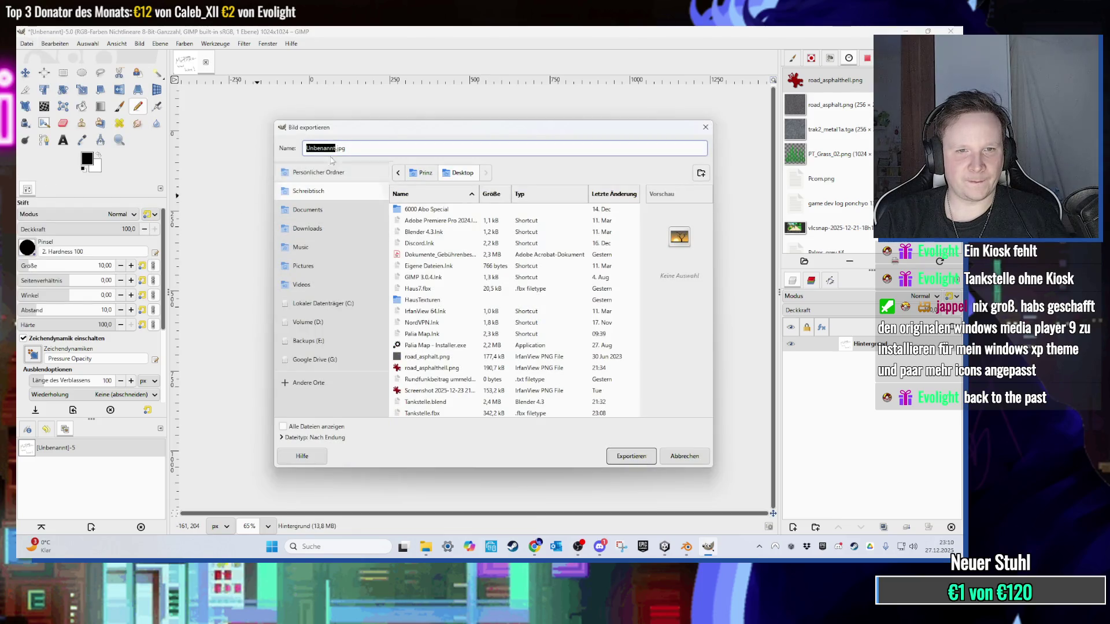
type("unterschrift_prinz")
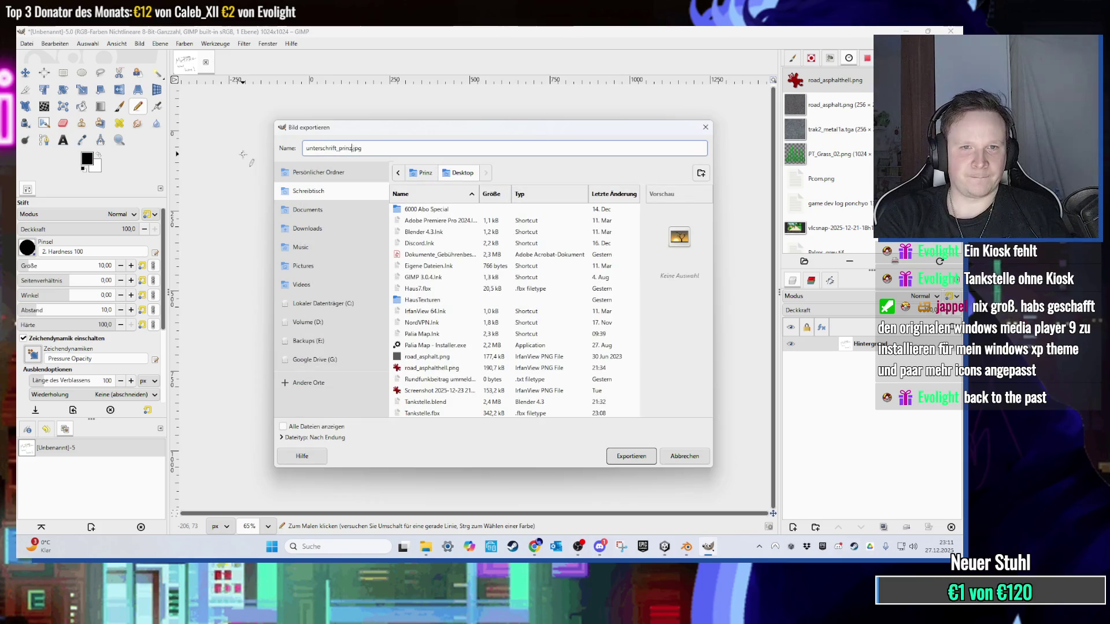
key("End")
key("BackSpace")
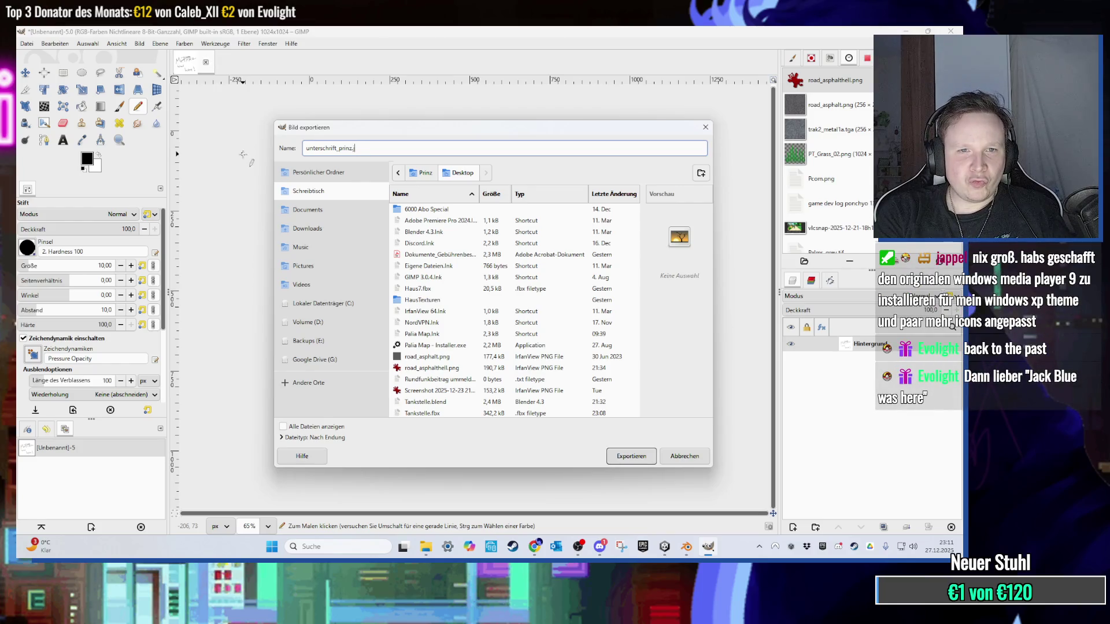
key("Return")
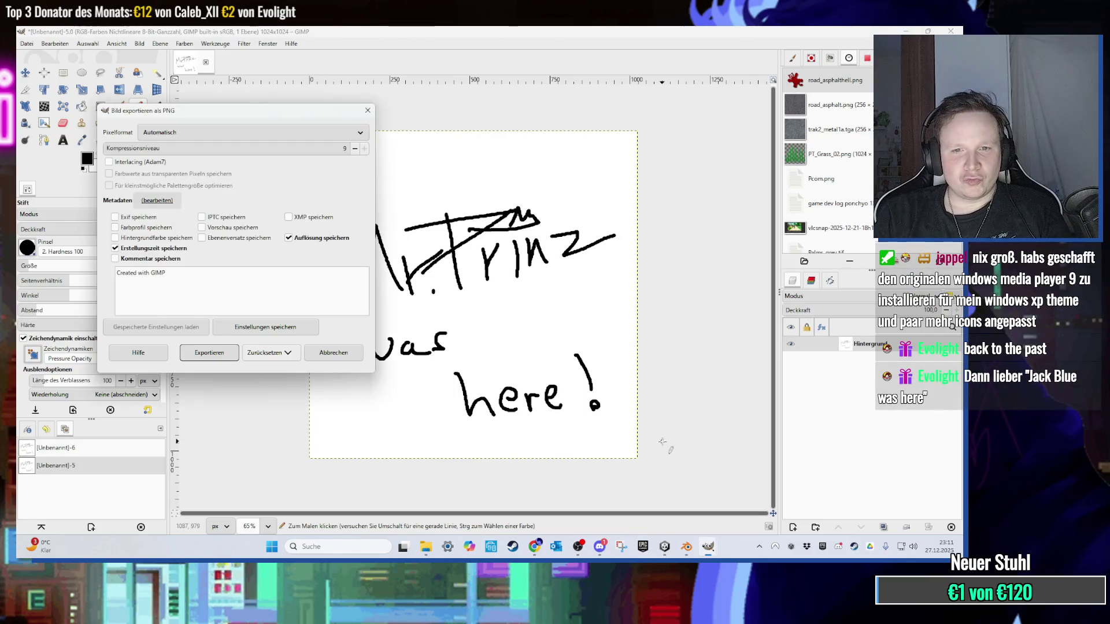
key("Return")
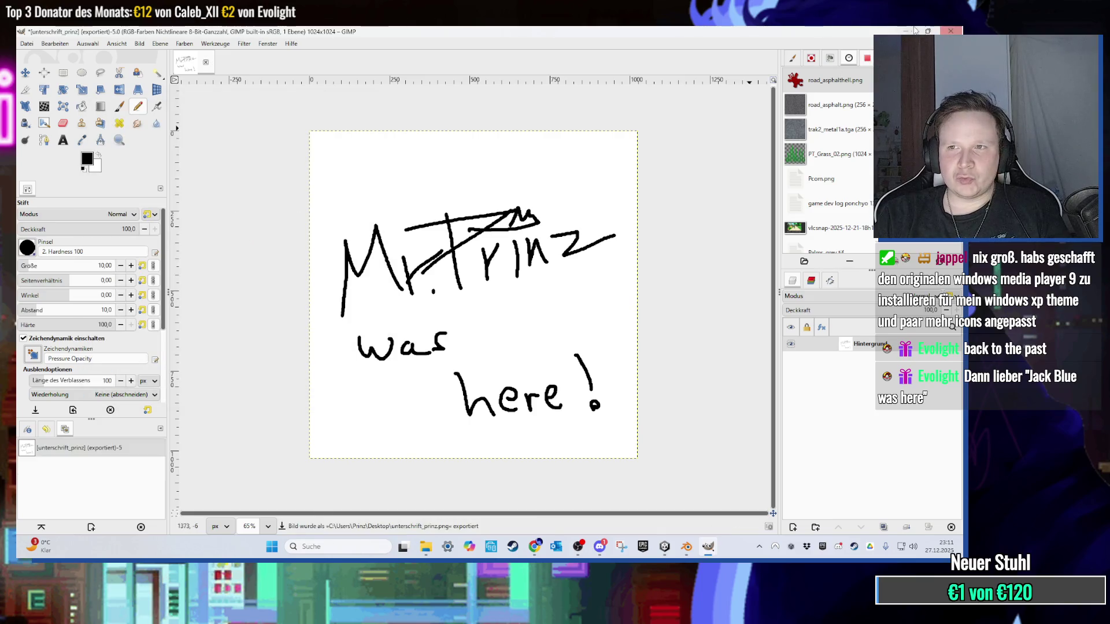
left_click(708, 547)
left_click(664, 547)
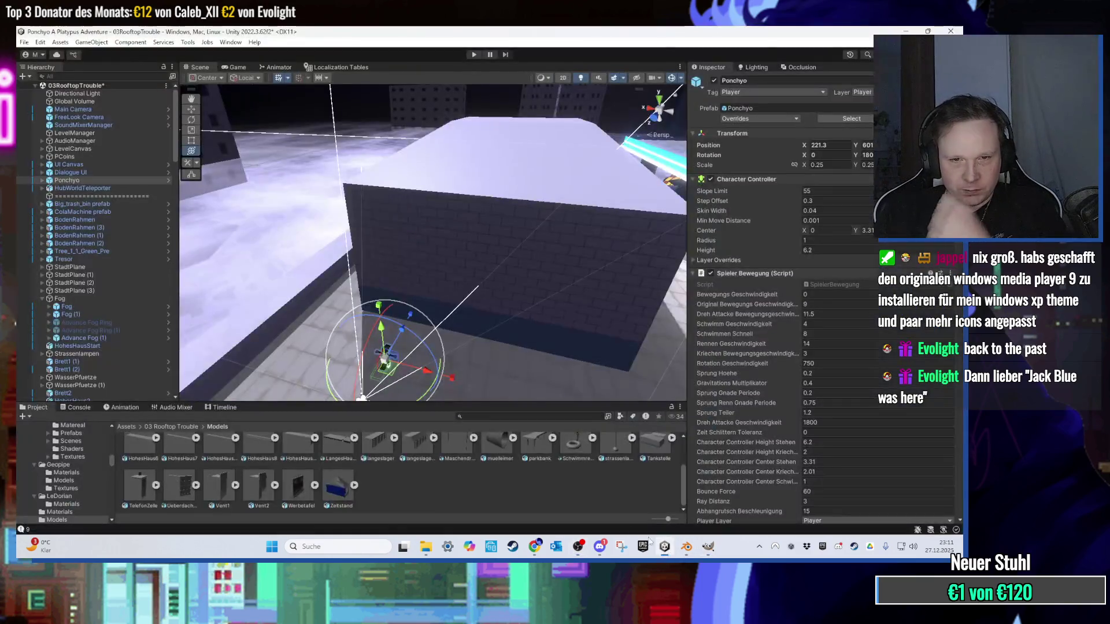
Step: Create a Sprites folder in Assets/03 Rooftop Trouble and drag unterschrift_prinz.png into it from the desktop
left_click(122, 427)
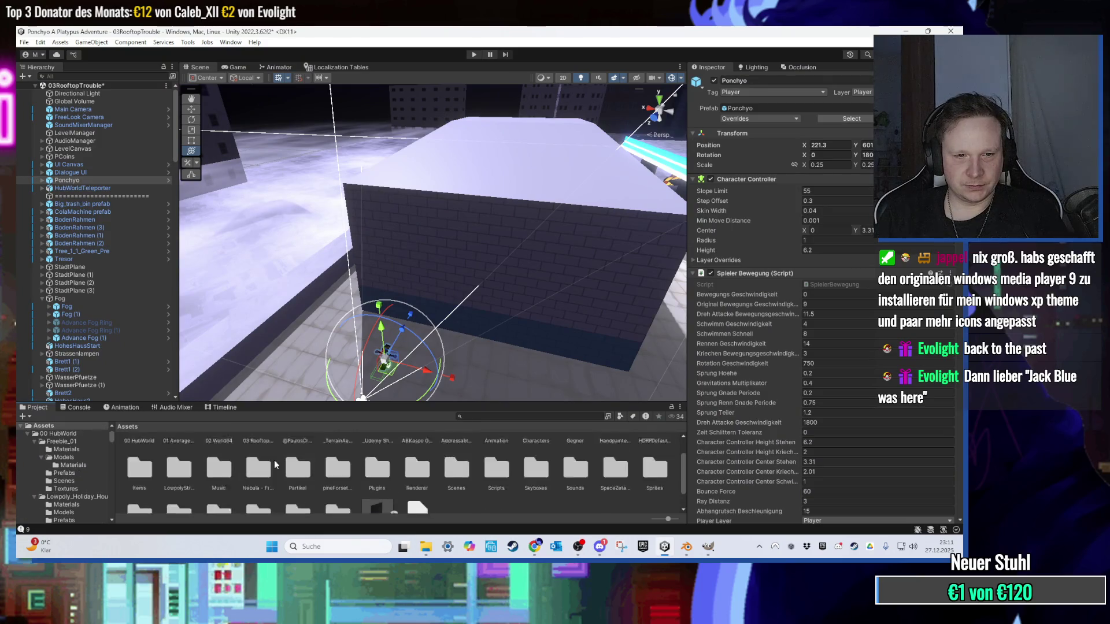
double_click(256, 460)
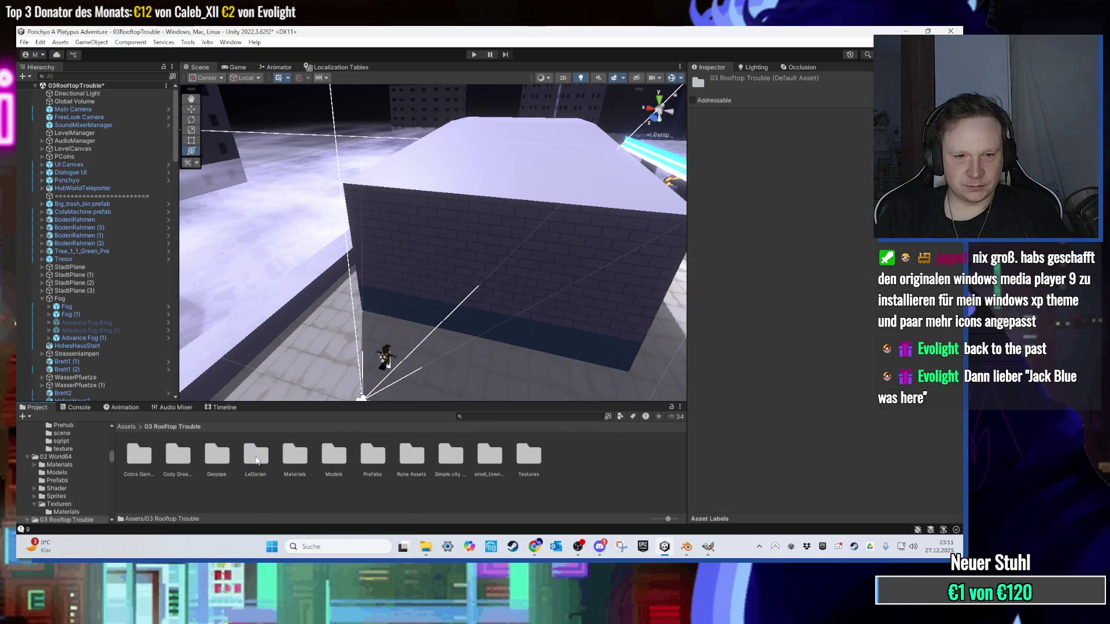
right_click(471, 494)
left_click(388, 490)
left_click(528, 456)
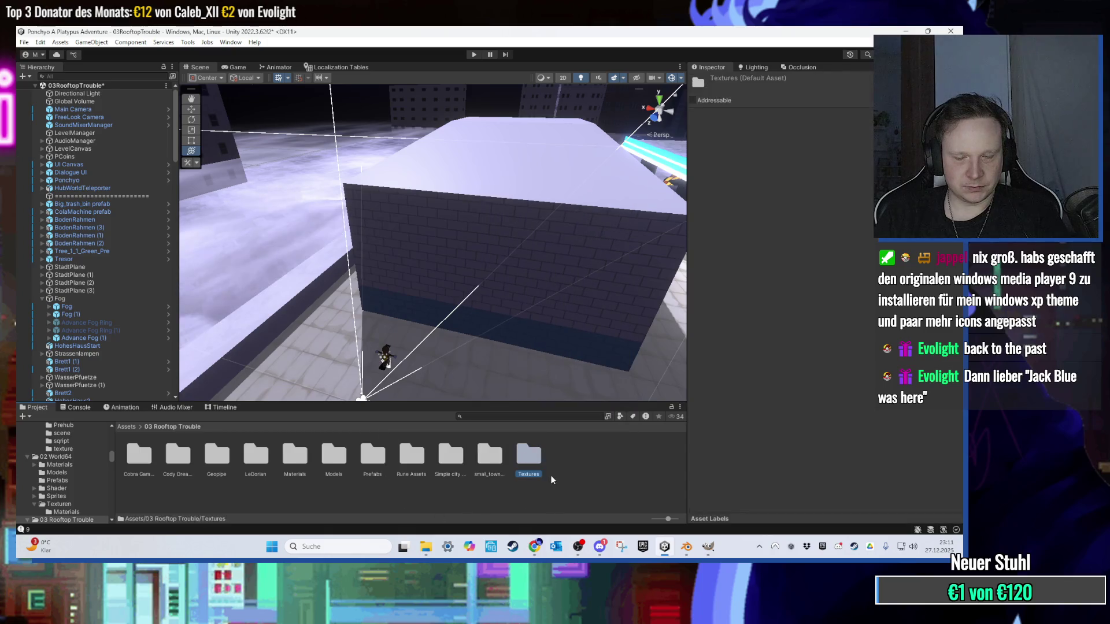
right_click(550, 478)
mouse_move(636, 175)
left_click(751, 80)
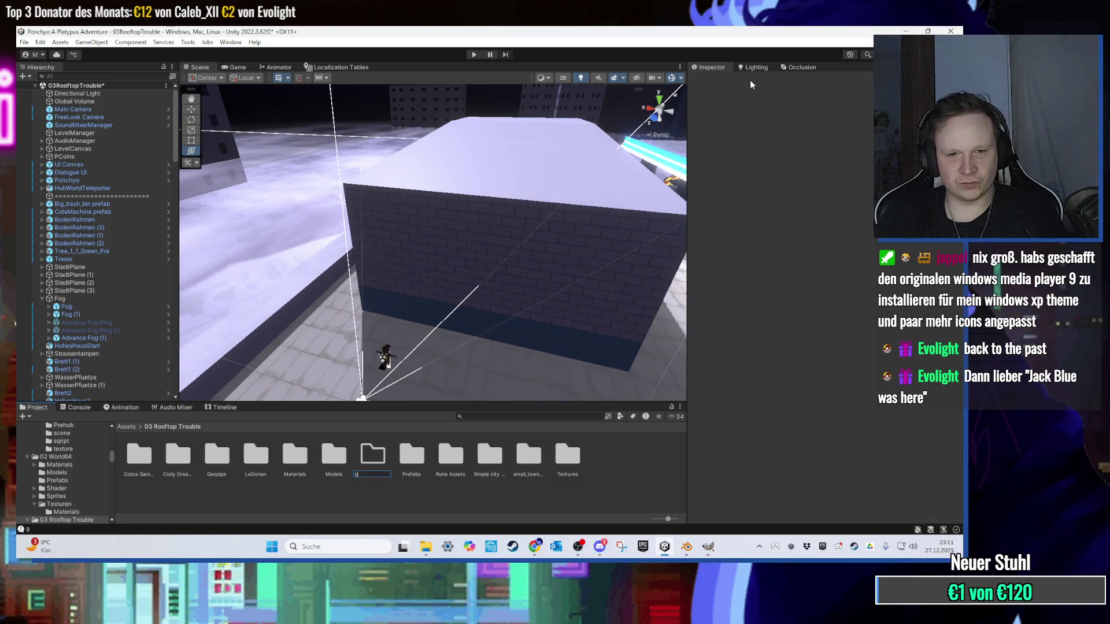
type("Sprites")
key("Return")
key("Return")
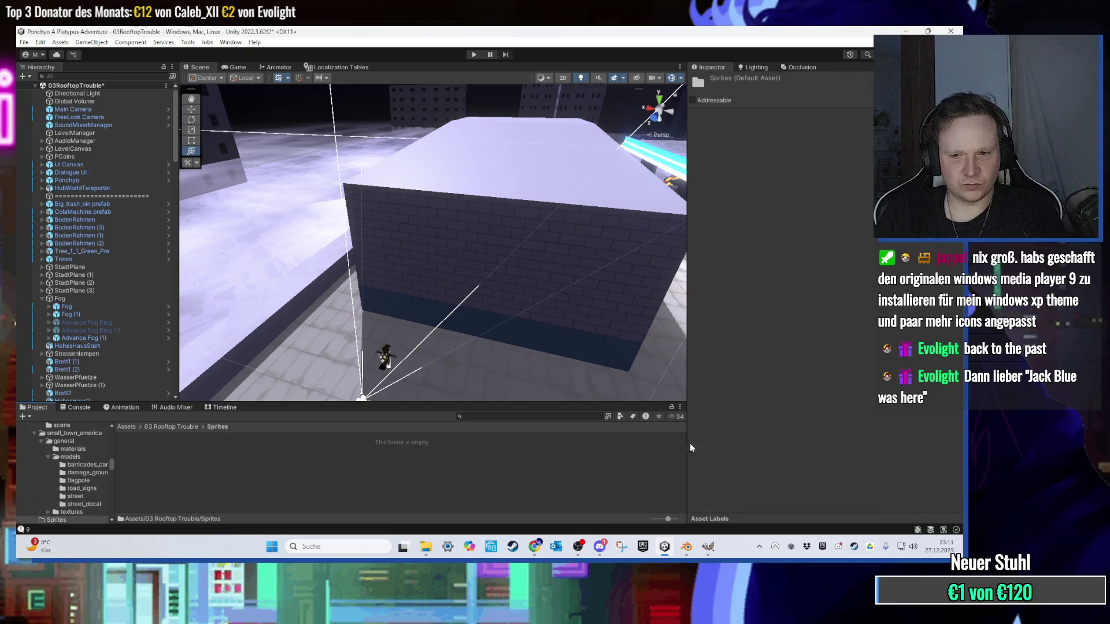
left_click(668, 549)
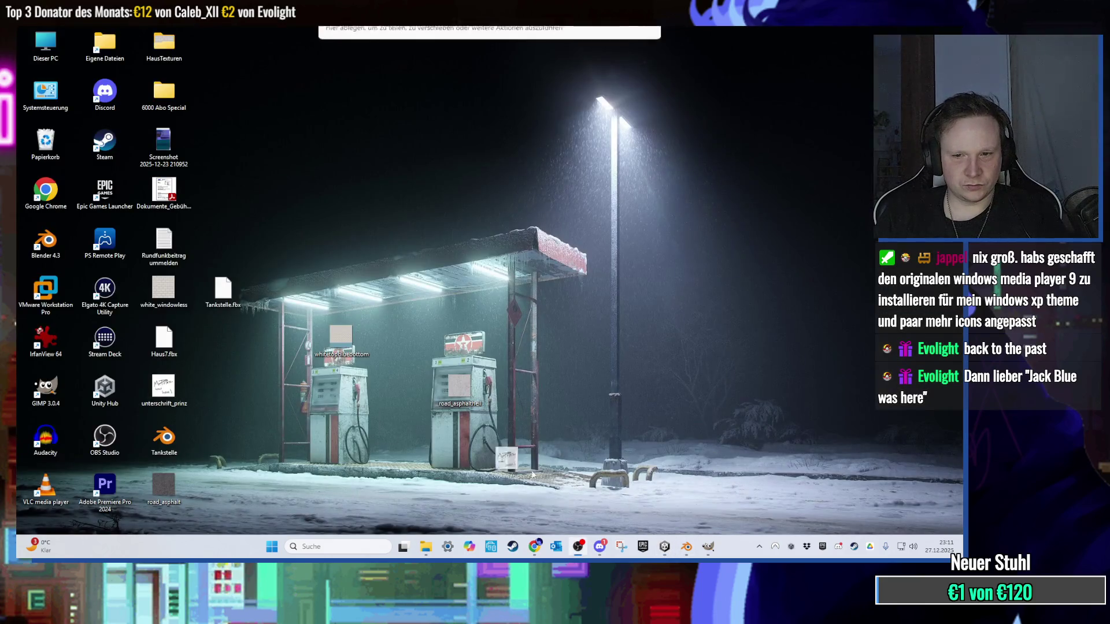
mouse_move(667, 559)
left_mouse_down()
mouse_move(405, 468)
mouse_move(324, 462)
left_mouse_up()
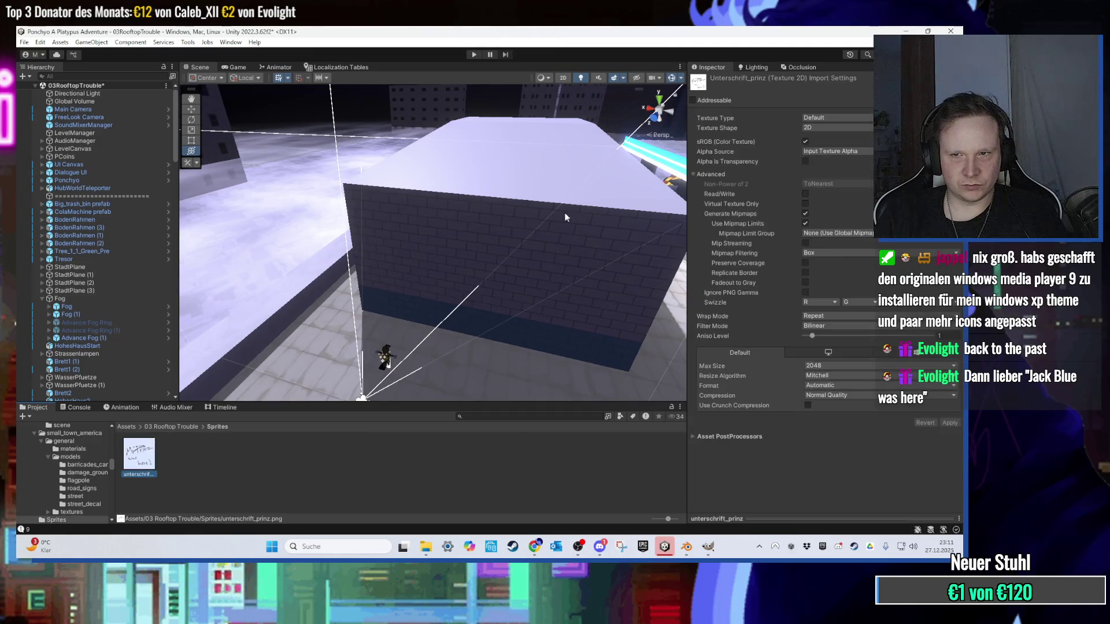
Step: Set the texture type to Sprite (2D and UI) and apply the import settings
left_click(855, 119)
left_click(844, 160)
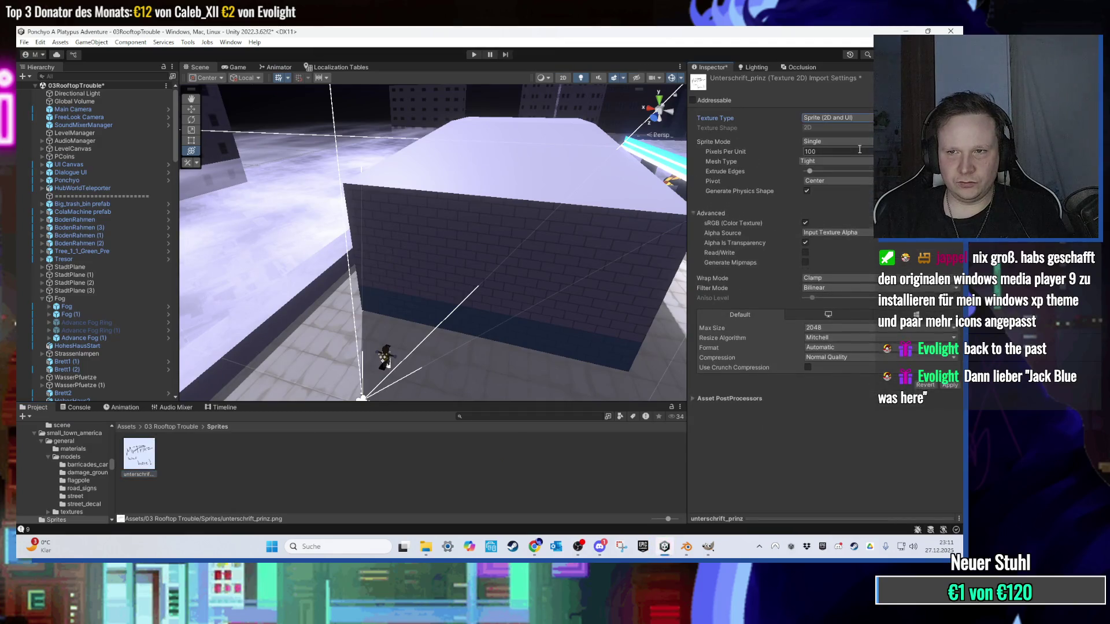
left_click(857, 142)
left_click(557, 439)
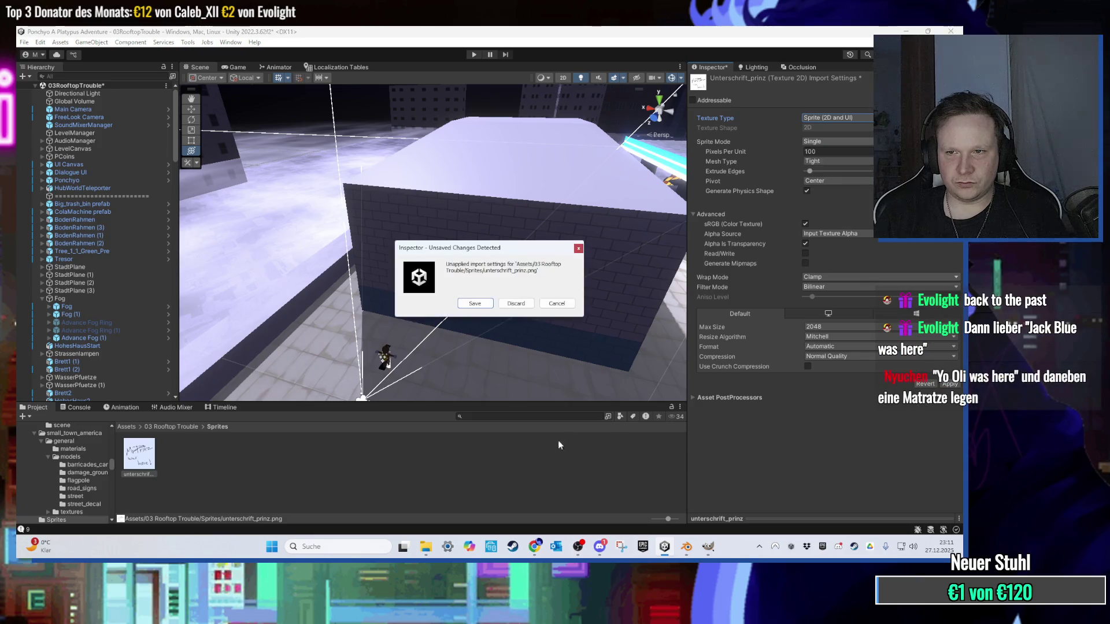
left_click(490, 303)
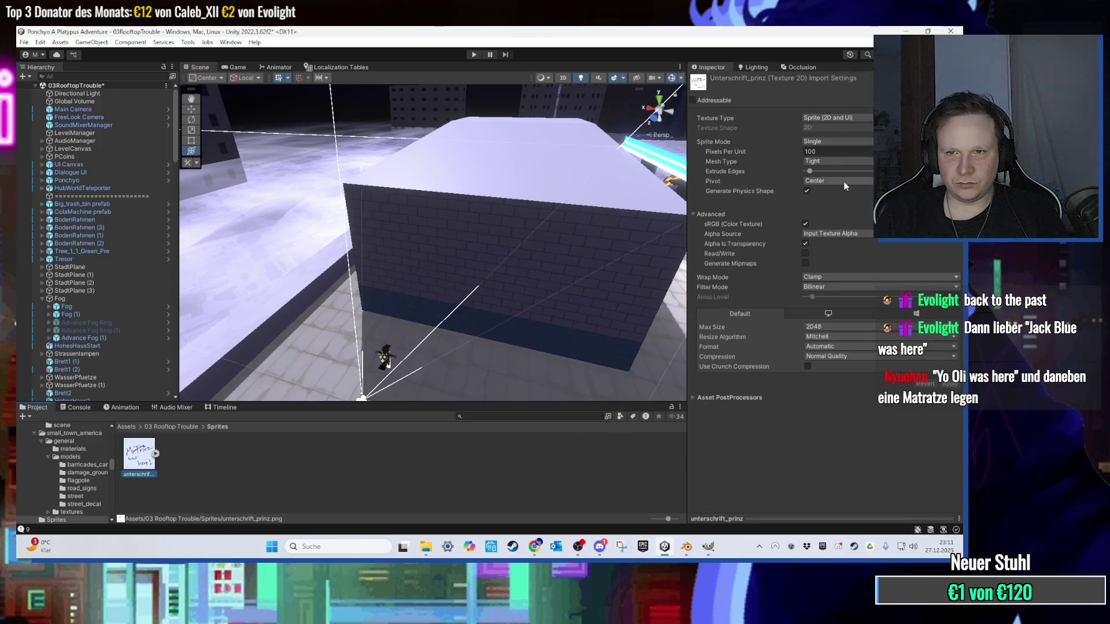
Step: Set Alpha Source to From Gray Scale and apply it
left_click(826, 234)
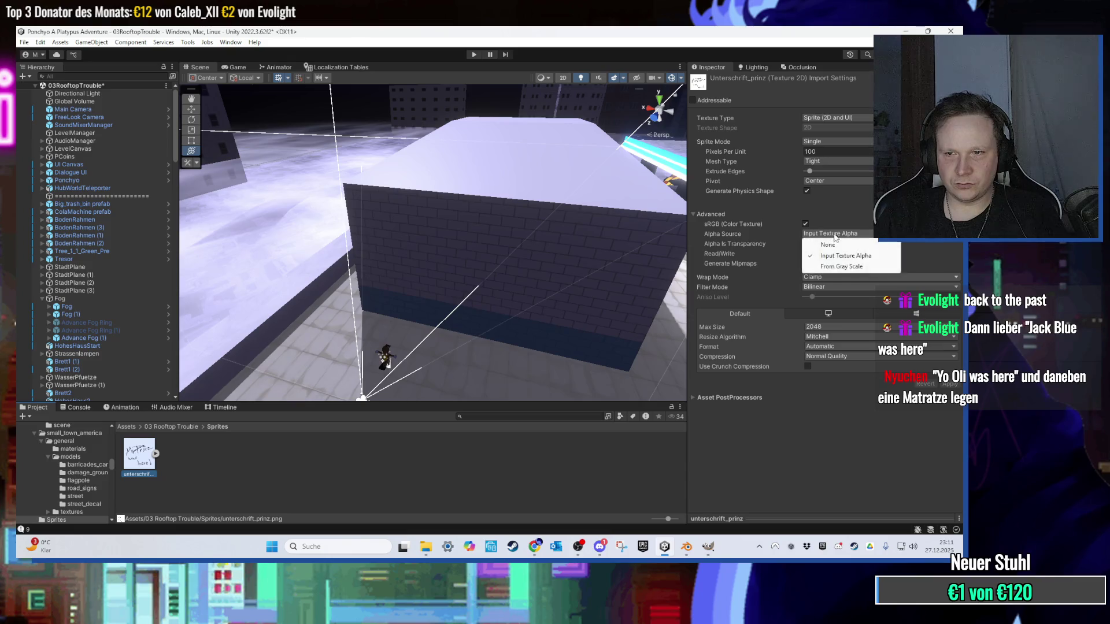
left_click(843, 266)
left_click(426, 503)
left_click(475, 303)
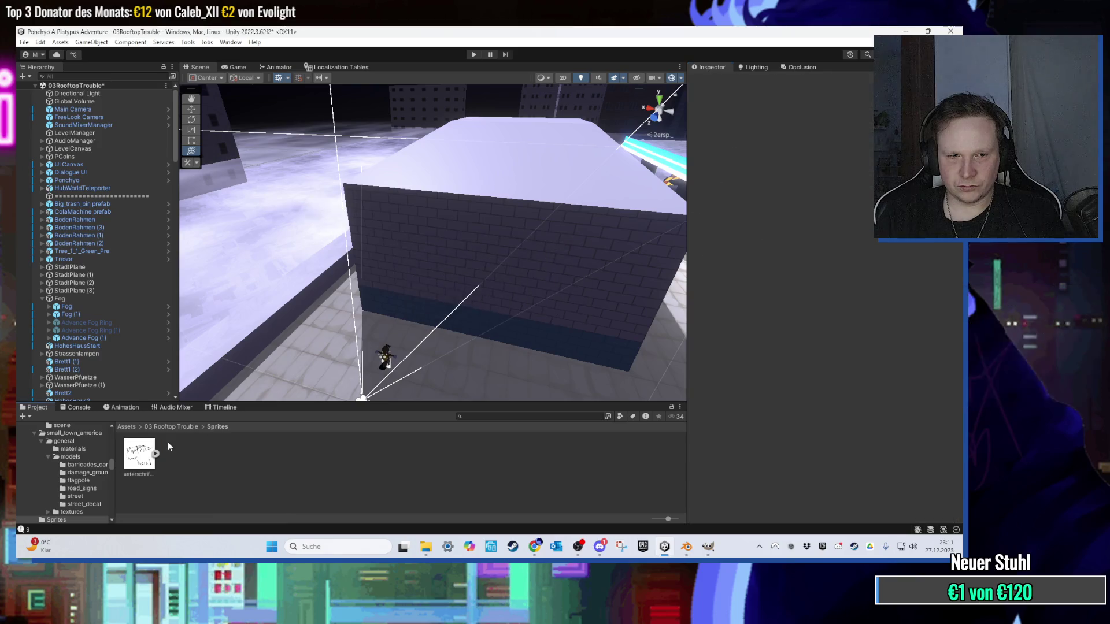
Step: Select the unterschrift sprite asset, expand its sub-sprite, and turn the view toward the rooftop wall
left_click_drag(375, 332, 449, 287)
left_click(183, 464)
key("Right")
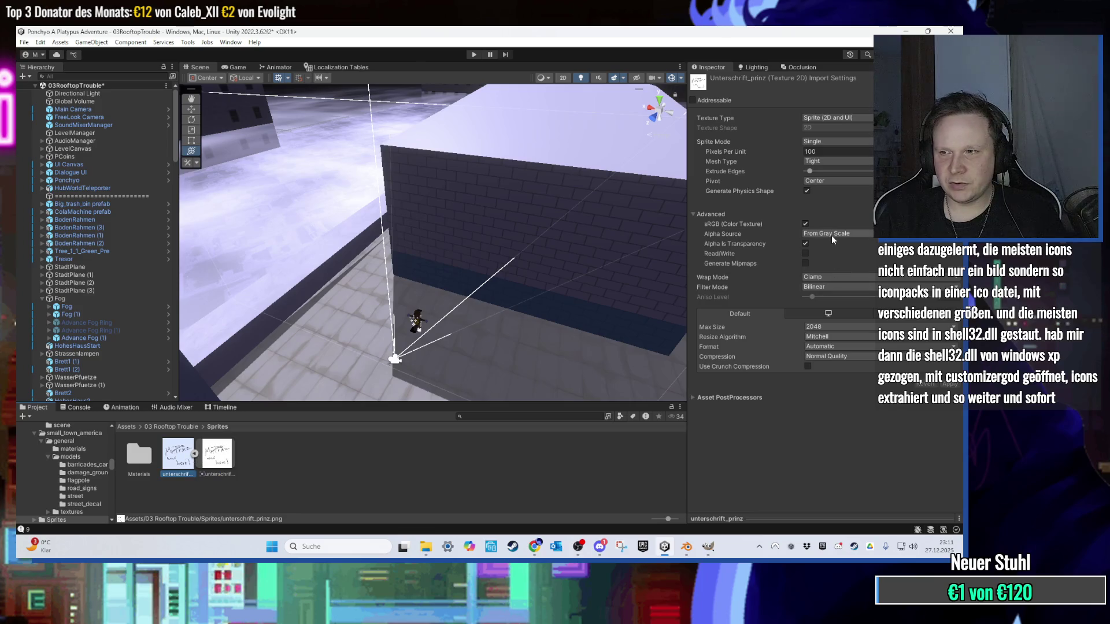
scroll(536, 265, "up", 5)
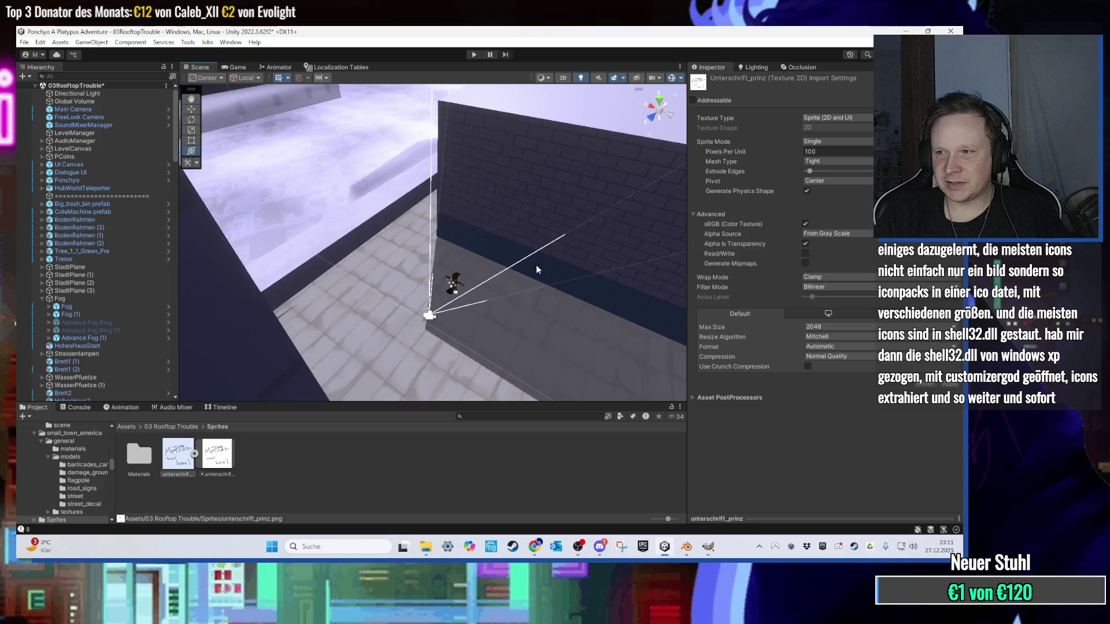
mouse_move(511, 271)
left_mouse_down()
mouse_move(588, 235)
mouse_move(560, 238)
mouse_move(673, 230)
left_mouse_up()
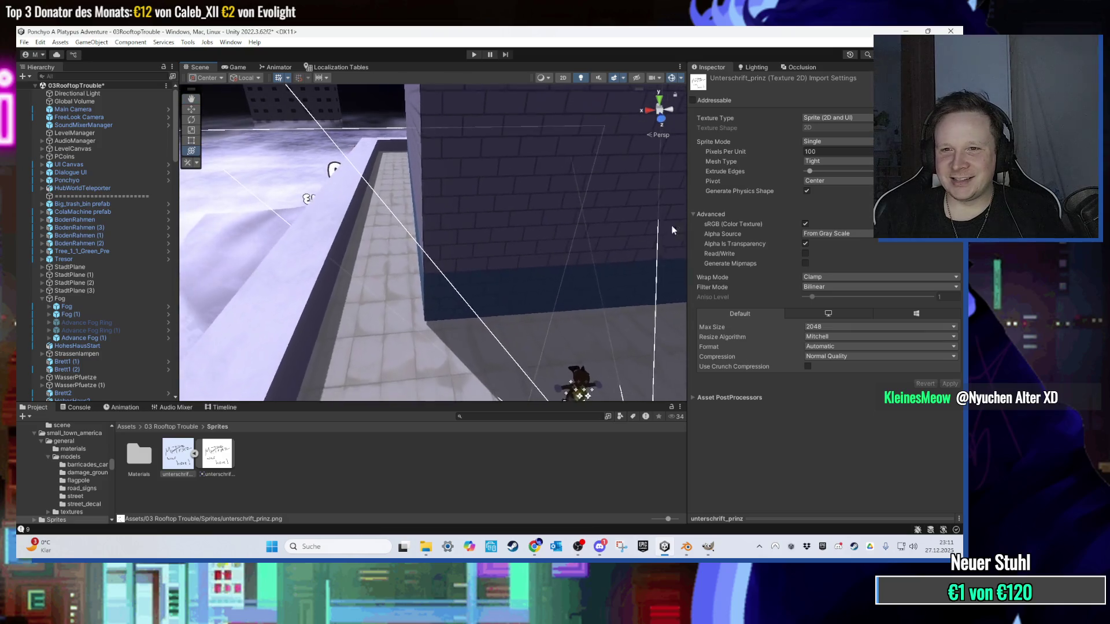
Step: Keep Sprite Mode Single and Pivot Center, revert Alpha Source to Input Texture Alpha, and return to GIMP
left_click(839, 141)
left_click(765, 30)
left_click(845, 119)
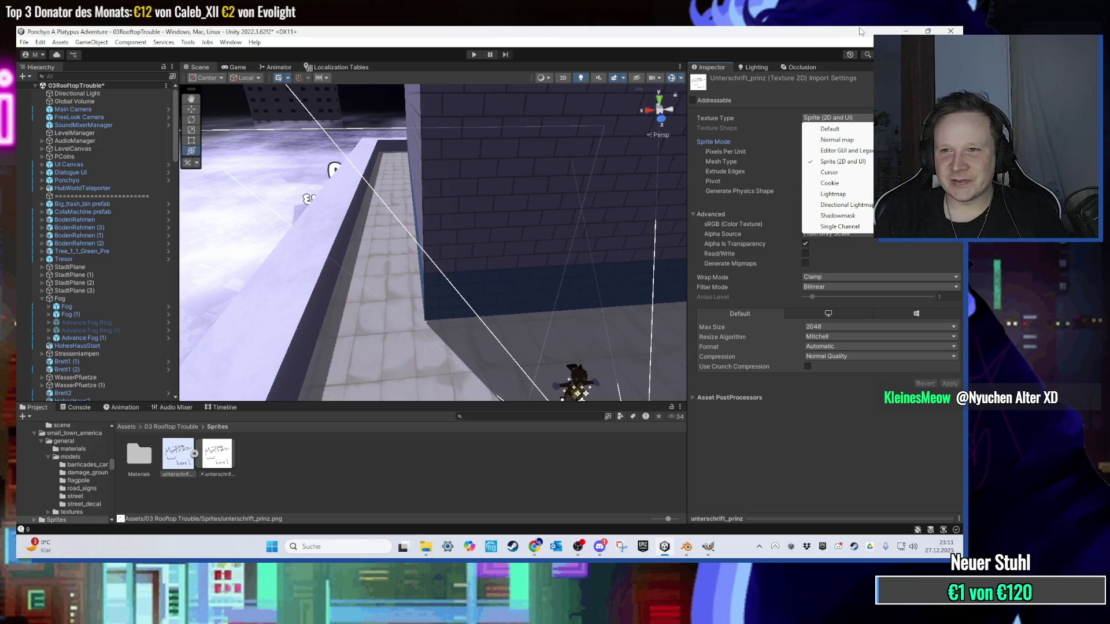
left_click(853, 105)
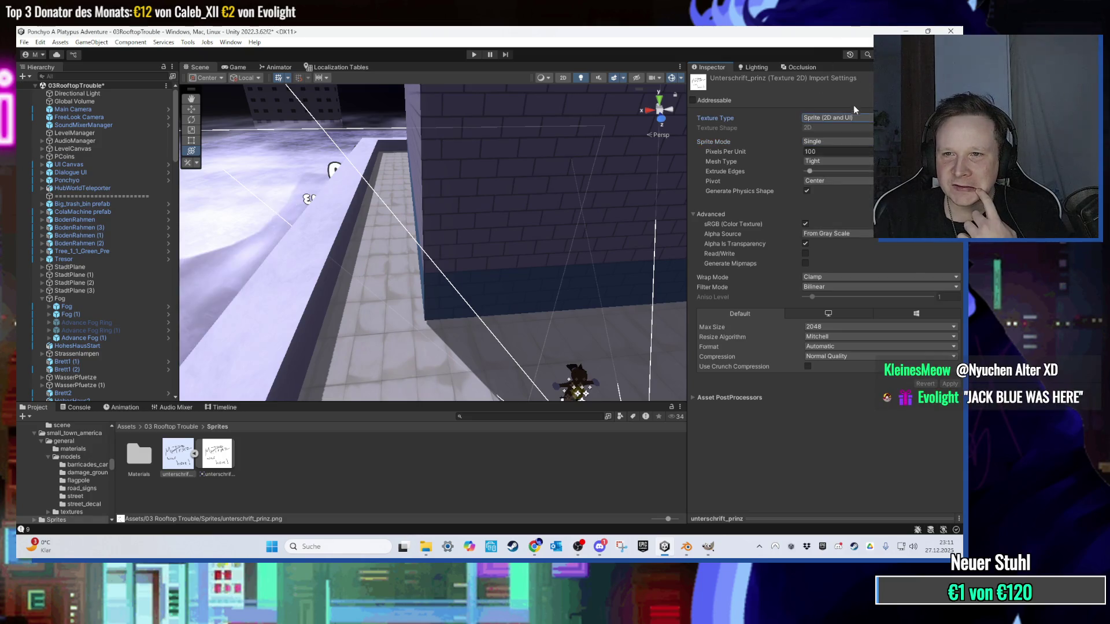
left_click(841, 142)
left_click(762, 30)
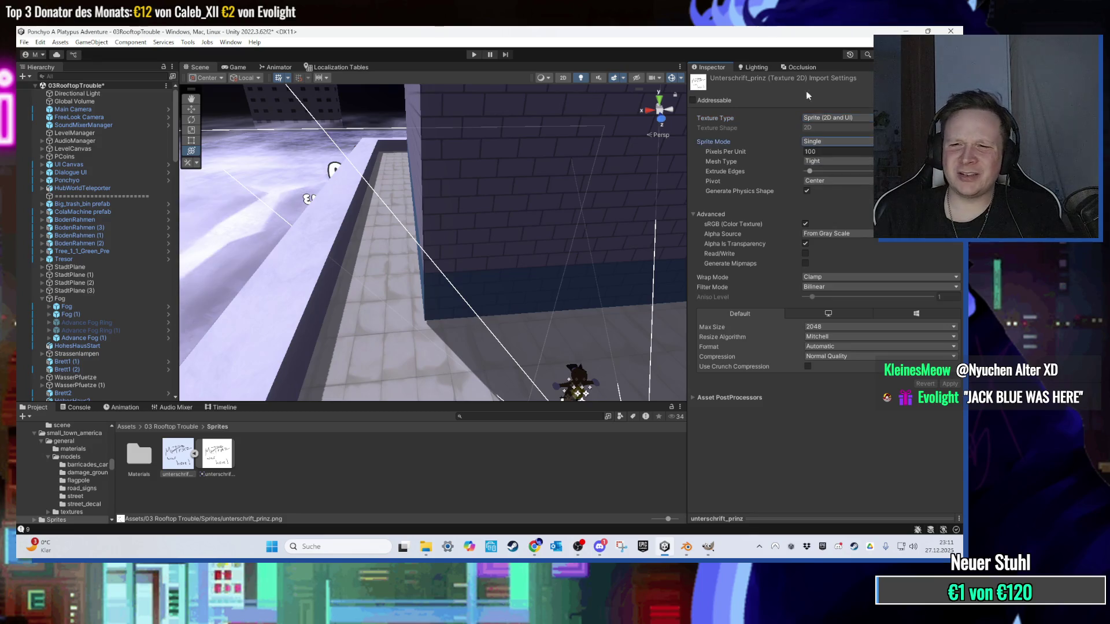
left_click(841, 180)
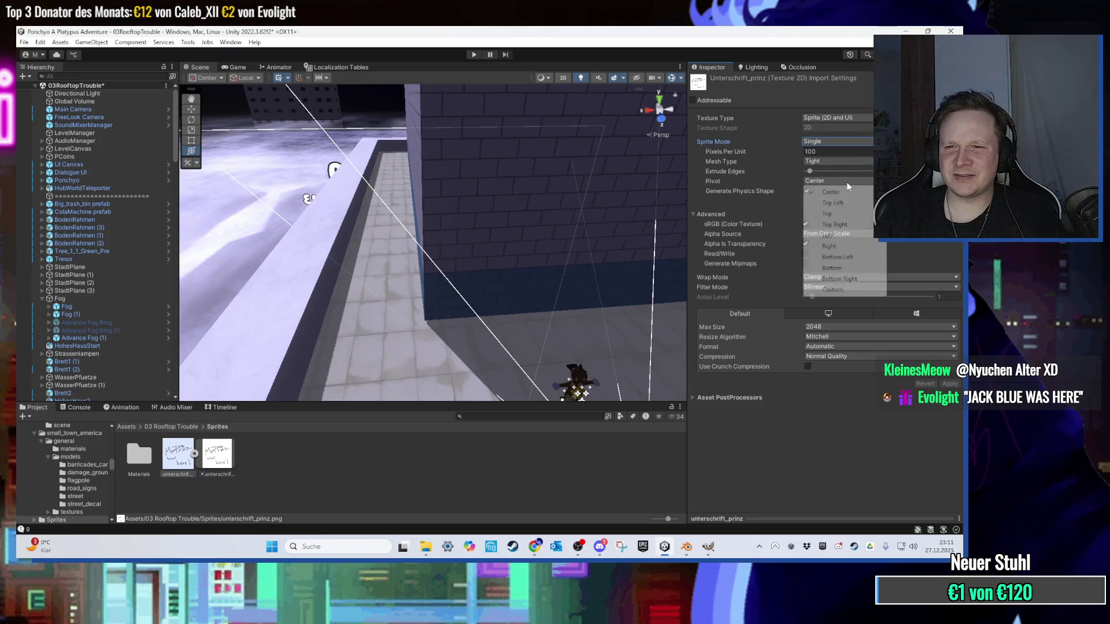
left_click(746, 30)
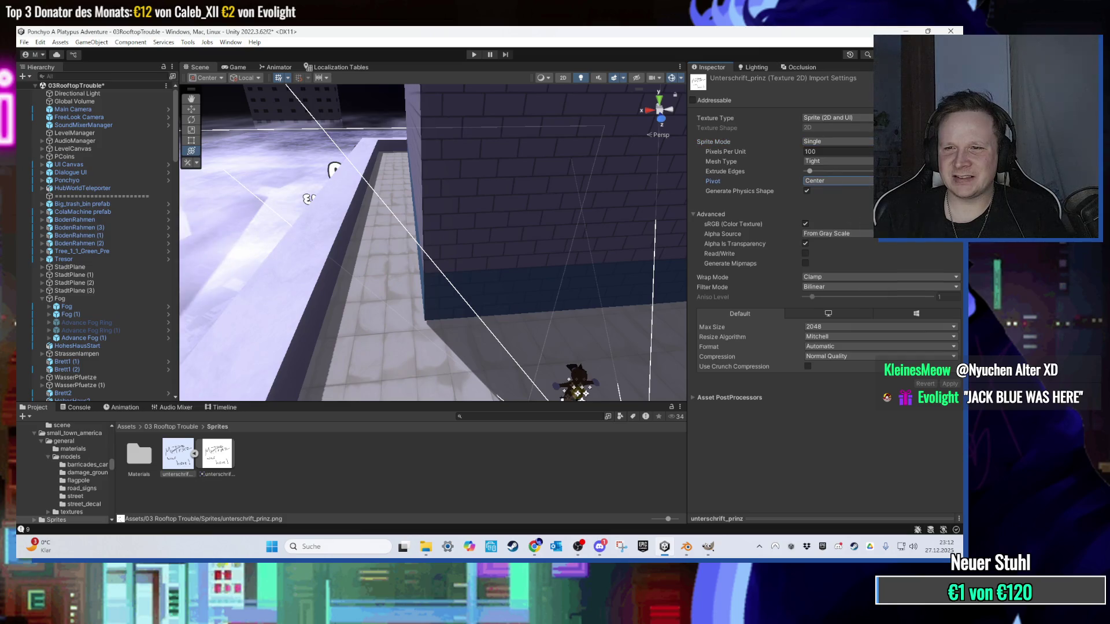
left_click(855, 234)
left_click(858, 255)
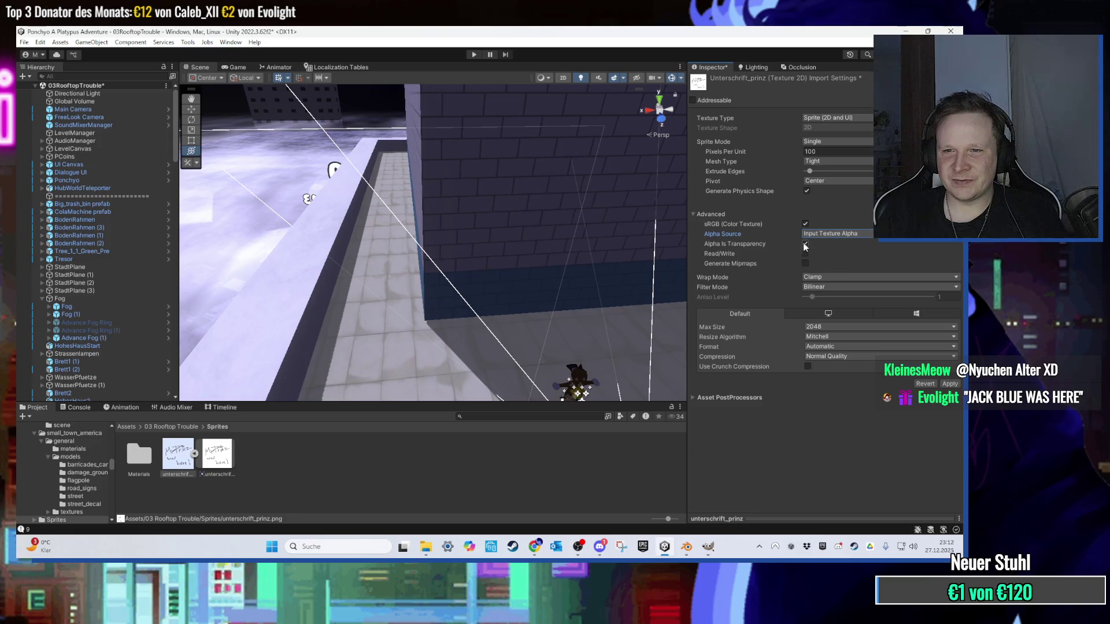
left_click(708, 547)
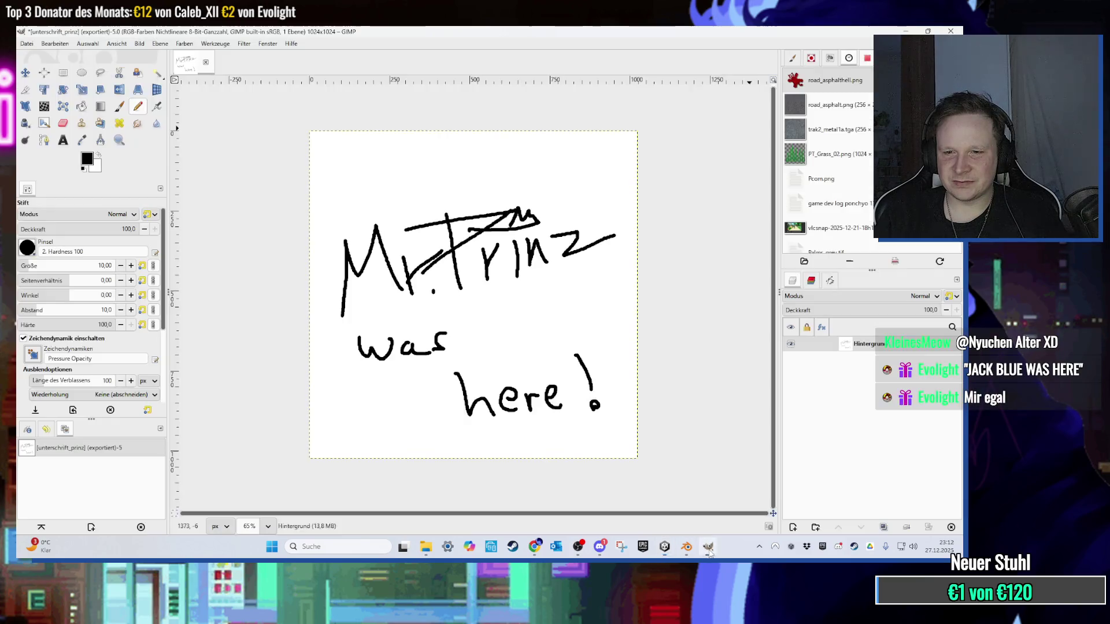
Step: Add transparency to the signature layer and delete the white background with Select by Colour
left_click(157, 72)
scroll(408, 278, "up", 5)
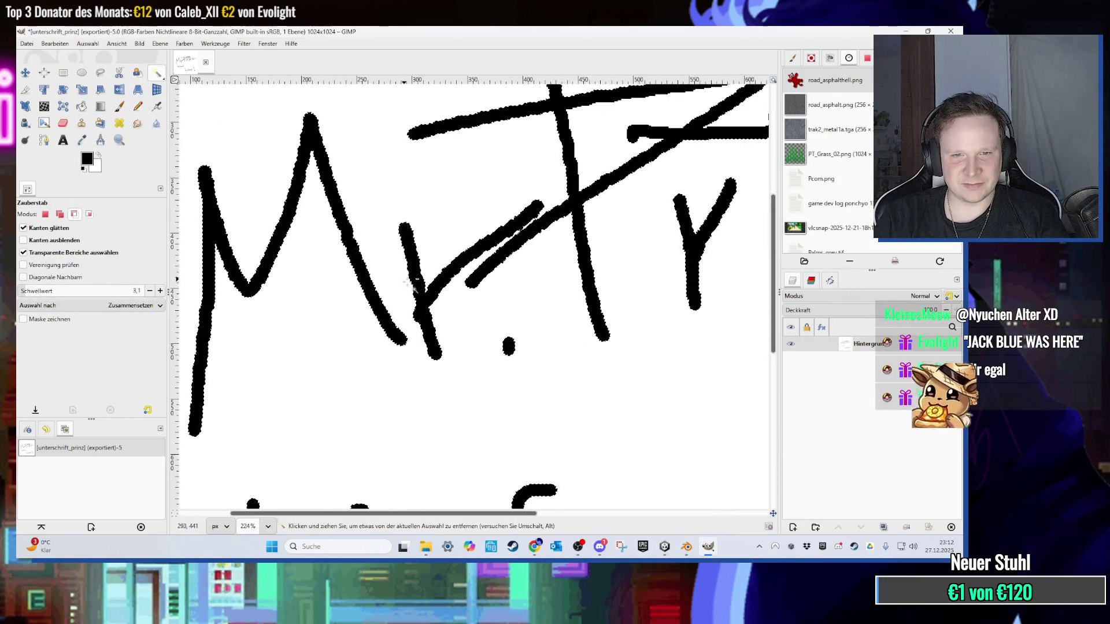
scroll(408, 280, "up", 4)
right_click(895, 347)
left_click(821, 477)
scroll(668, 384, "down", 2)
left_click(659, 342)
key("Delete")
Step: Check the drawing, overwrite unterschrift_prinz.png with the transparent version, and return to Unity
scroll(659, 342, "down", 3)
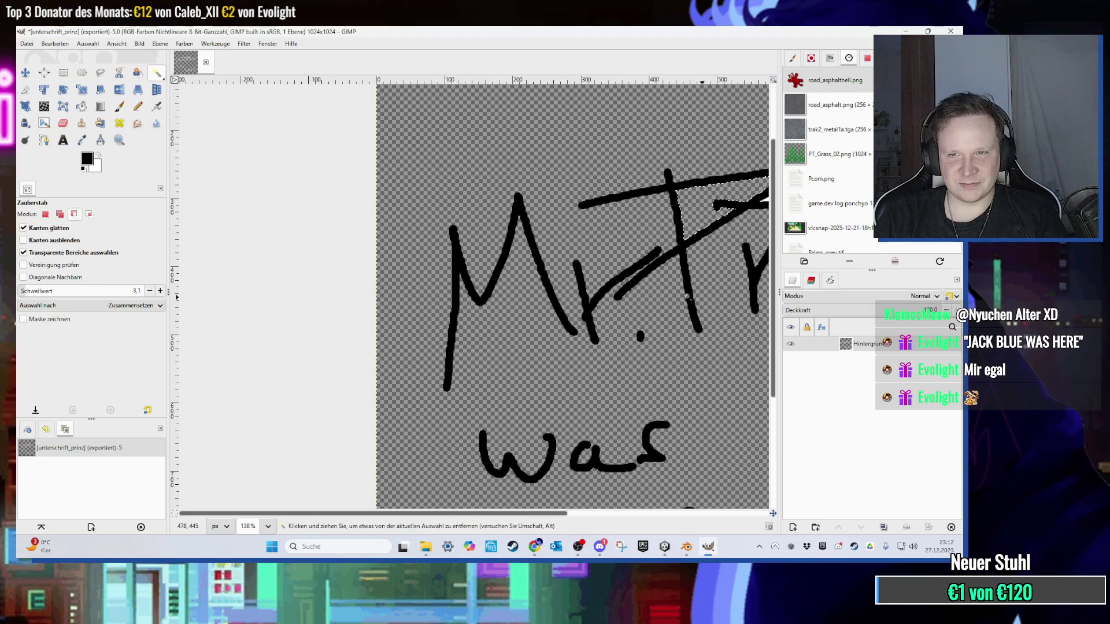
scroll(659, 312, "down", 2)
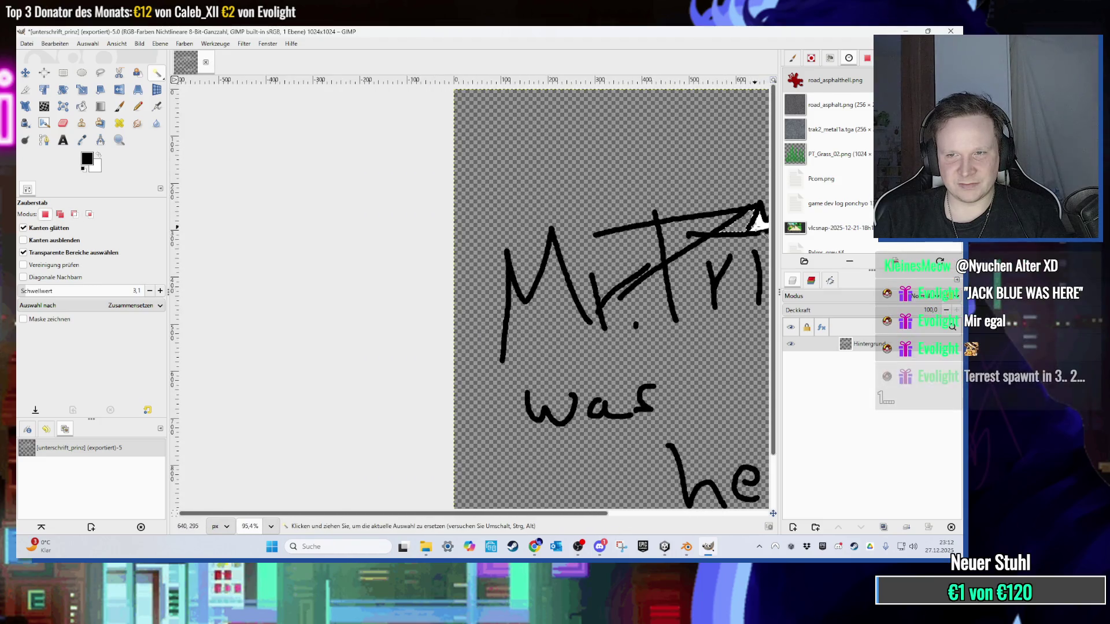
scroll(605, 404, "right", 3)
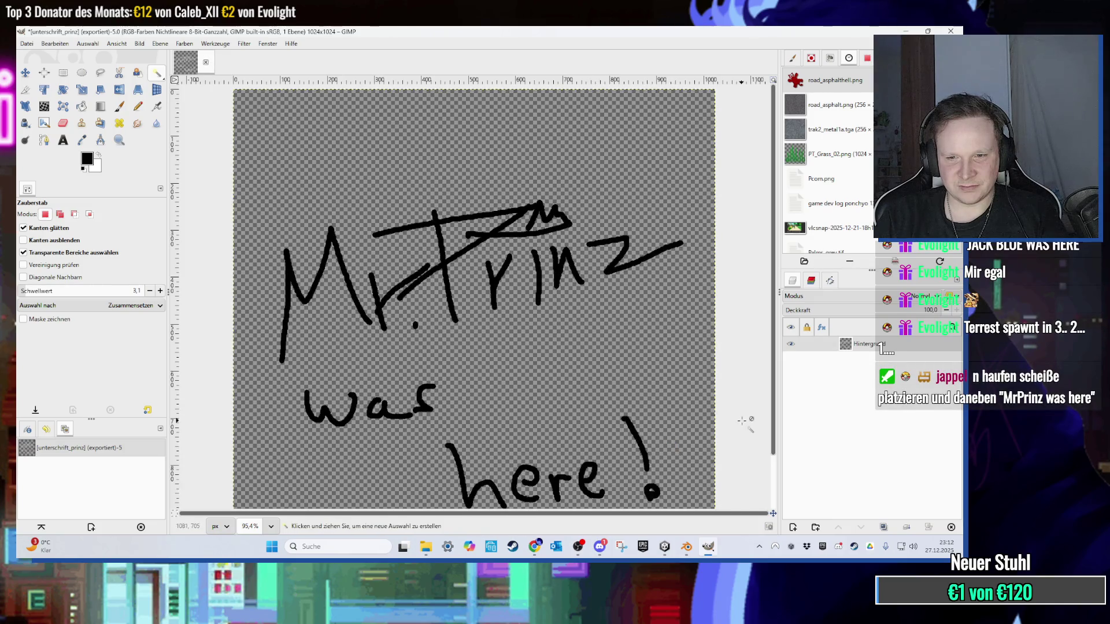
scroll(676, 442, "down", 3)
left_click(26, 43)
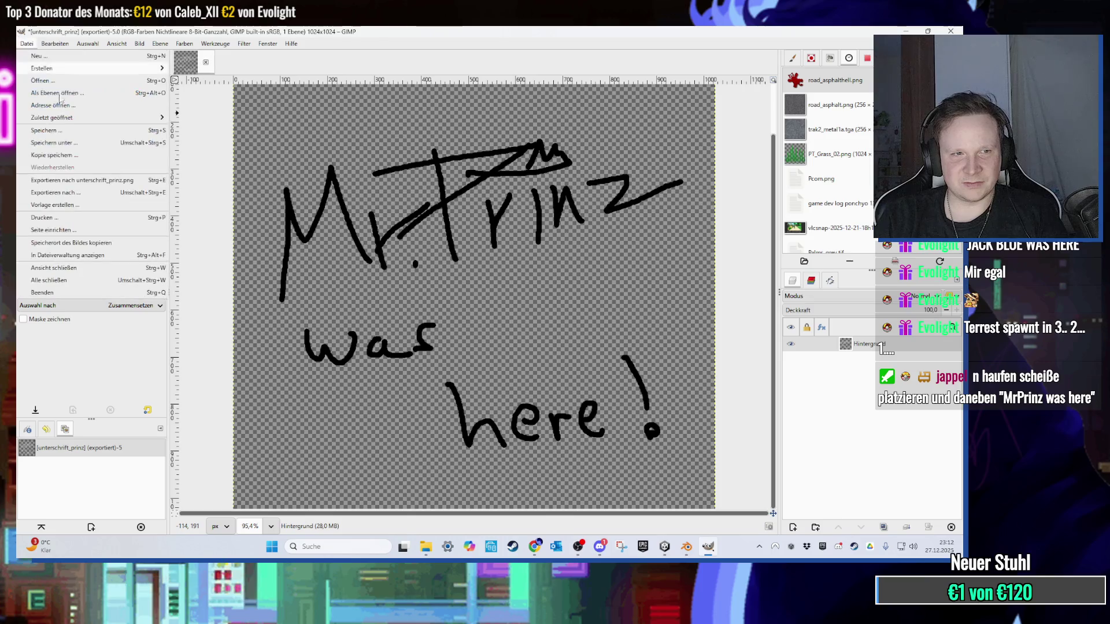
left_click(58, 207)
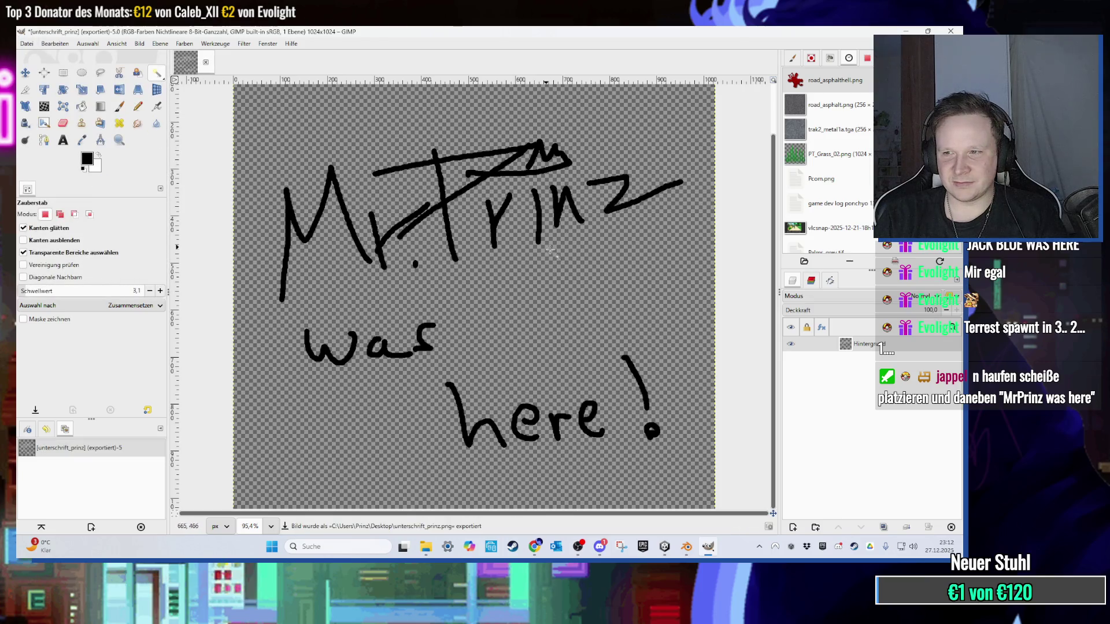
key("alt+Tab")
left_click(23, 75)
Step: Create a 2D Sprites Square and assign unterschrift_prinz as its sprite in the scene
mouse_move(48, 109)
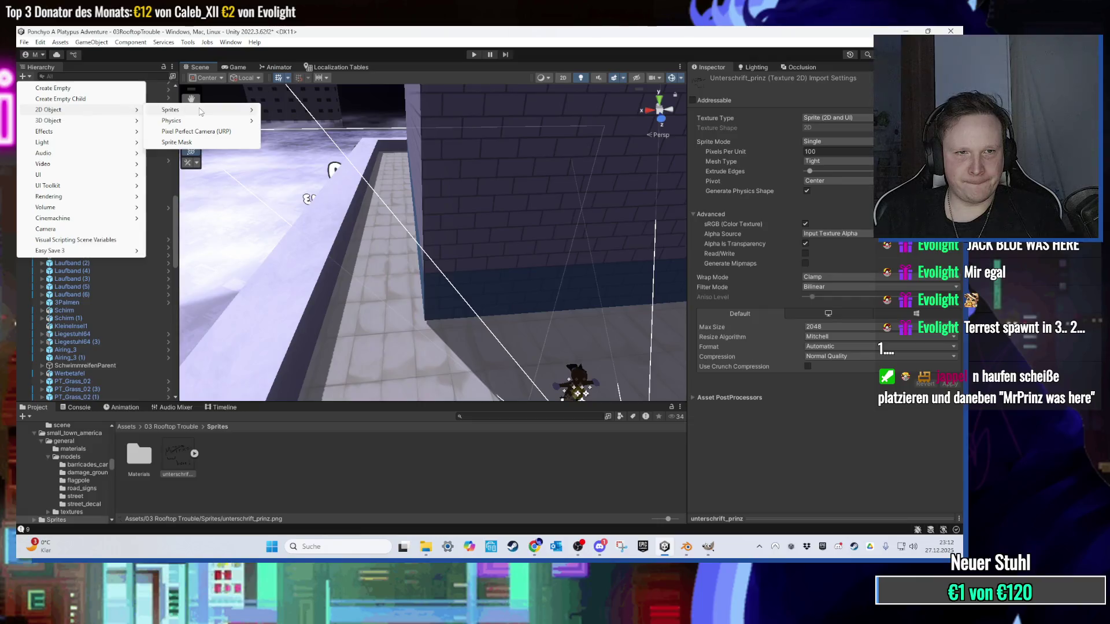
mouse_move(171, 109)
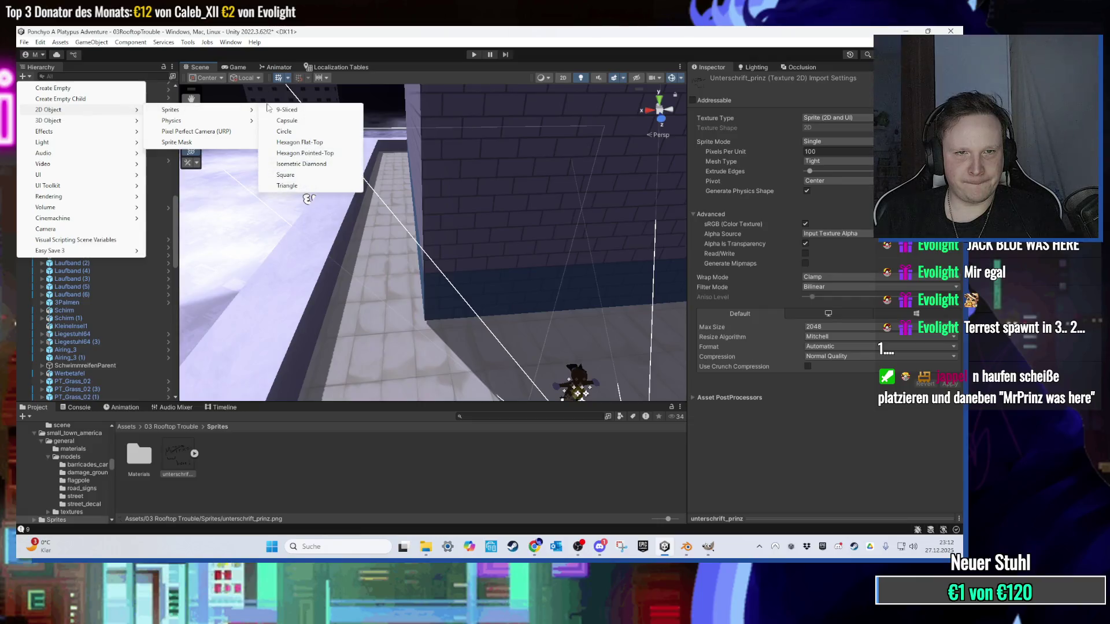
left_click(302, 180)
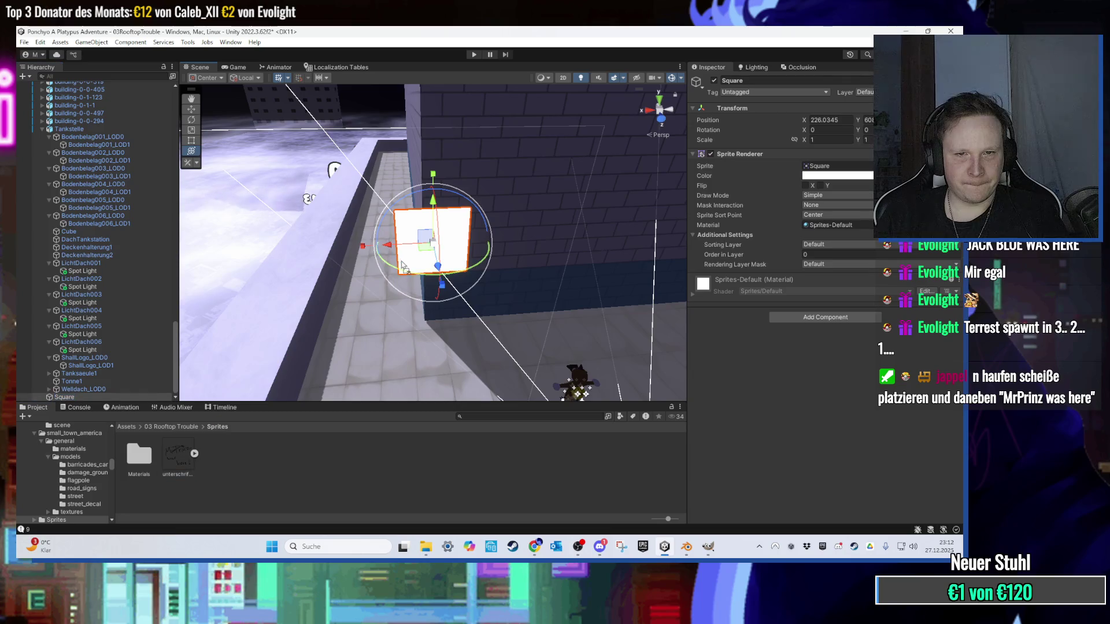
left_click_drag(425, 254, 428, 252)
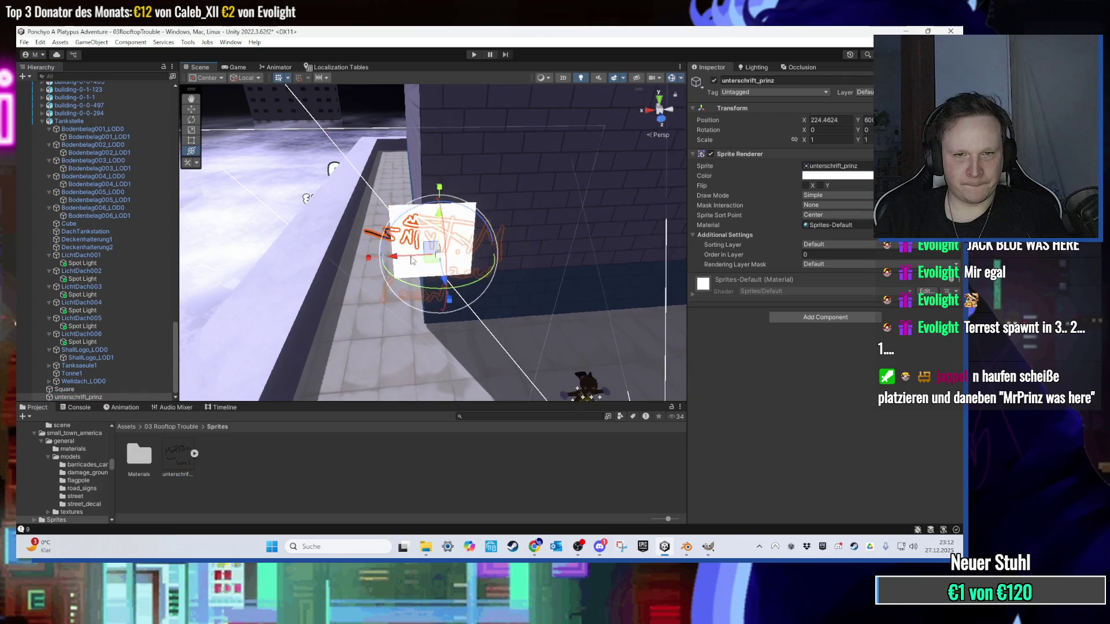
left_click(497, 272)
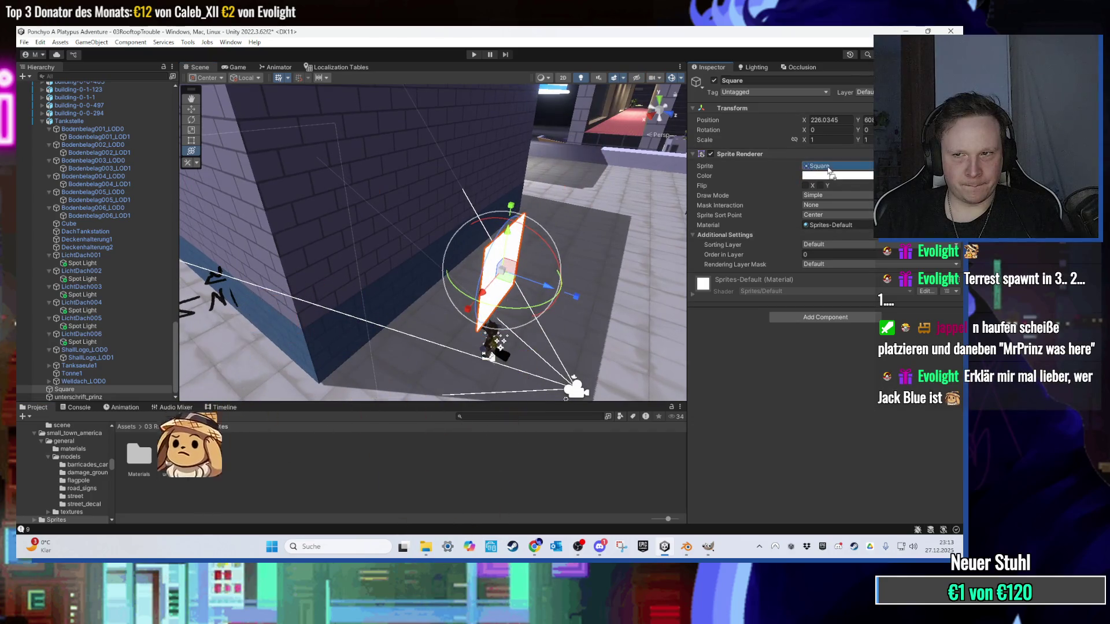
left_click_drag(177, 454, 832, 166)
Step: Orbit around the placed signature sprite beside the wall, selecting it and the temporary Square
mouse_move(470, 264)
left_mouse_down()
mouse_move(263, 274)
mouse_move(359, 283)
left_mouse_up()
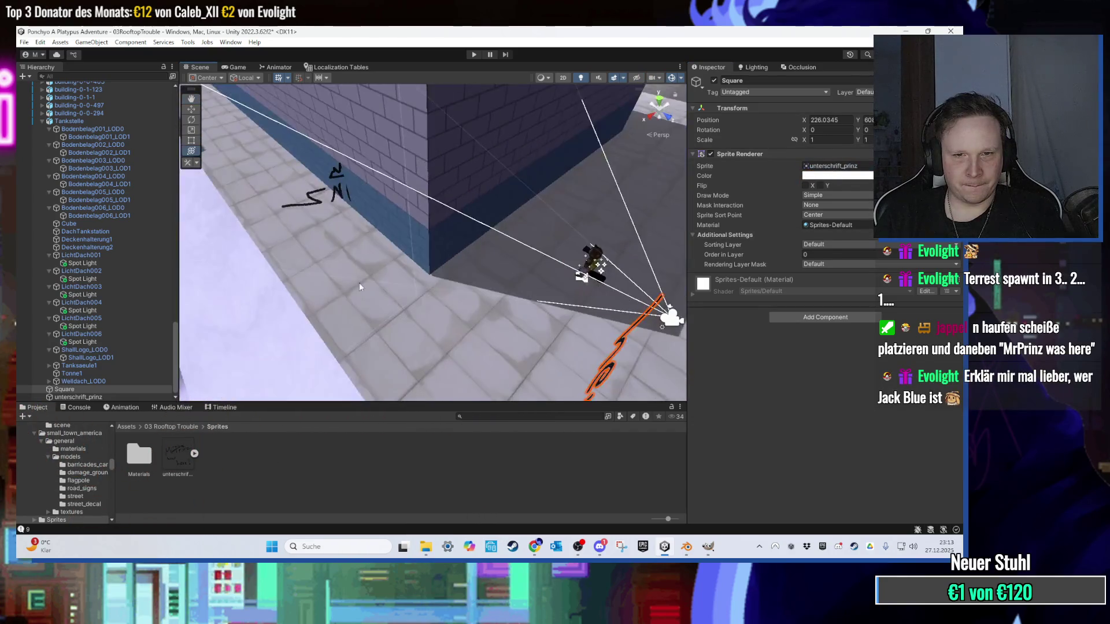
left_click(340, 186)
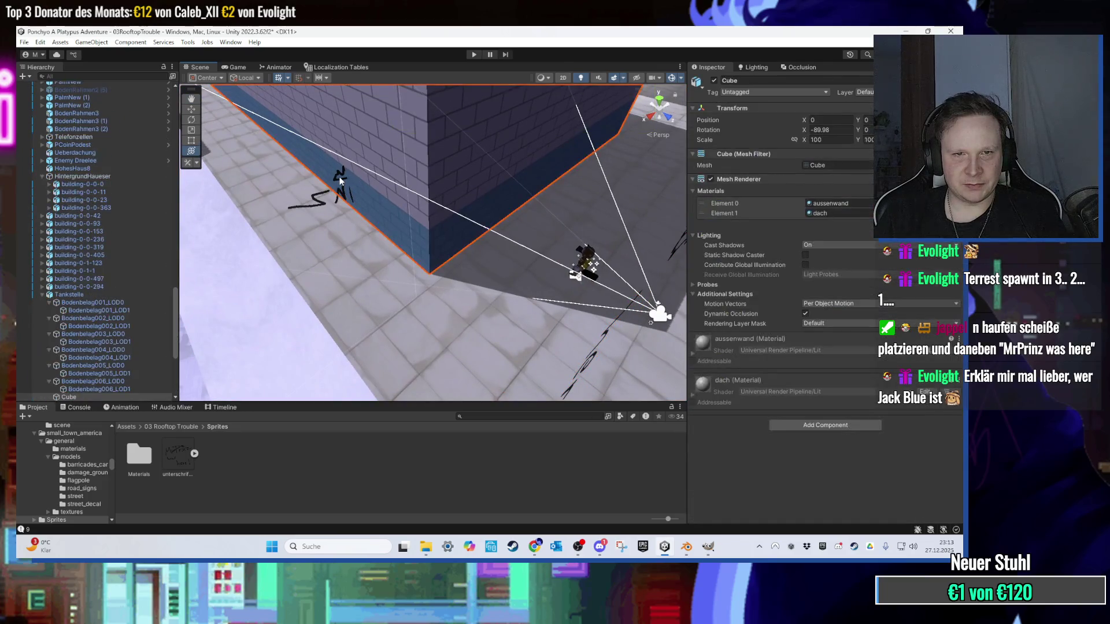
left_click(332, 197)
mouse_move(332, 198)
left_mouse_down()
mouse_move(360, 235)
mouse_move(491, 236)
mouse_move(570, 221)
left_mouse_up()
left_click(597, 217)
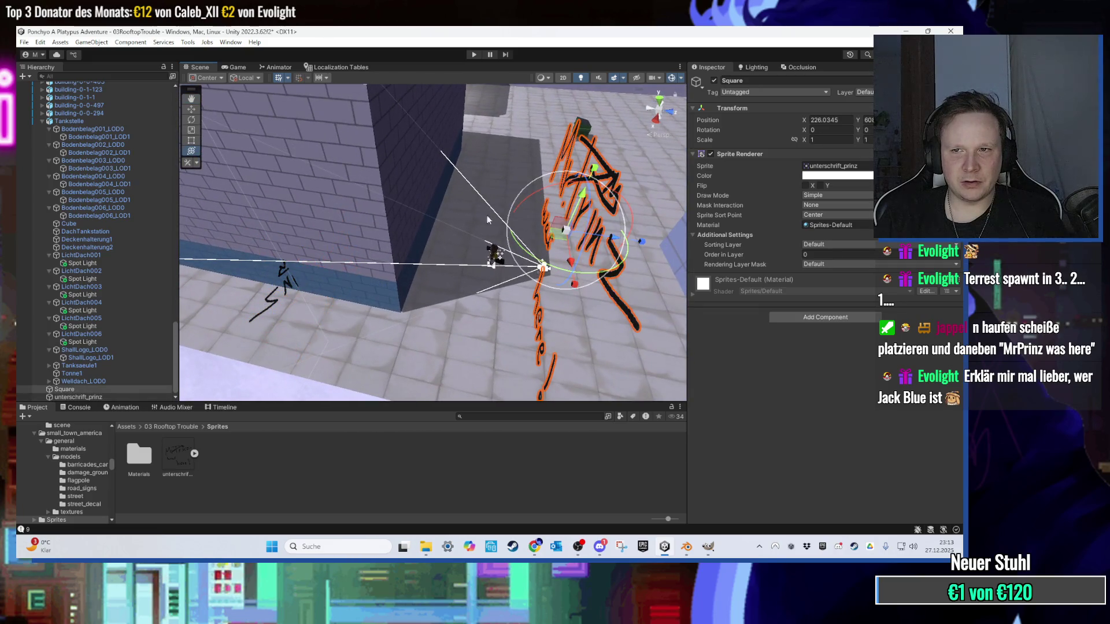
left_click(276, 297)
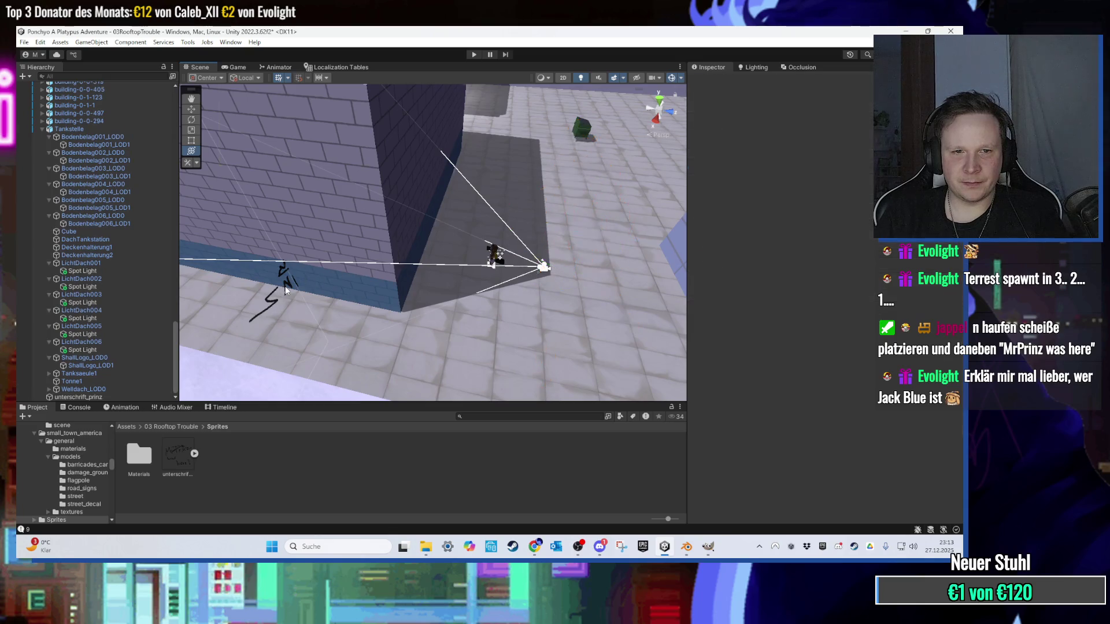
Step: Frame the signature sprite, turn it to face along the wall and slide it into place
key("f")
left_click_drag(345, 327, 543, 278)
key("f")
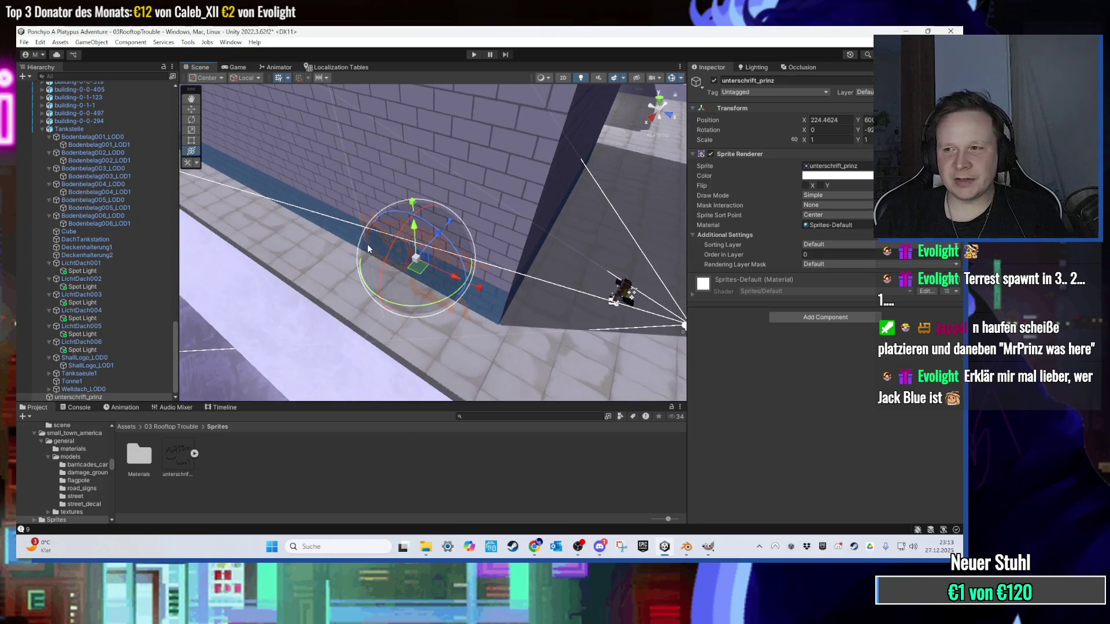
mouse_move(426, 255)
left_mouse_down()
mouse_move(396, 249)
mouse_move(375, 165)
mouse_move(349, 175)
left_mouse_up()
scroll(380, 177, "up", 3)
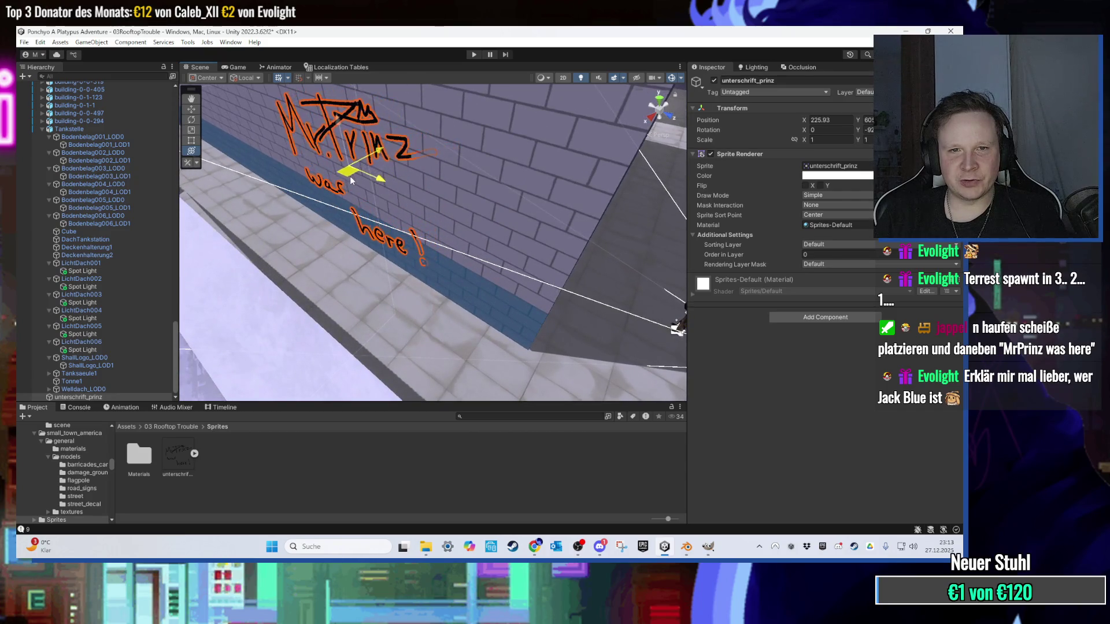
Step: Set unterschrift_prinz's Y rotation to -90 and press it flat against the wall
key("e")
key("f")
left_click(671, 172)
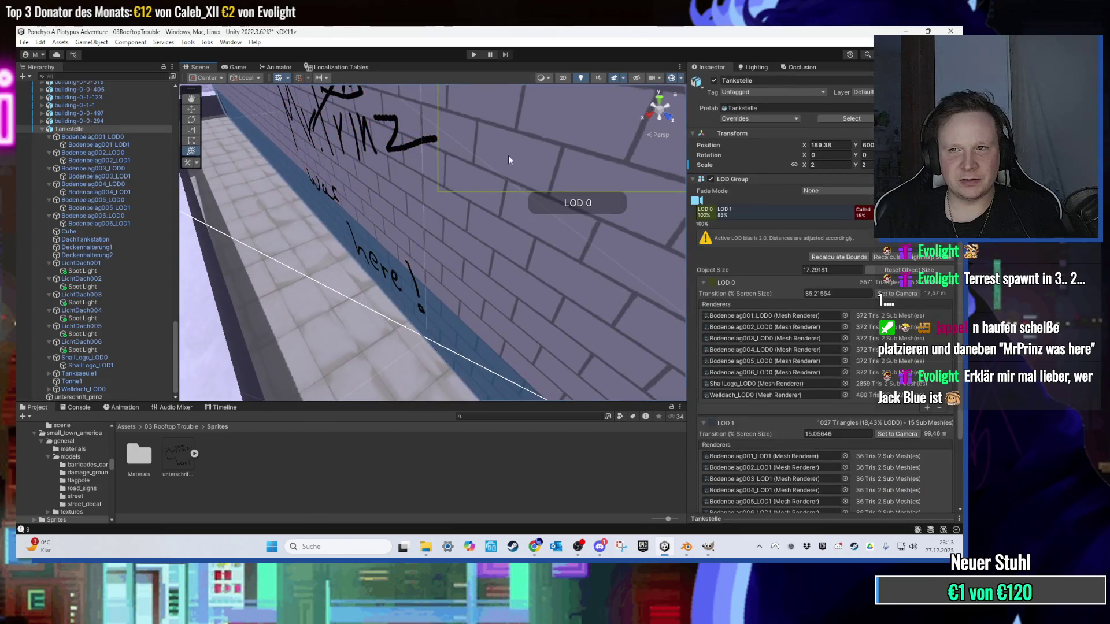
left_click(359, 137)
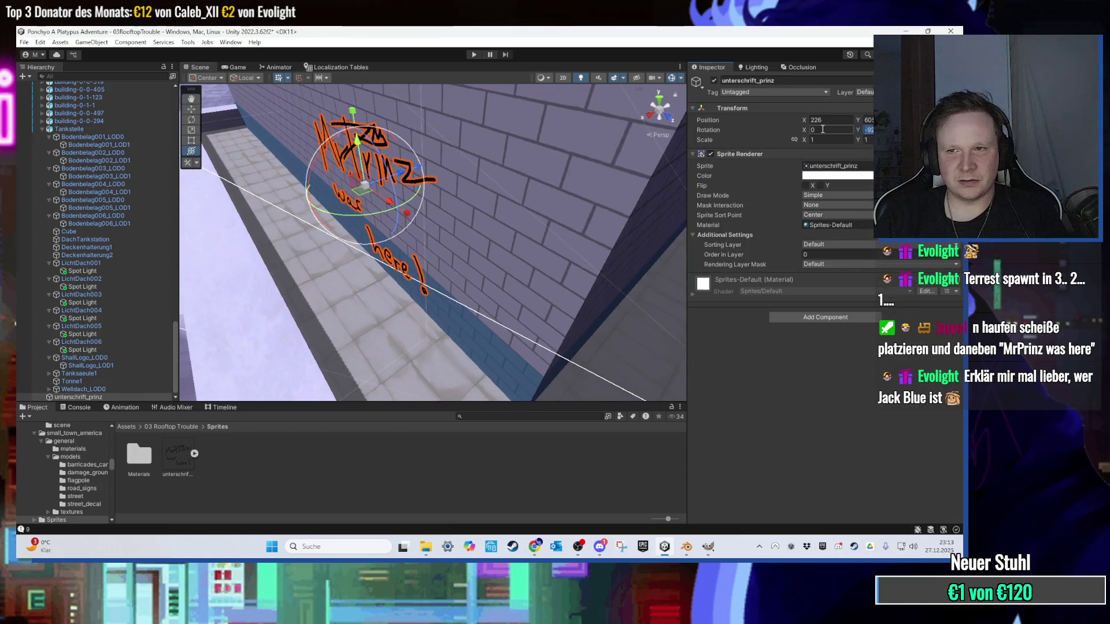
type("90")
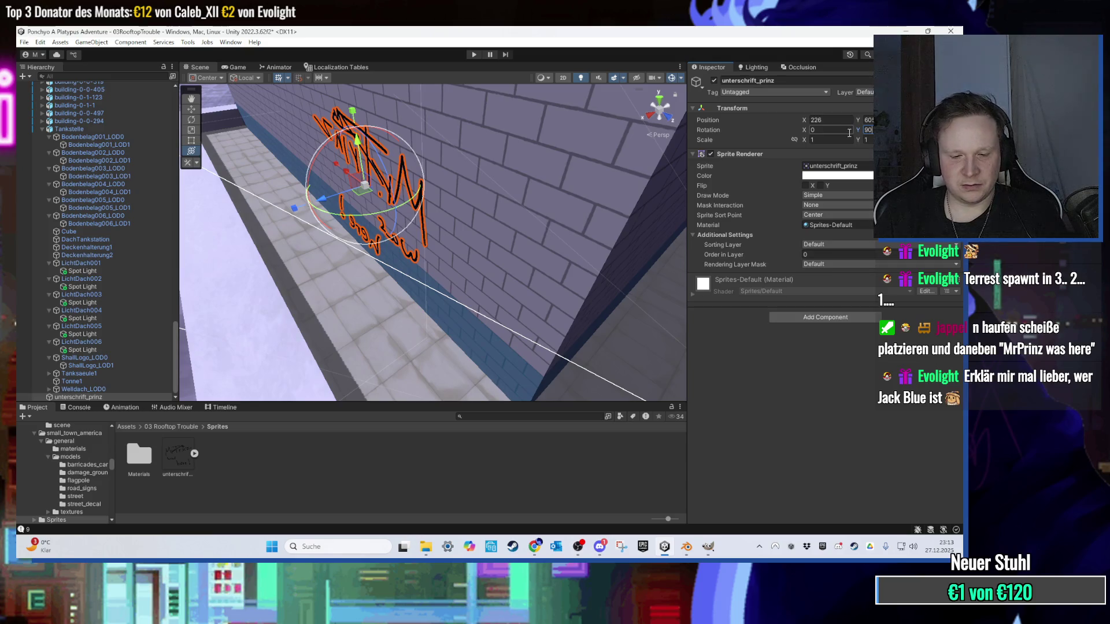
type("-90")
key("Return")
key("f")
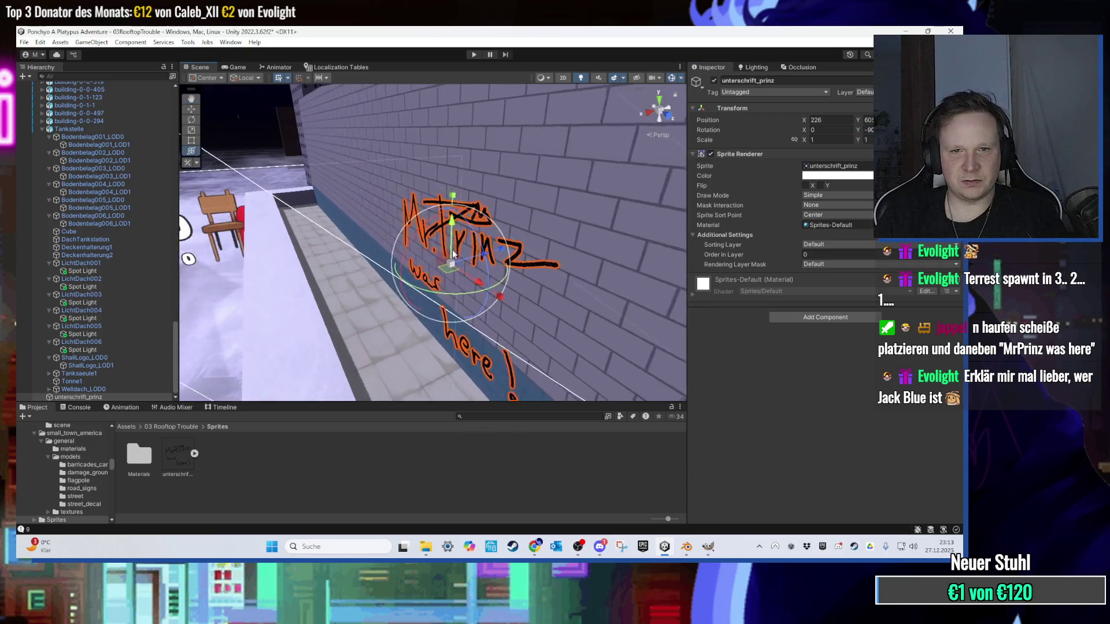
mouse_move(469, 273)
left_mouse_down()
mouse_move(460, 279)
mouse_move(567, 275)
mouse_move(471, 283)
left_mouse_up()
mouse_move(455, 233)
left_mouse_down()
mouse_move(414, 231)
mouse_move(455, 264)
left_mouse_up()
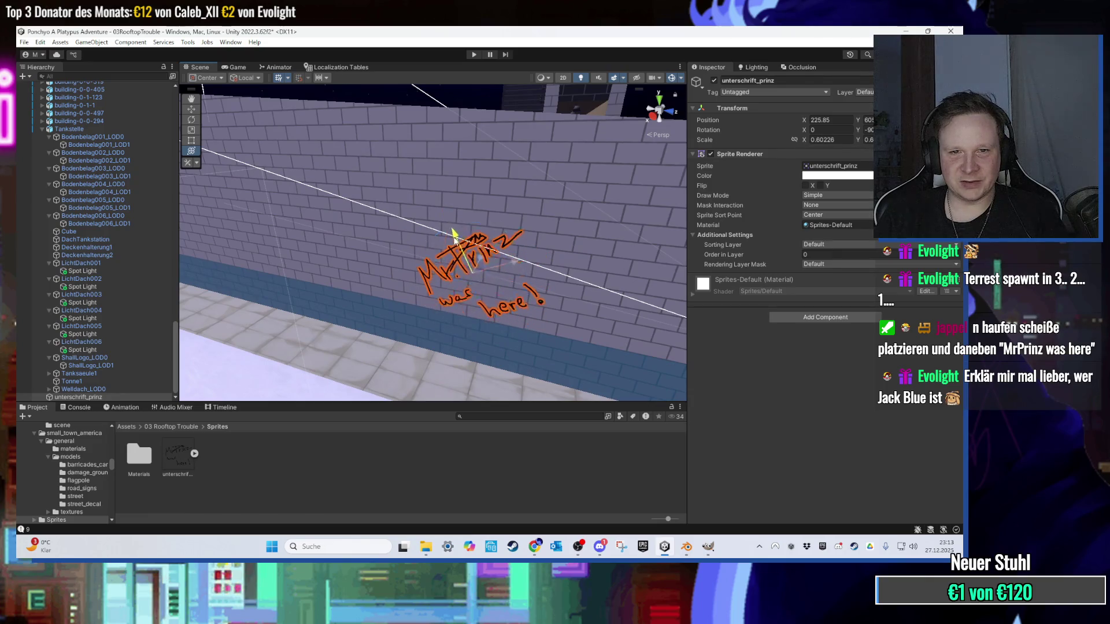
Step: Orbit around the building to view the graffitied wall face-on
left_click(538, 190)
scroll(552, 214, "up", 3)
left_click_drag(551, 213, 411, 213)
scroll(411, 213, "up", 3)
scroll(411, 212, "down", 3)
scroll(381, 196, "up", 5)
scroll(344, 193, "down", 5)
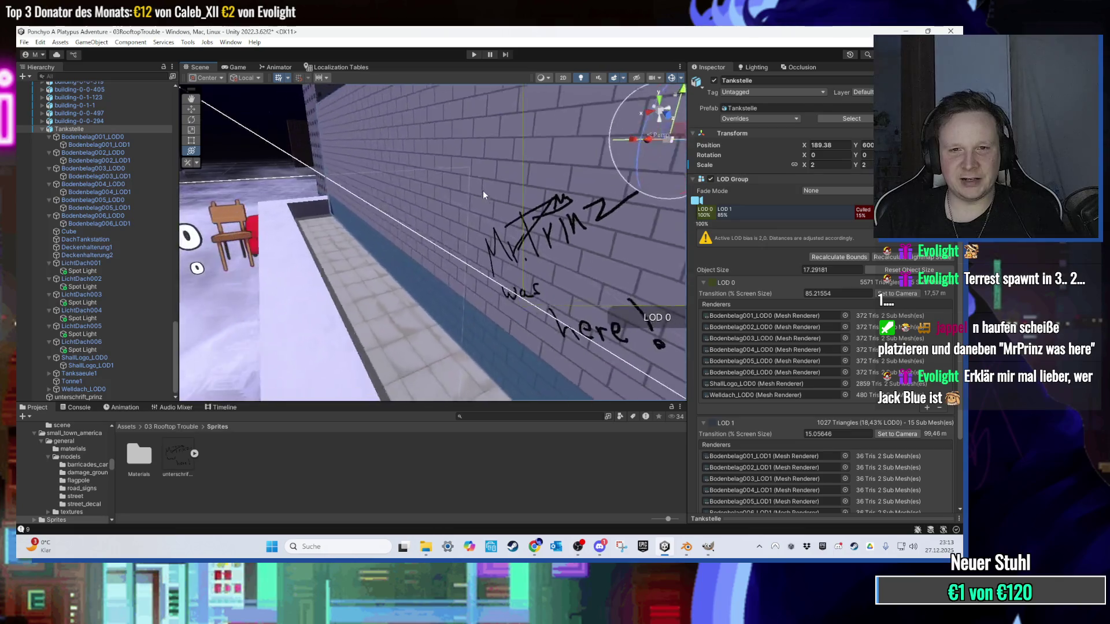
left_click(567, 189)
mouse_move(567, 189)
left_mouse_down()
mouse_move(567, 234)
mouse_move(390, 152)
mouse_move(469, 166)
mouse_move(509, 238)
mouse_move(413, 209)
mouse_move(484, 196)
mouse_move(248, 240)
mouse_move(322, 218)
mouse_move(505, 206)
mouse_move(425, 225)
left_mouse_up()
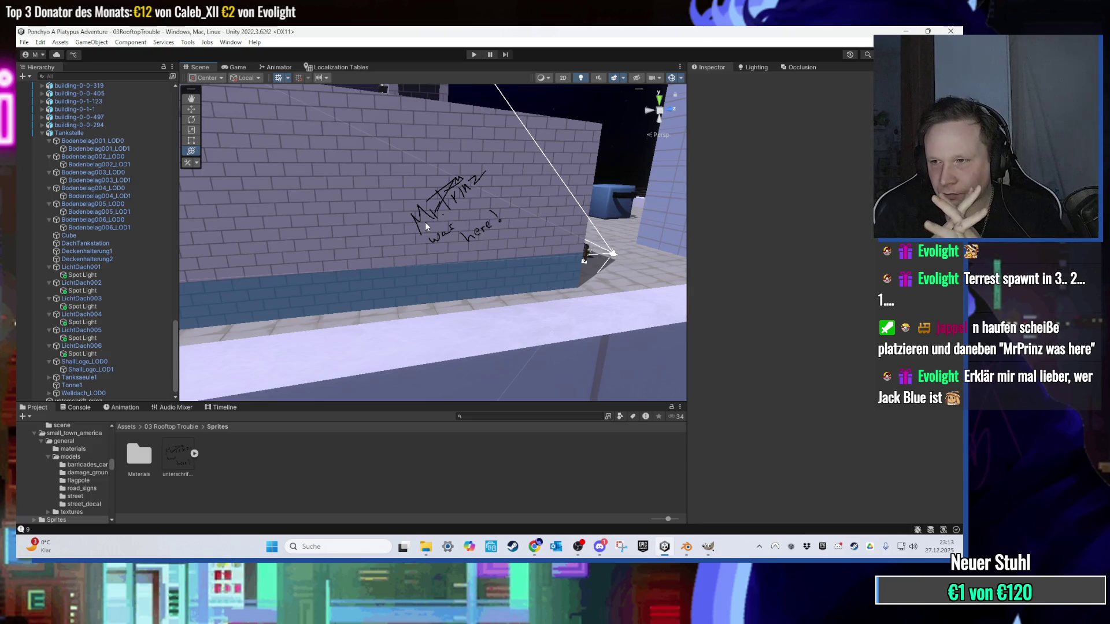
mouse_move(425, 222)
left_mouse_down()
mouse_move(439, 183)
mouse_move(352, 192)
mouse_move(442, 189)
mouse_move(488, 158)
left_mouse_up()
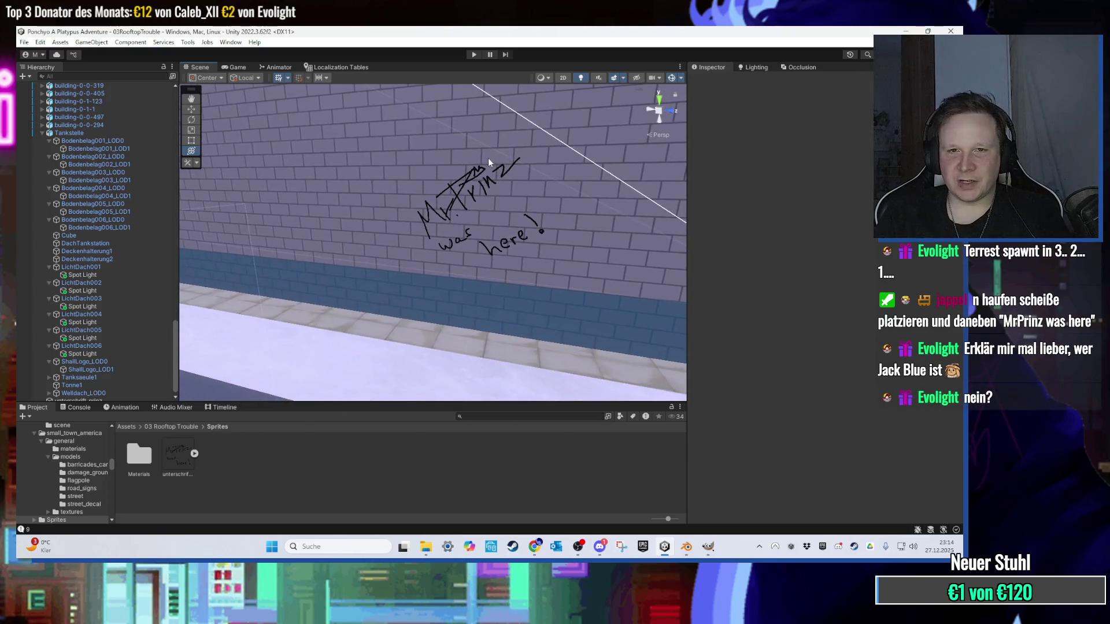
Step: Level the signature, shrink it to about 0.6 scale, and start play mode
left_click(484, 178)
scroll(494, 183, "up", 5)
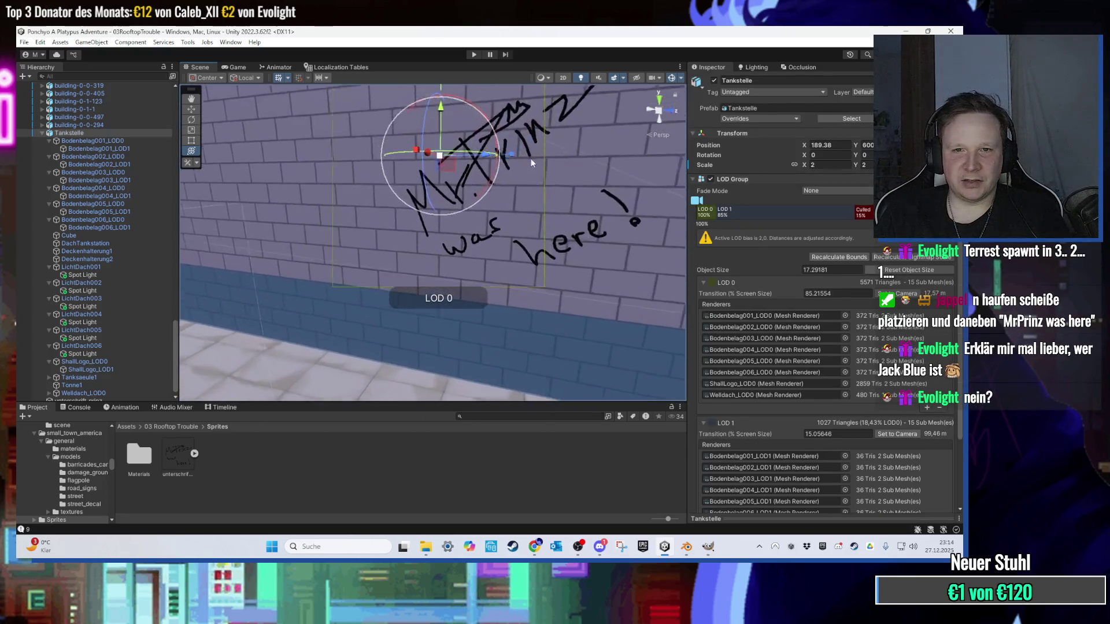
left_click(526, 126)
left_click(526, 126)
mouse_move(526, 126)
left_mouse_down()
mouse_move(529, 145)
mouse_move(553, 118)
left_mouse_up()
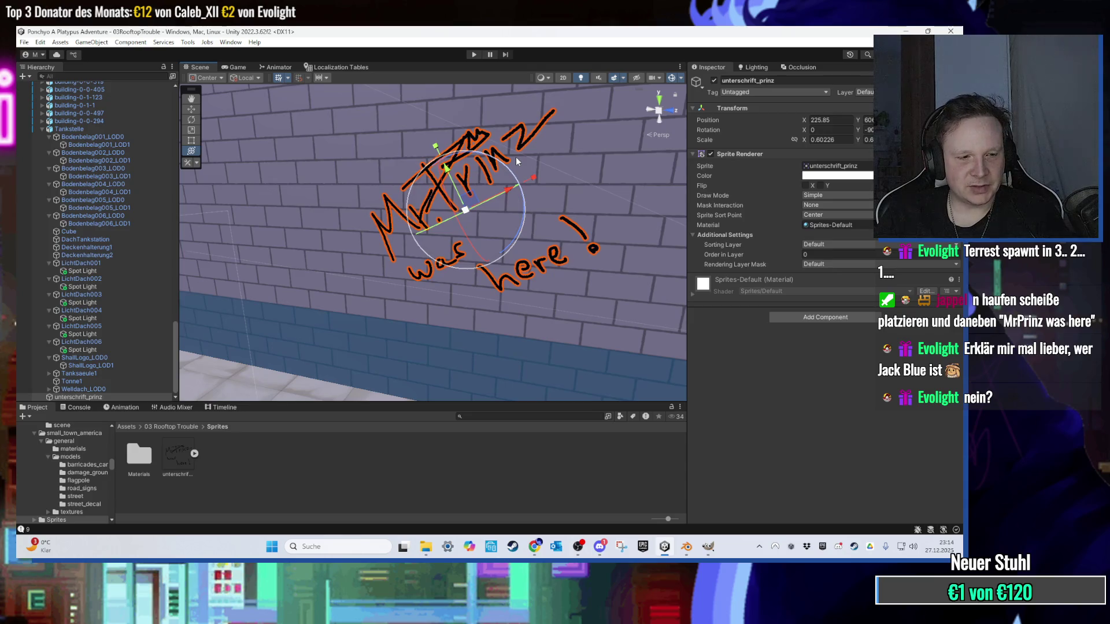
scroll(563, 131, "up", 3)
mouse_move(480, 176)
left_mouse_down()
mouse_move(474, 225)
mouse_move(441, 197)
left_mouse_up()
scroll(440, 208, "down", 3)
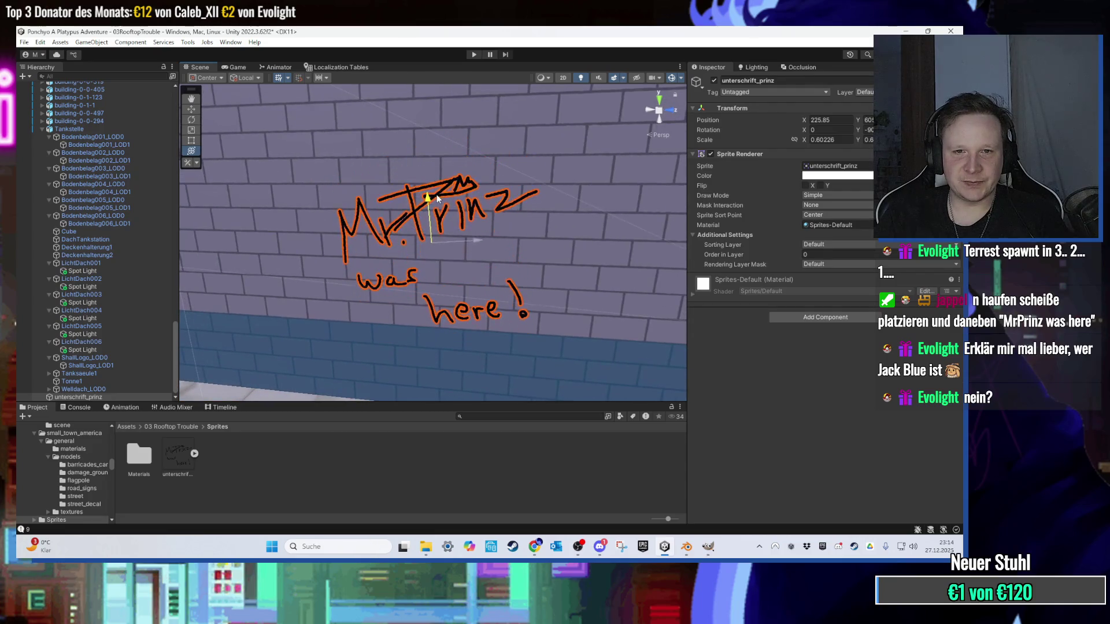
key("e")
scroll(442, 194, "down", 3)
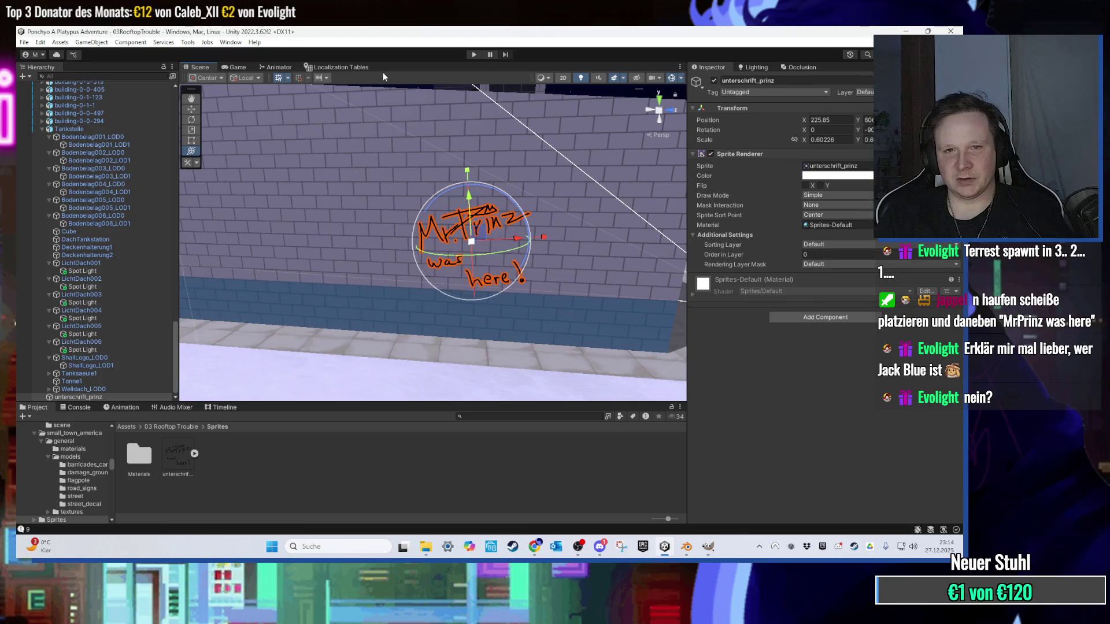
left_click(474, 54)
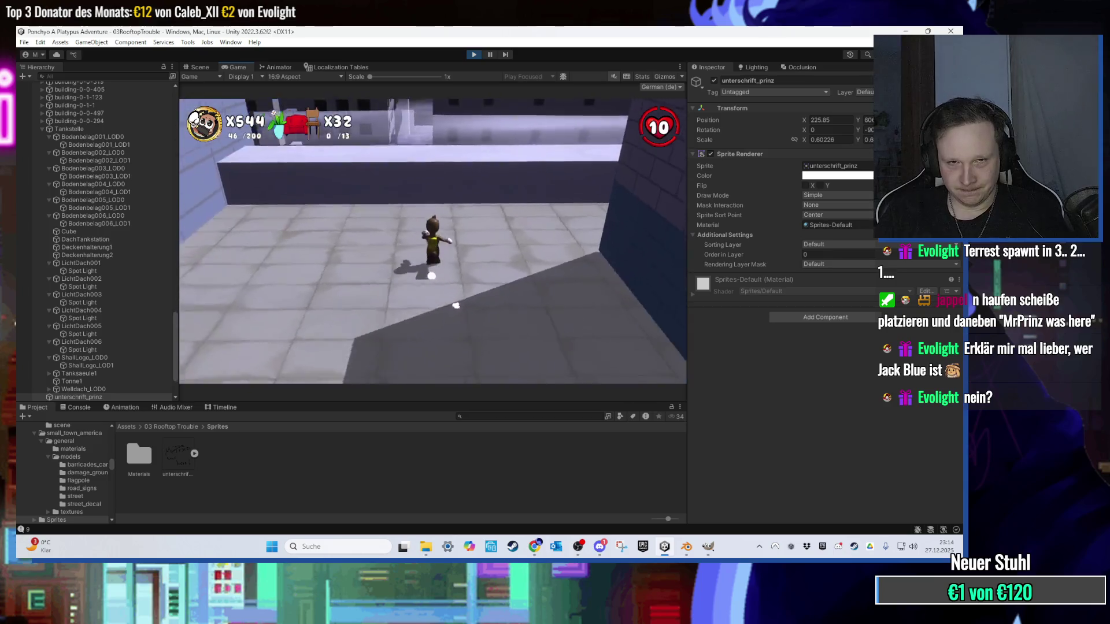
Step: Walk Ponchyo along the rooftop wall beneath the graffiti using W, A and D
key("w")
key("w")
key("a")
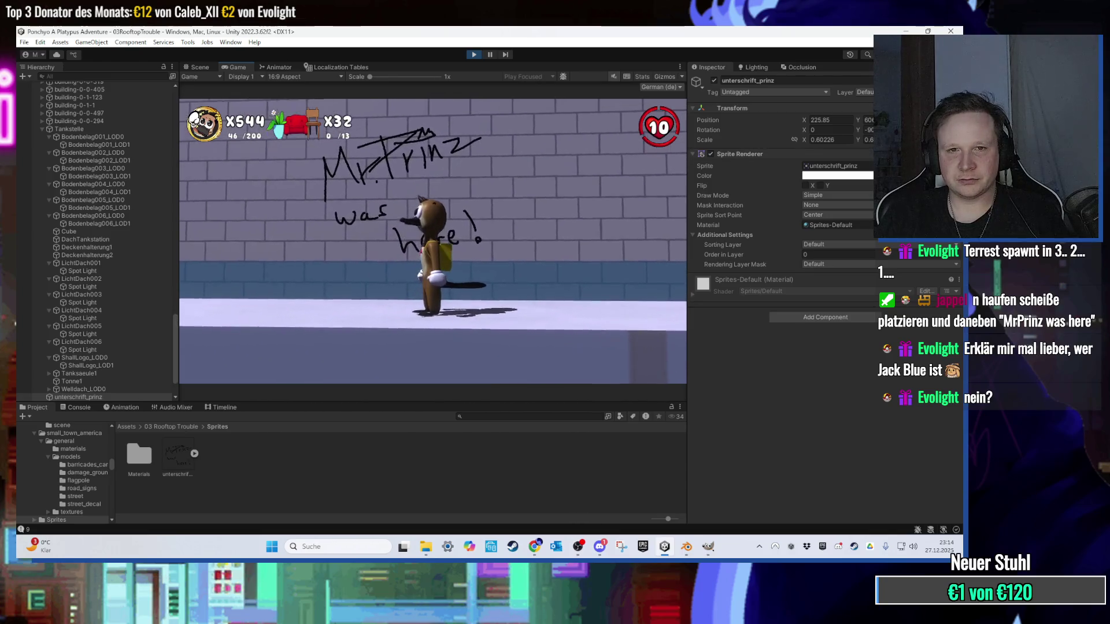
key("w")
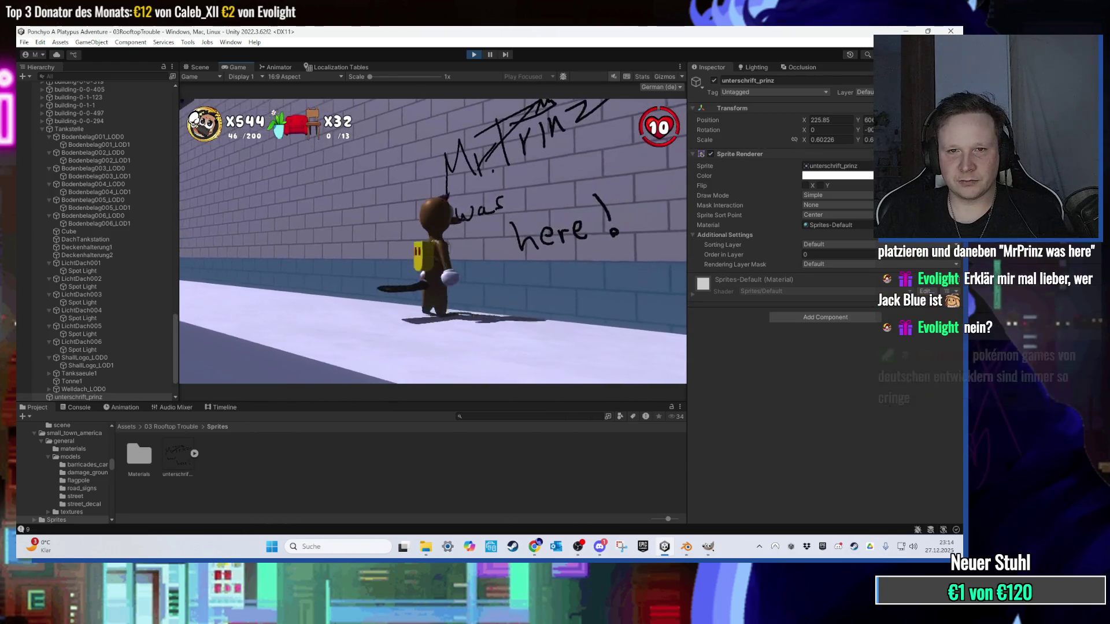
key("d")
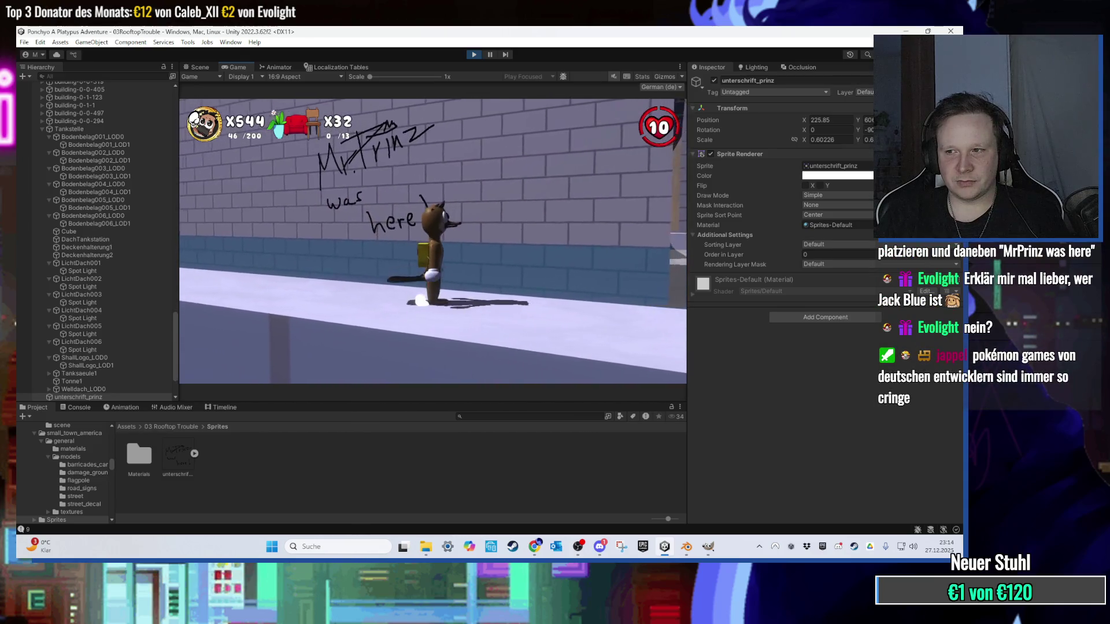
key("w")
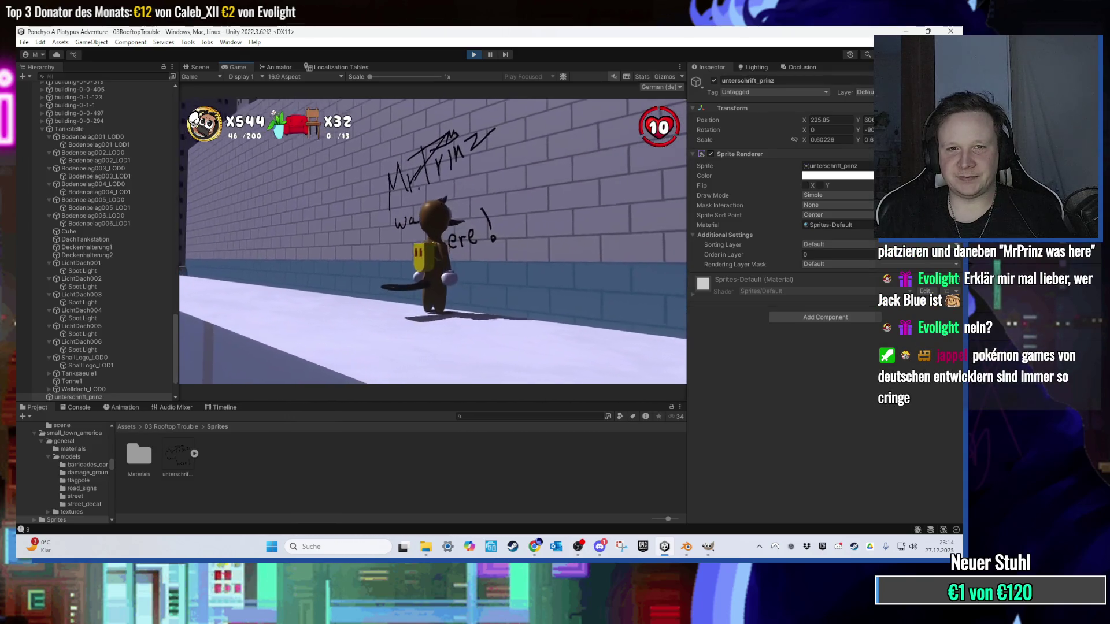
key("d")
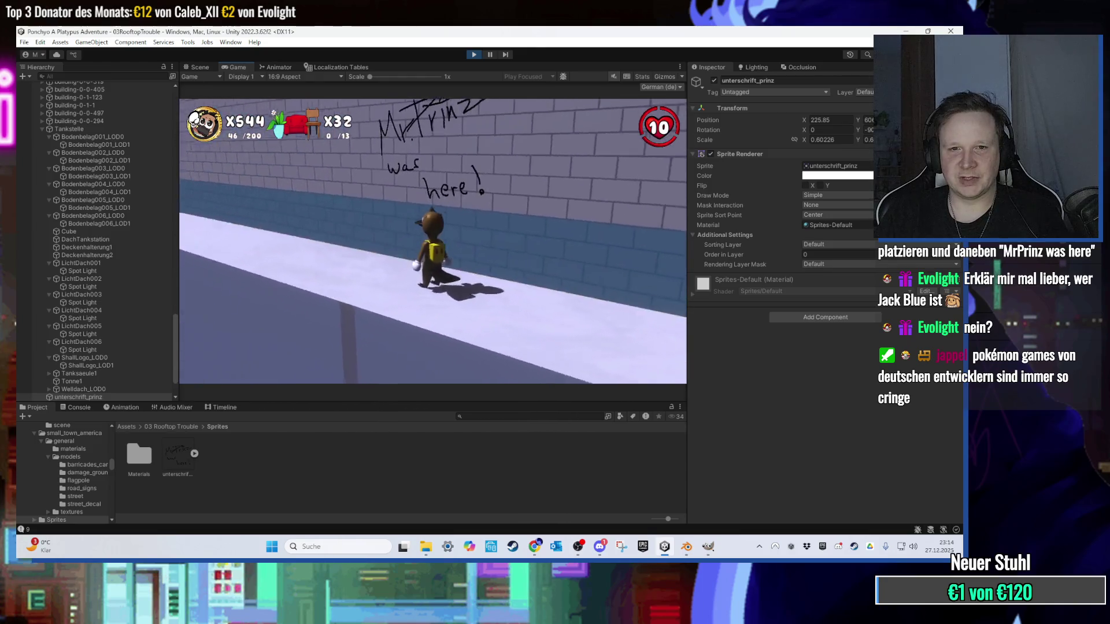
Step: Switch to the Scene tab and orbit to look along the signed wall
key("super")
left_click(189, 67)
mouse_move(459, 102)
left_mouse_down()
mouse_move(432, 124)
mouse_move(515, 279)
mouse_move(394, 224)
mouse_move(461, 255)
mouse_move(412, 258)
mouse_move(524, 270)
left_mouse_up()
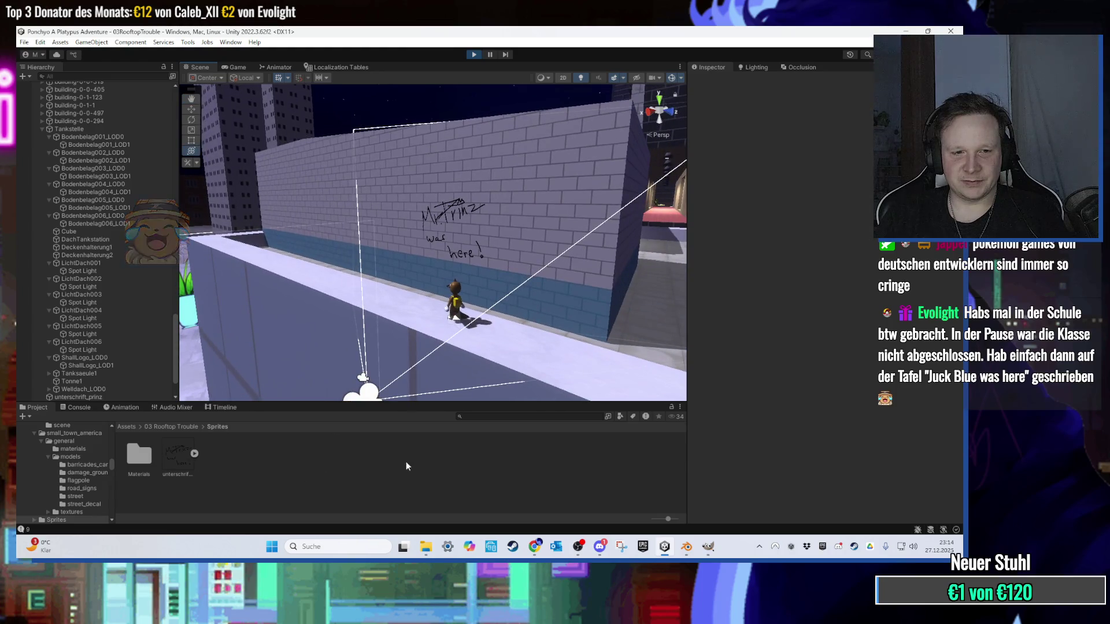
Step: Capture a Snipping Tool screenshot of the Scene view showing the graffiti wall
left_click(621, 546)
left_click(395, 256)
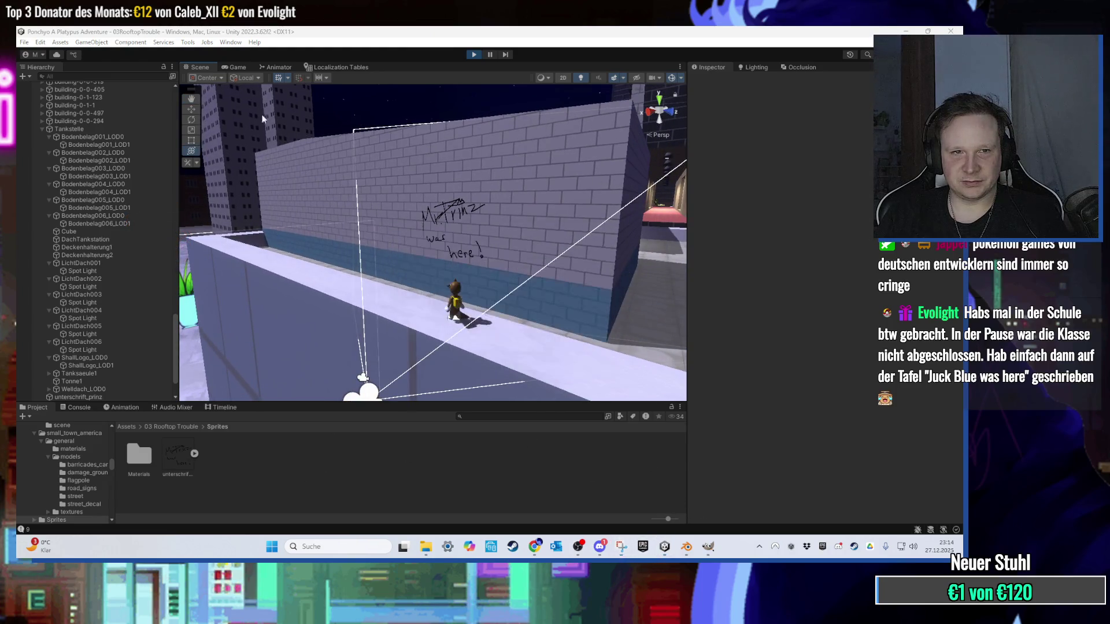
mouse_move(188, 86)
left_mouse_down()
mouse_move(642, 393)
mouse_move(684, 400)
left_mouse_up()
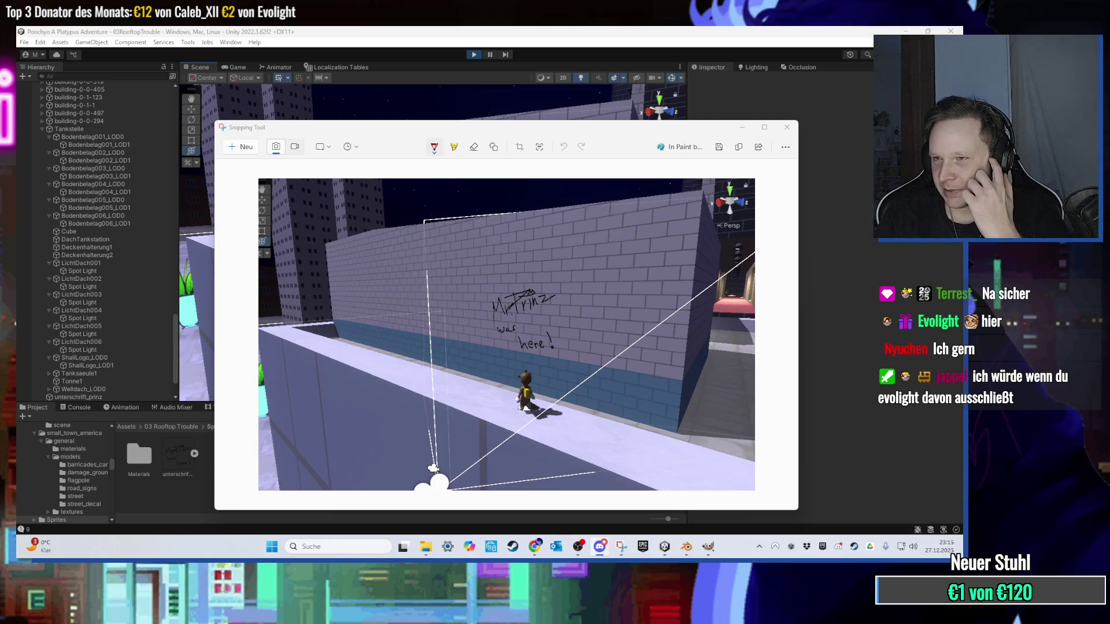
left_click(787, 128)
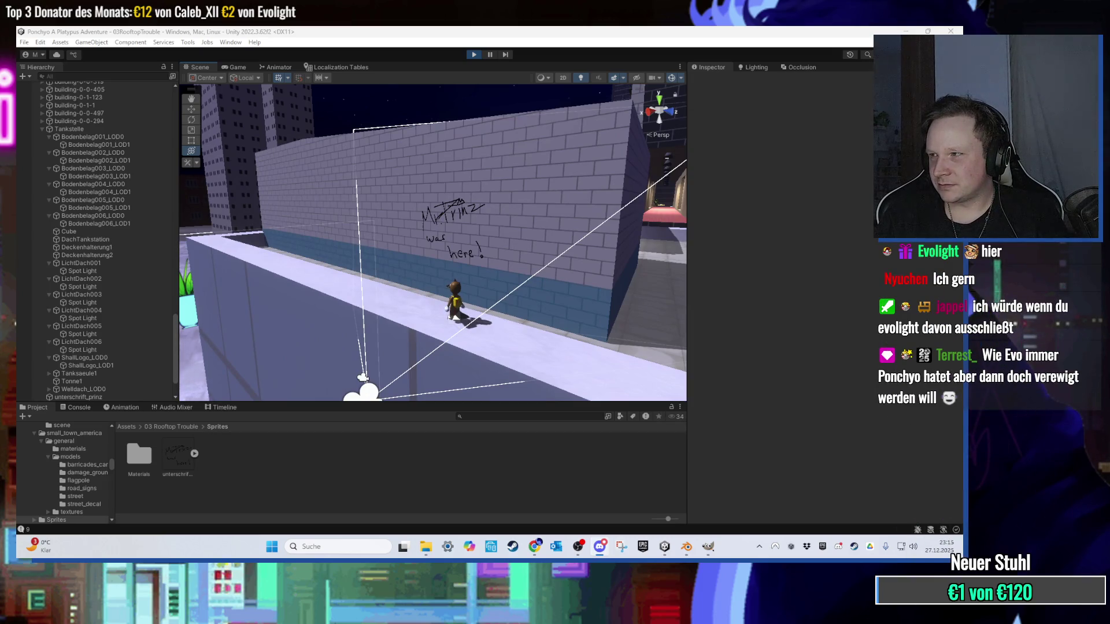
left_click(664, 546)
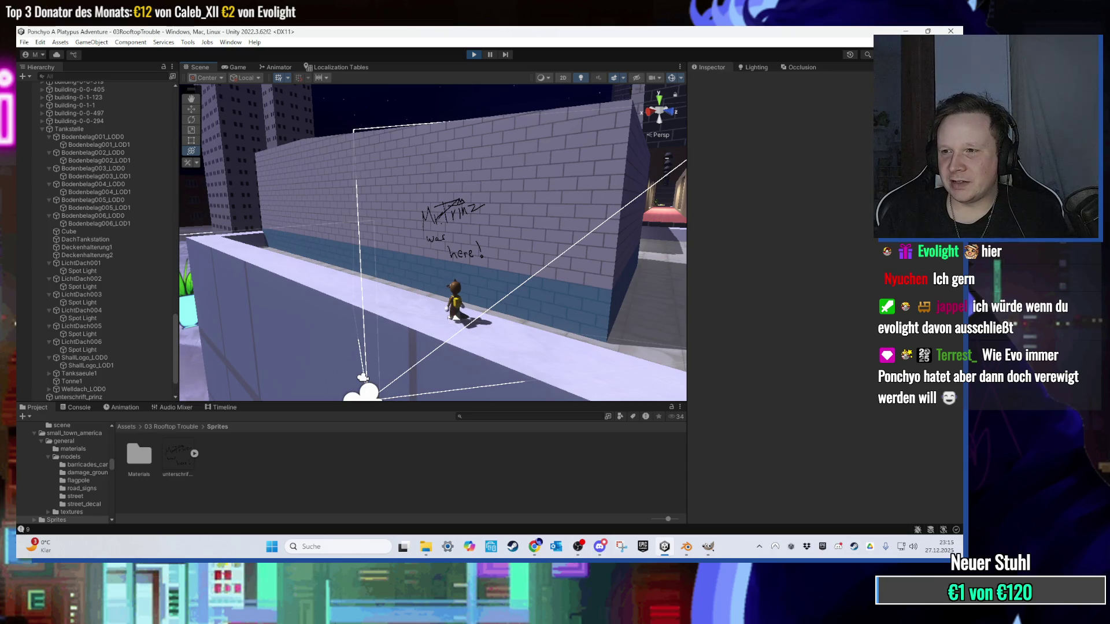
key("alt+Tab")
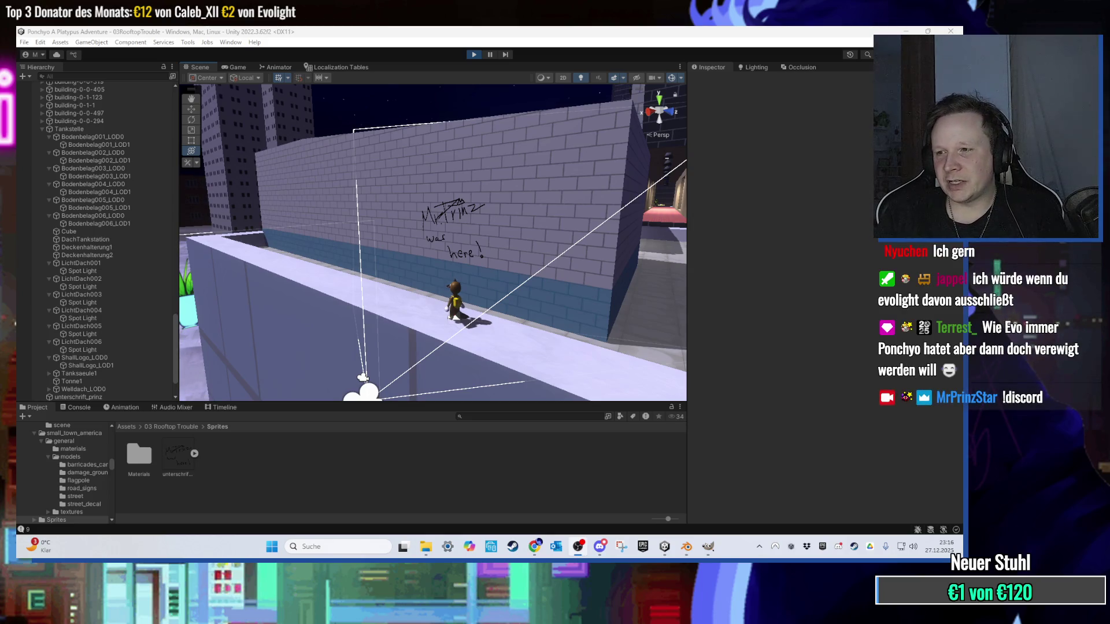
Step: Fly close around the graffiti strokes and the M, then orbit up toward the roof
mouse_move(568, 234)
left_mouse_down()
mouse_move(470, 227)
mouse_move(582, 219)
mouse_move(518, 216)
mouse_move(510, 146)
left_mouse_up()
scroll(507, 230, "up", 10)
scroll(453, 280, "down", 10)
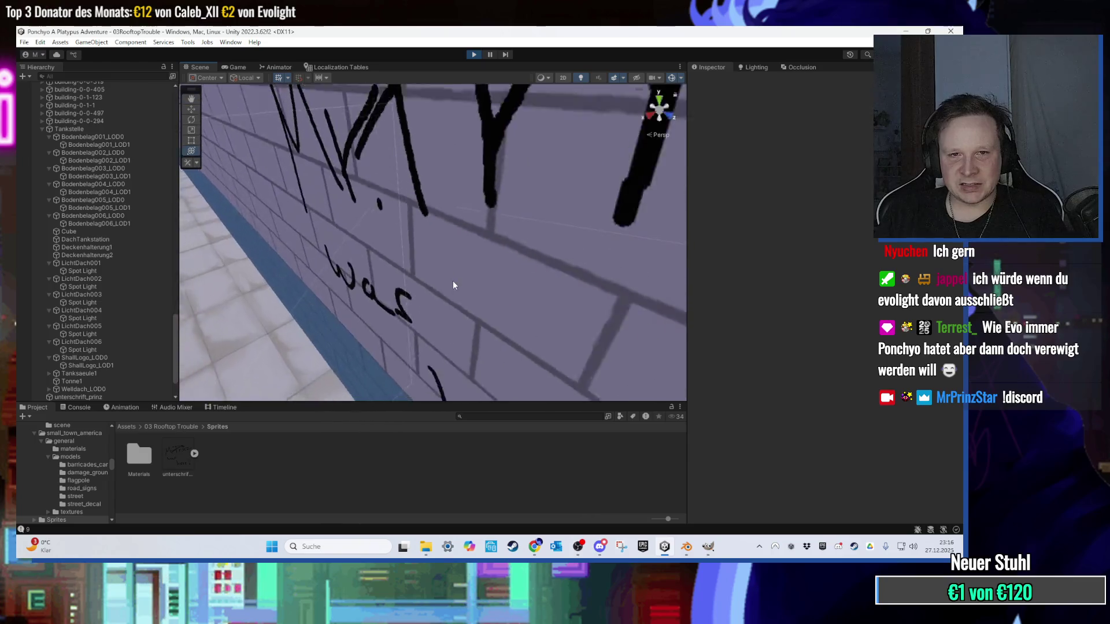
scroll(484, 231, "up", 10)
mouse_move(487, 231)
left_mouse_down()
mouse_move(552, 235)
mouse_move(432, 218)
left_mouse_up()
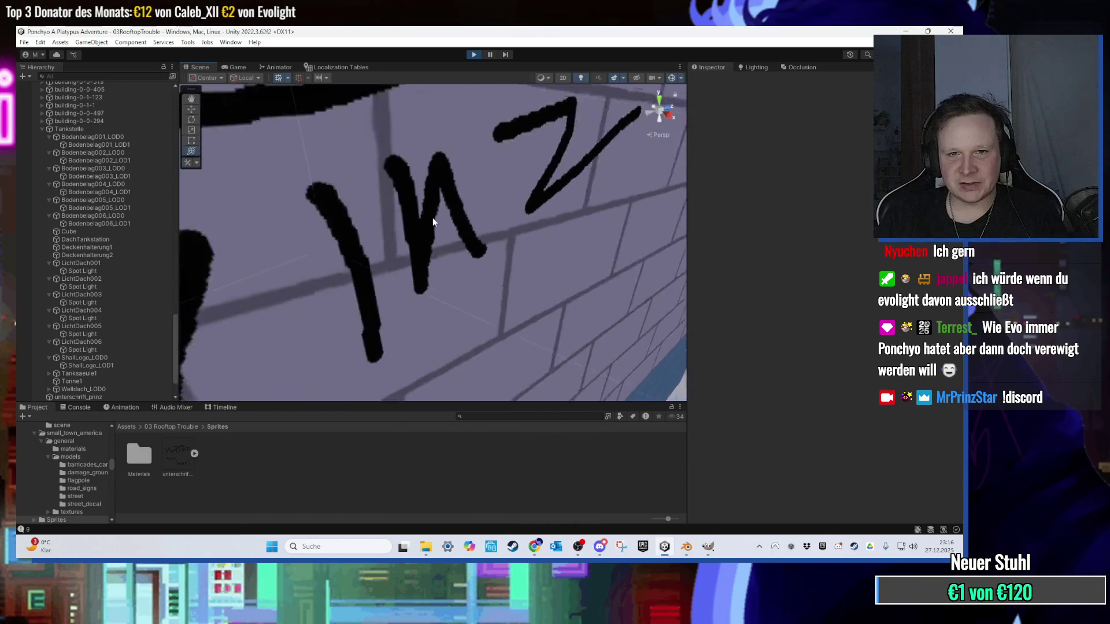
scroll(430, 215, "down", 5)
scroll(429, 268, "up", 10)
scroll(452, 230, "down", 5)
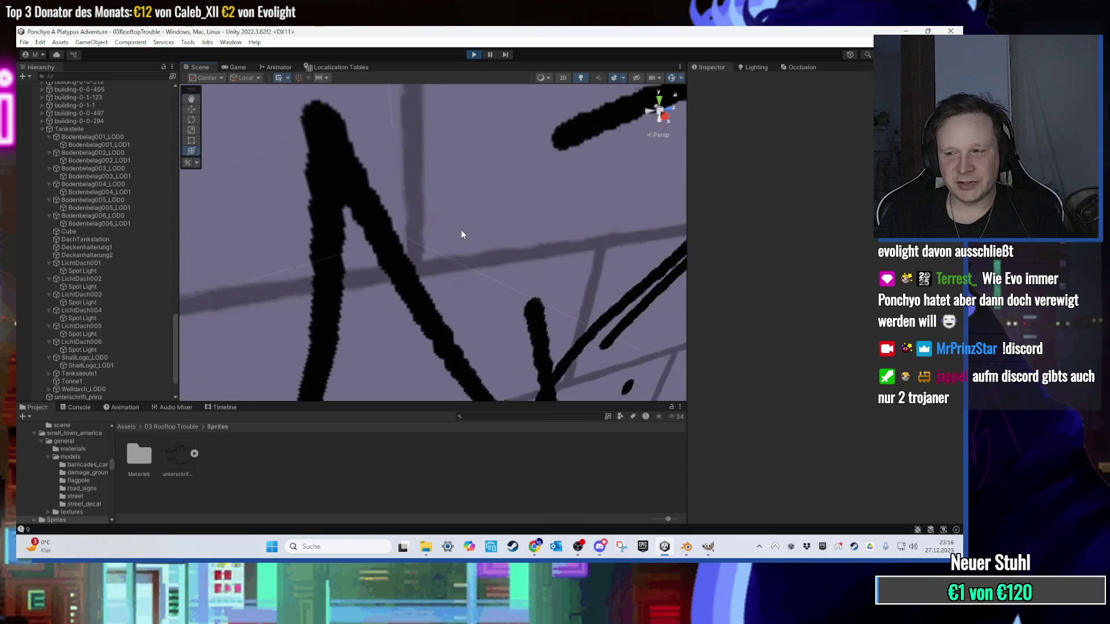
scroll(432, 244, "up", 8)
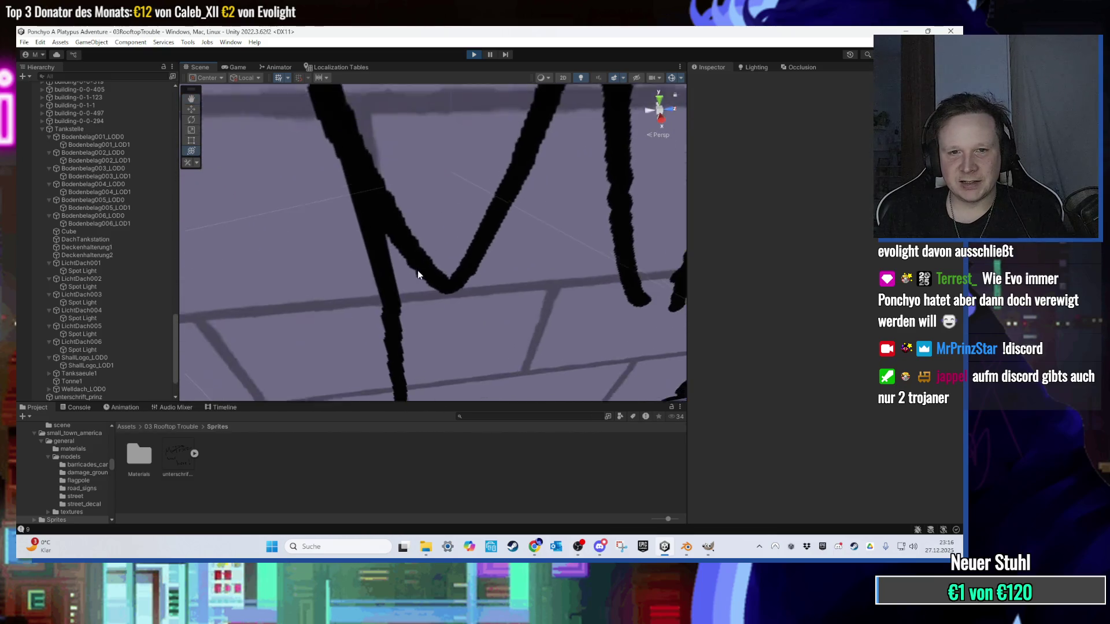
scroll(417, 270, "up", 5)
mouse_move(408, 268)
left_mouse_down()
mouse_move(535, 269)
mouse_move(396, 229)
left_mouse_up()
scroll(462, 242, "up", 3)
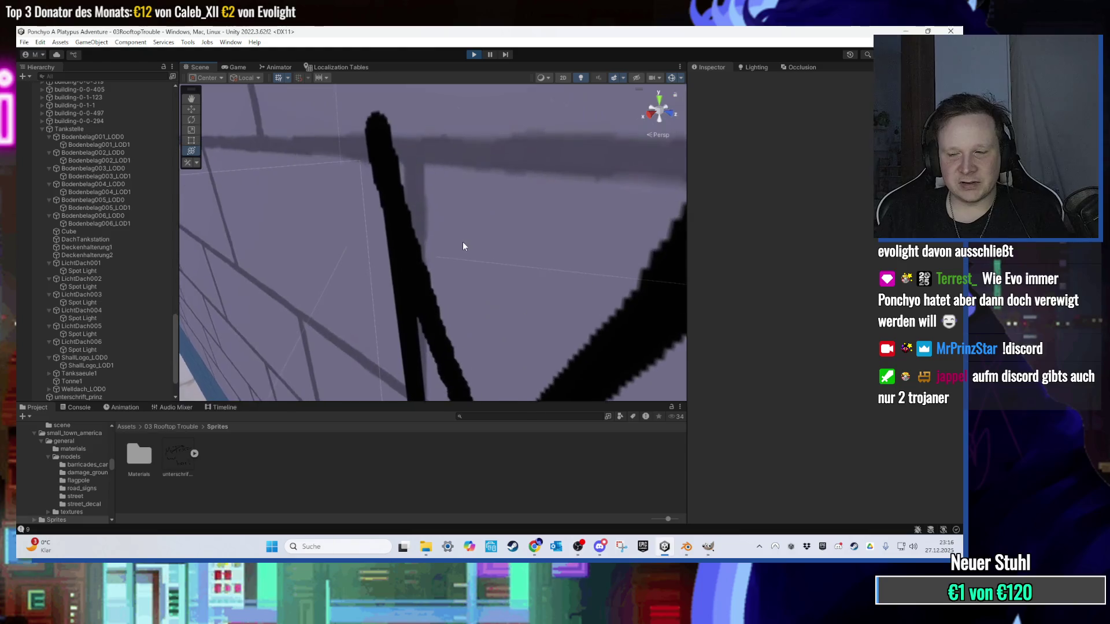
scroll(462, 243, "down", 8)
scroll(460, 245, "down", 4)
mouse_move(459, 240)
left_mouse_down()
mouse_move(445, 206)
mouse_move(477, 302)
mouse_move(412, 344)
left_mouse_up()
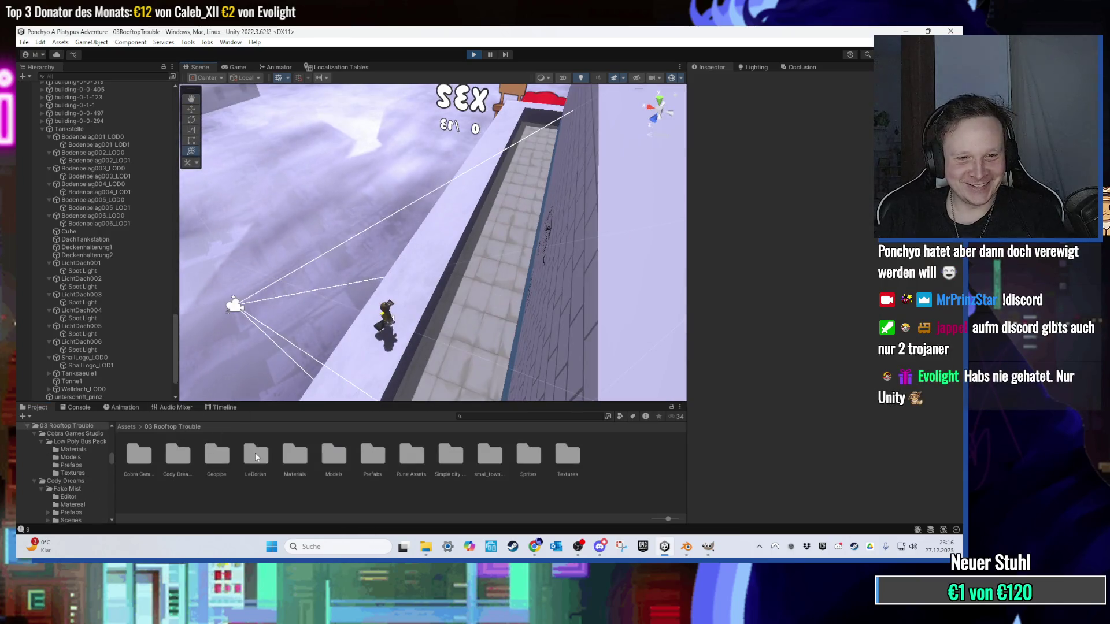
Step: Browse into the Geopipe Materials folder in the Project window
double_click(216, 453)
double_click(220, 456)
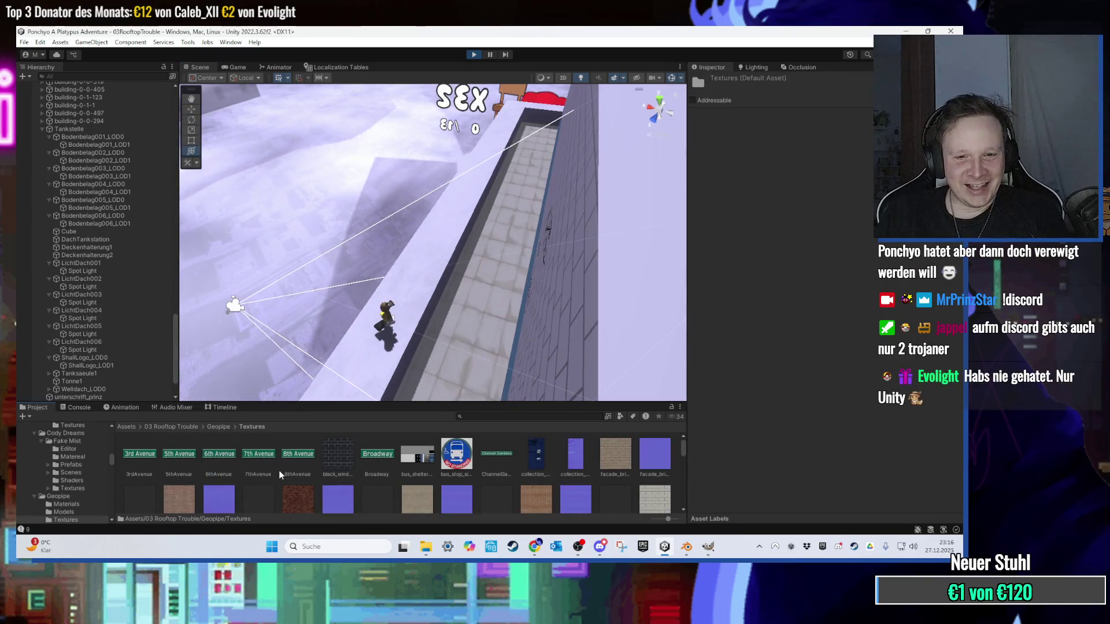
left_click(219, 426)
left_click(145, 457)
double_click(146, 458)
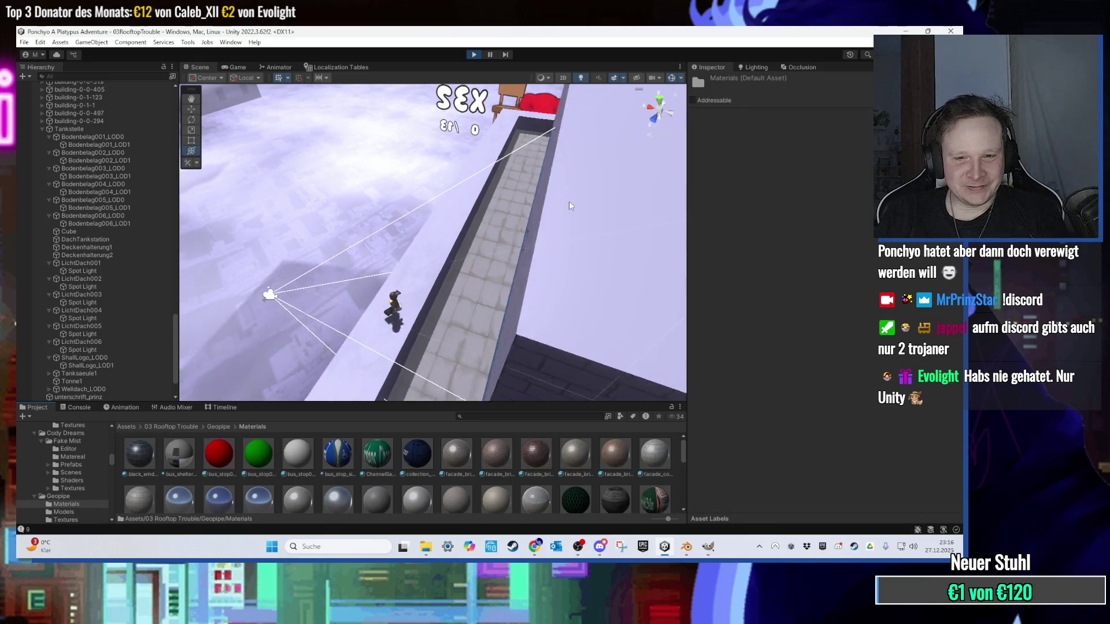
left_click(617, 472)
Step: Apply ortho10gpc, then the white subway tile material to the rooftop, and save with Ctrl+S
mouse_move(616, 467)
left_mouse_down()
mouse_move(621, 248)
mouse_move(556, 258)
left_mouse_up()
scroll(433, 450, "down", 5)
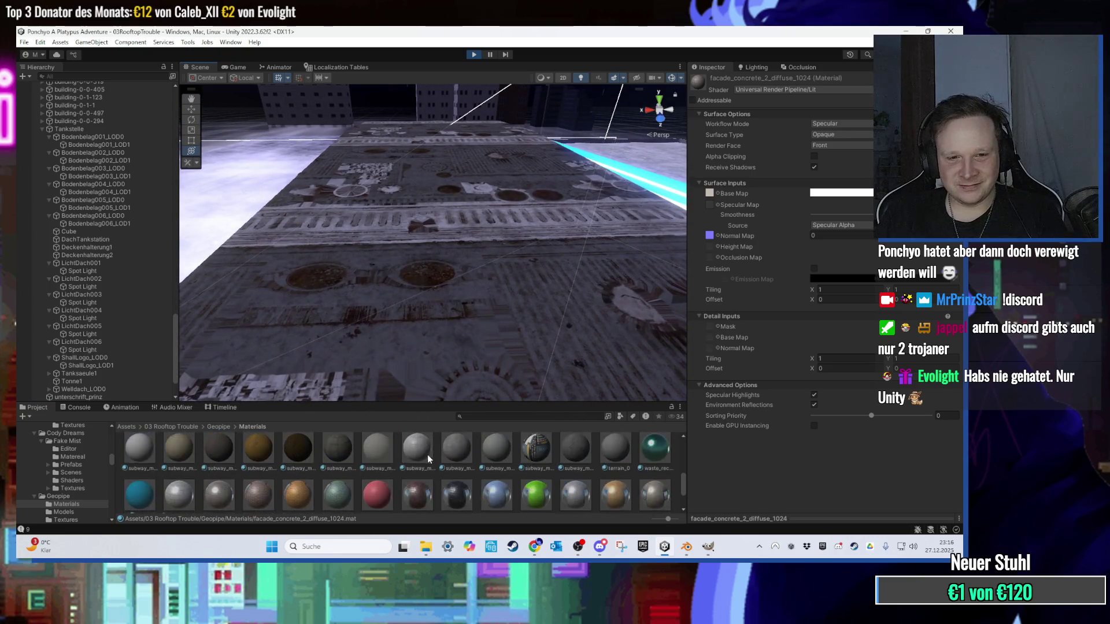
mouse_move(356, 482)
left_mouse_down()
mouse_move(197, 259)
mouse_move(327, 318)
left_mouse_up()
scroll(269, 466, "up", 3)
scroll(307, 471, "down", 3)
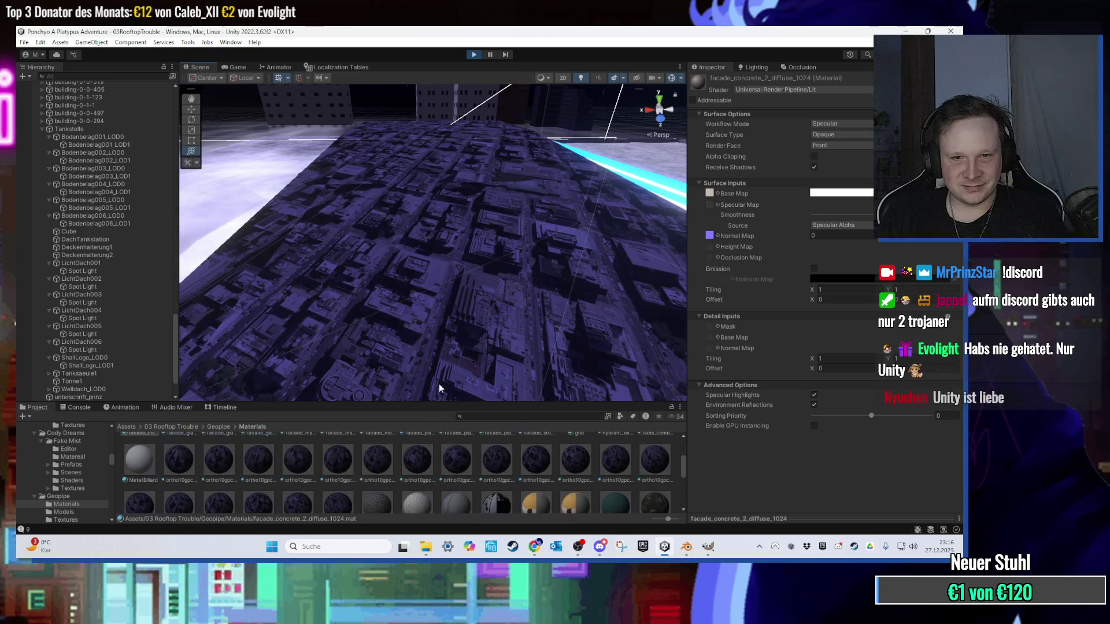
scroll(397, 477, "down", 3)
mouse_move(418, 470)
left_mouse_down()
mouse_move(466, 372)
mouse_move(511, 356)
mouse_move(513, 346)
mouse_move(455, 350)
mouse_move(435, 301)
mouse_move(374, 307)
mouse_move(503, 359)
mouse_move(539, 349)
mouse_move(459, 345)
mouse_move(430, 329)
mouse_move(543, 384)
mouse_move(594, 299)
mouse_move(601, 323)
mouse_move(530, 385)
mouse_move(455, 381)
mouse_move(549, 287)
mouse_move(320, 426)
mouse_move(494, 367)
mouse_move(477, 328)
mouse_move(402, 314)
mouse_move(473, 296)
mouse_move(428, 335)
mouse_move(478, 317)
mouse_move(558, 359)
mouse_move(558, 349)
mouse_move(282, 280)
mouse_move(464, 283)
mouse_move(457, 267)
mouse_move(508, 255)
mouse_move(486, 254)
left_mouse_up()
scroll(612, 457, "up", 1)
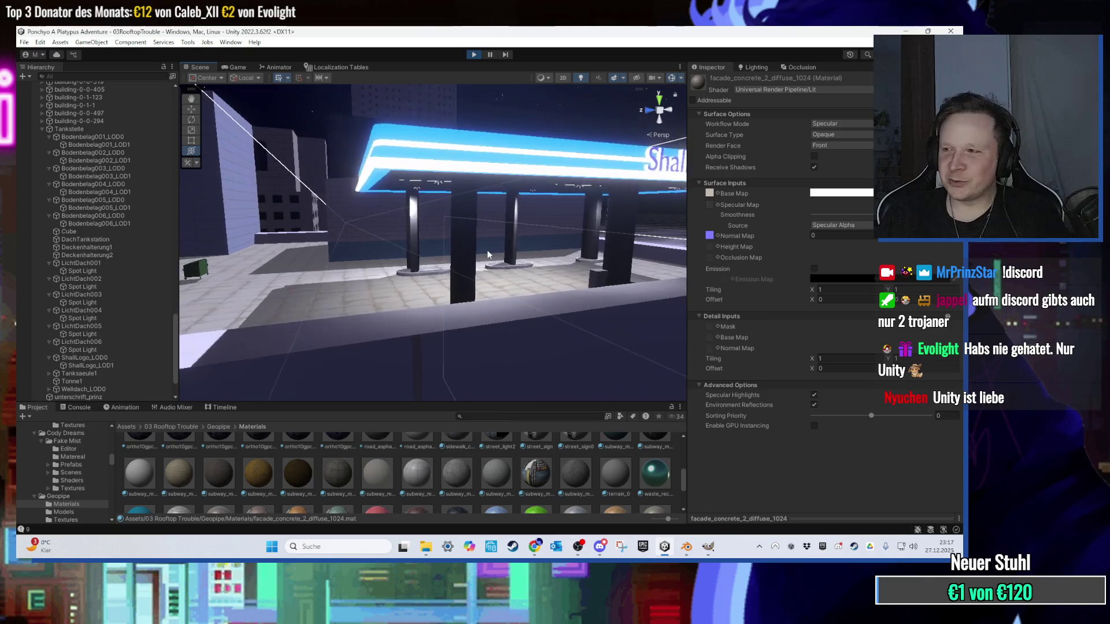
key("ctrl+s")
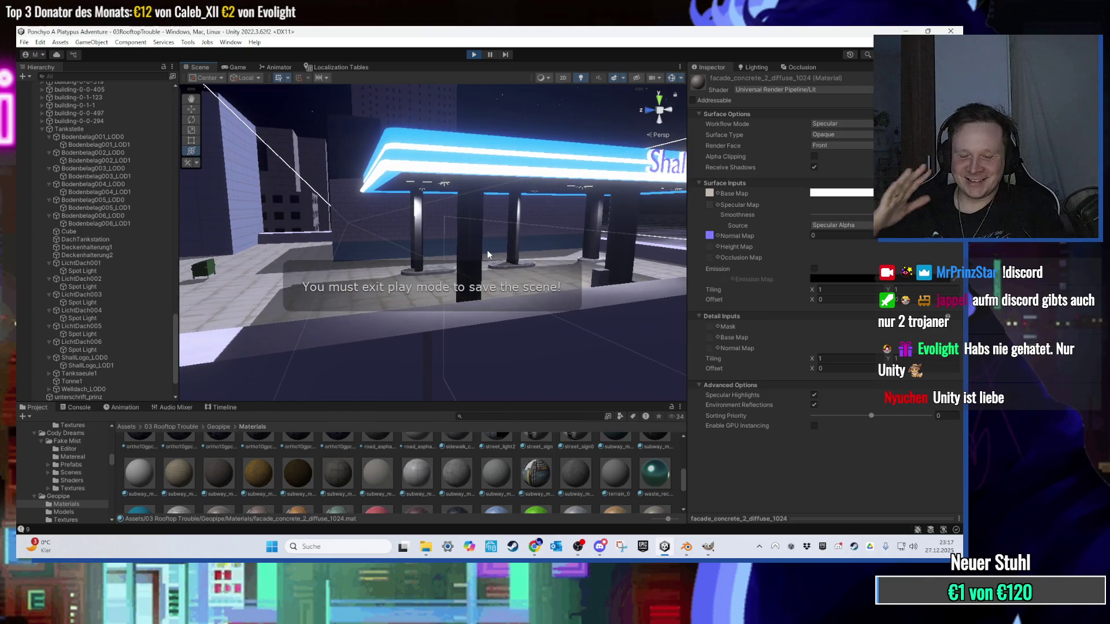
Step: Stop play mode and search the project assets for "road"
left_click(473, 56)
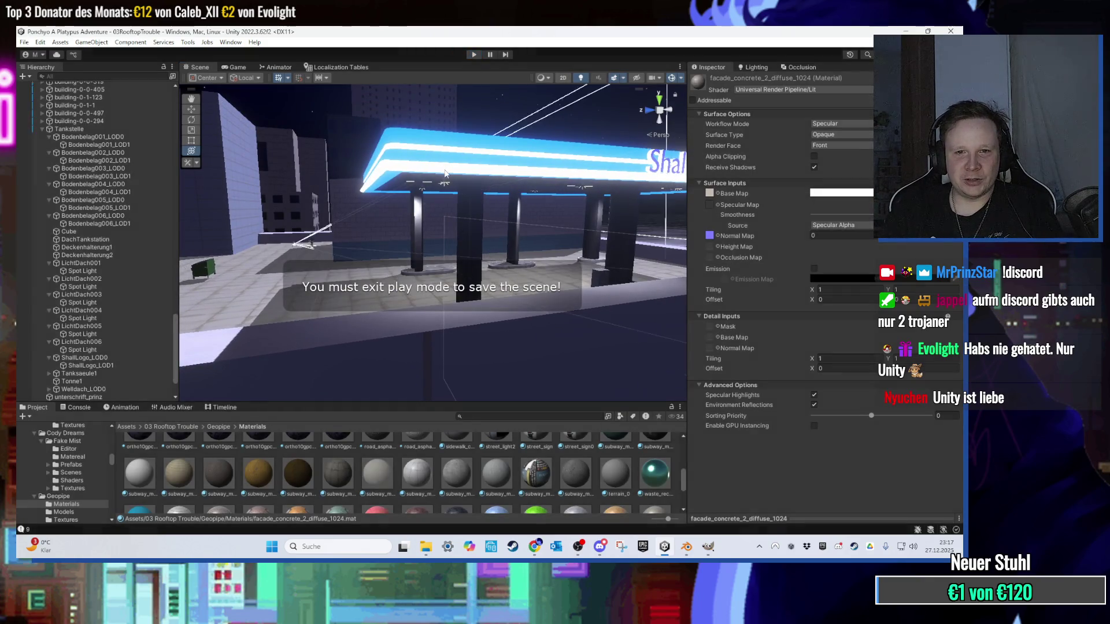
mouse_move(421, 265)
left_mouse_down()
mouse_move(329, 248)
mouse_move(637, 178)
mouse_move(352, 151)
mouse_move(416, 181)
mouse_move(477, 242)
mouse_move(412, 219)
mouse_move(368, 305)
left_mouse_up()
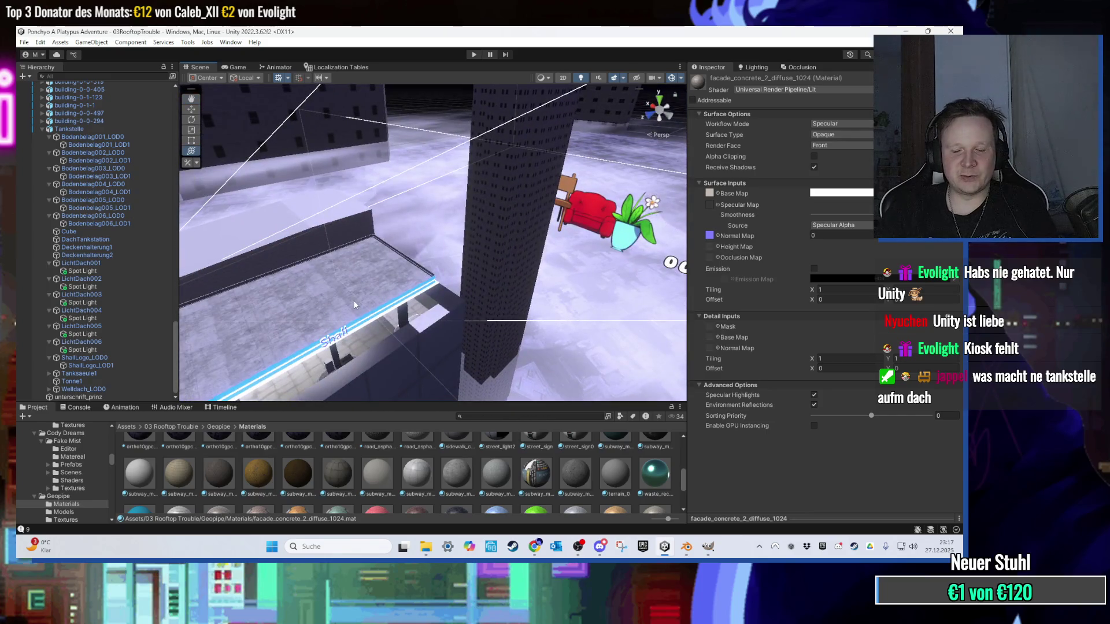
left_click(478, 416)
type("road")
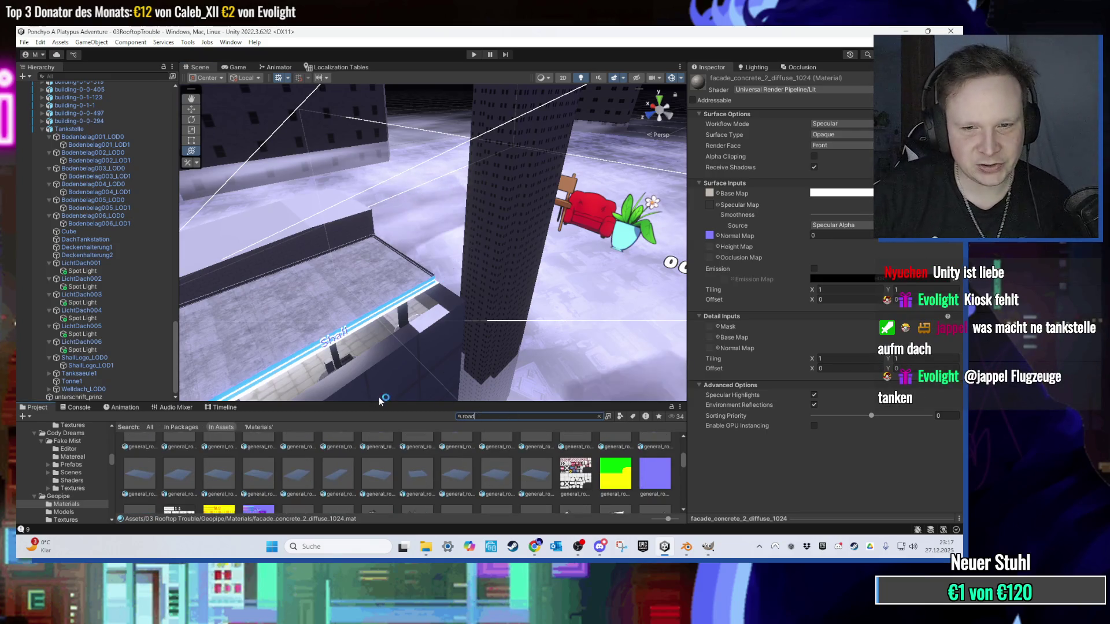
Step: Drag the Road_Turn_Double prefab into the Scene view and frame it
left_click_drag(351, 403, 351, 326)
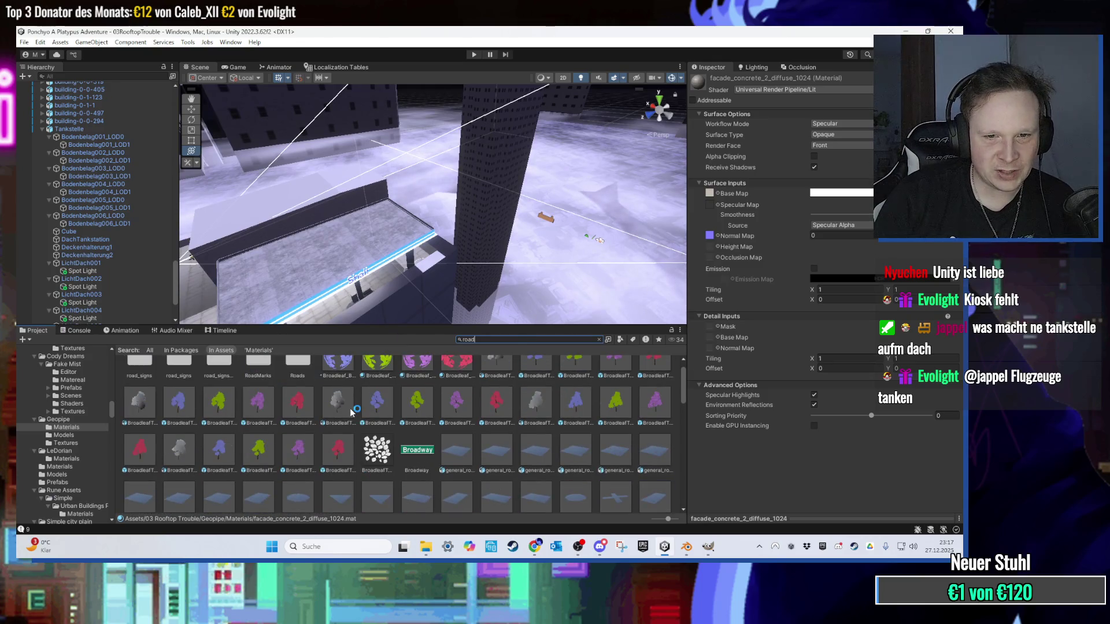
scroll(351, 412, "down", 10)
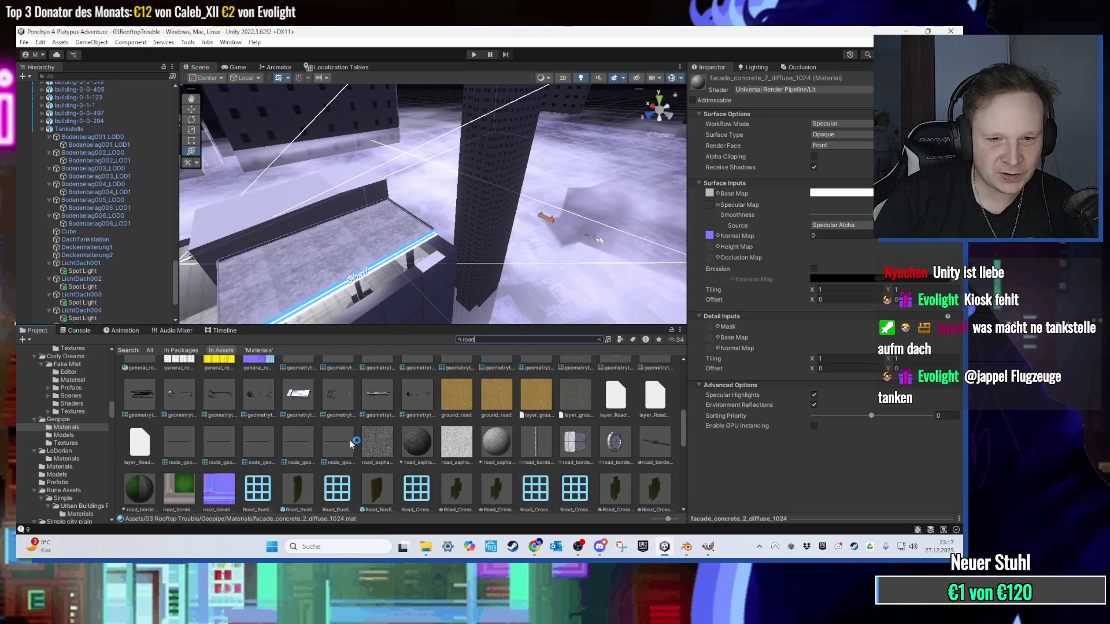
scroll(351, 444, "down", 2)
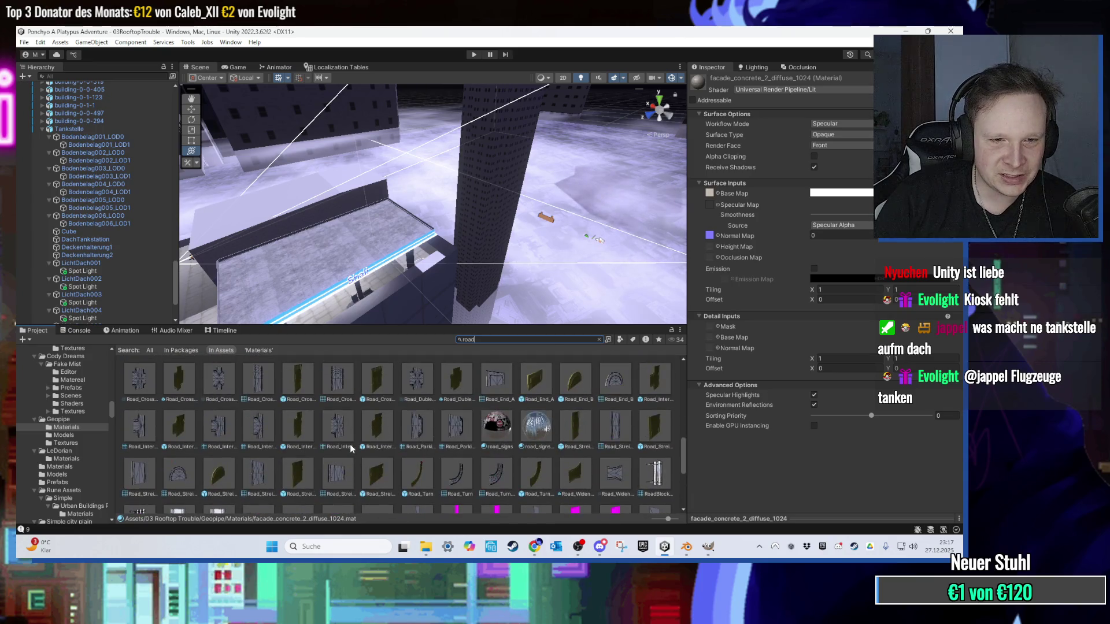
scroll(412, 419, "up", 1)
scroll(556, 477, "down", 1)
mouse_move(540, 475)
left_mouse_down()
mouse_move(462, 312)
mouse_move(483, 243)
mouse_move(485, 151)
mouse_move(398, 310)
mouse_move(421, 257)
mouse_move(421, 200)
mouse_move(407, 231)
mouse_move(428, 248)
mouse_move(398, 307)
mouse_move(428, 272)
mouse_move(404, 255)
mouse_move(404, 144)
left_mouse_up()
key("f")
scroll(440, 174, "up", 6)
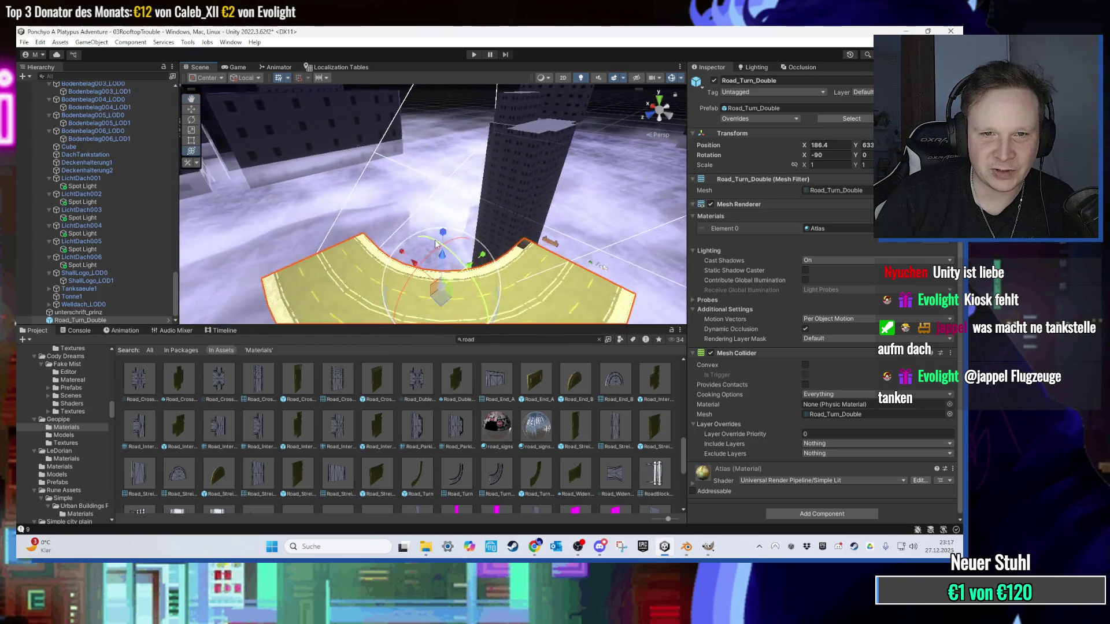
Step: Move Road_Turn_Double to X 173.1, Y 607 beside the tall tower, orbiting to check
mouse_move(421, 188)
left_mouse_down()
mouse_move(363, 215)
mouse_move(440, 176)
mouse_move(362, 222)
mouse_move(392, 243)
mouse_move(372, 210)
mouse_move(348, 281)
mouse_move(464, 222)
mouse_move(474, 301)
mouse_move(520, 243)
mouse_move(551, 257)
mouse_move(479, 245)
left_mouse_up()
scroll(440, 176, "down", 10)
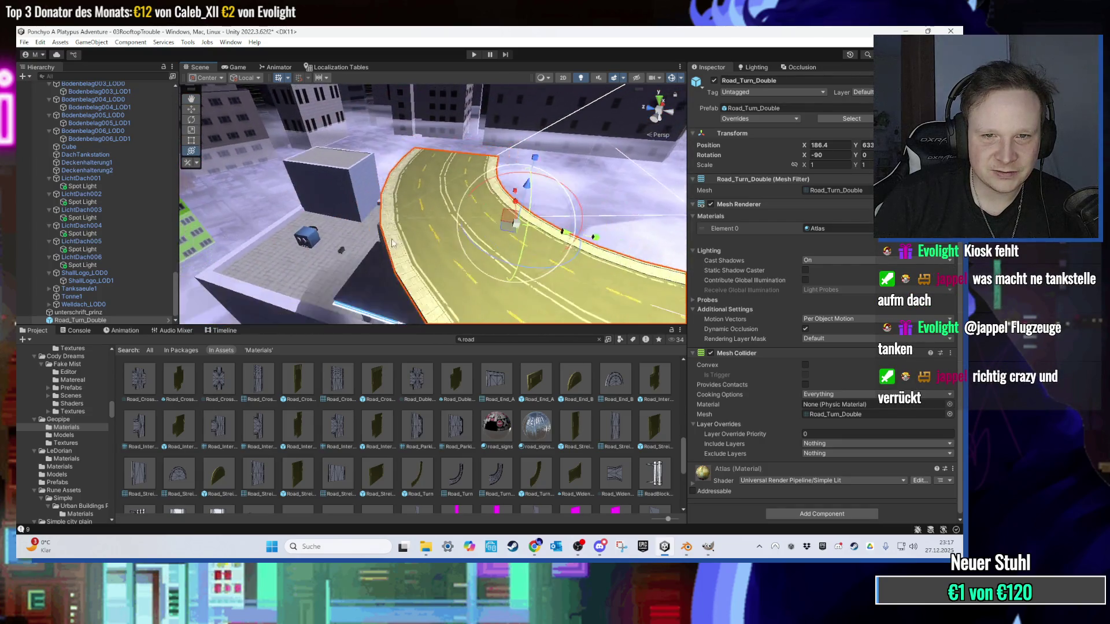
scroll(391, 242, "down", 5)
scroll(456, 224, "up", 5)
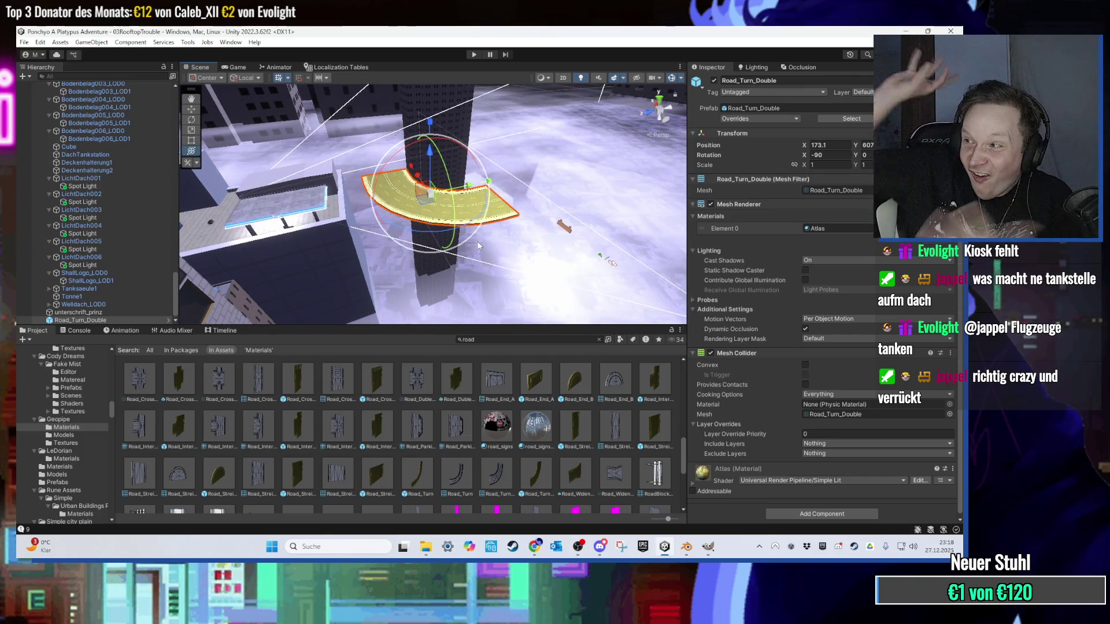
left_click_drag(478, 245, 394, 201)
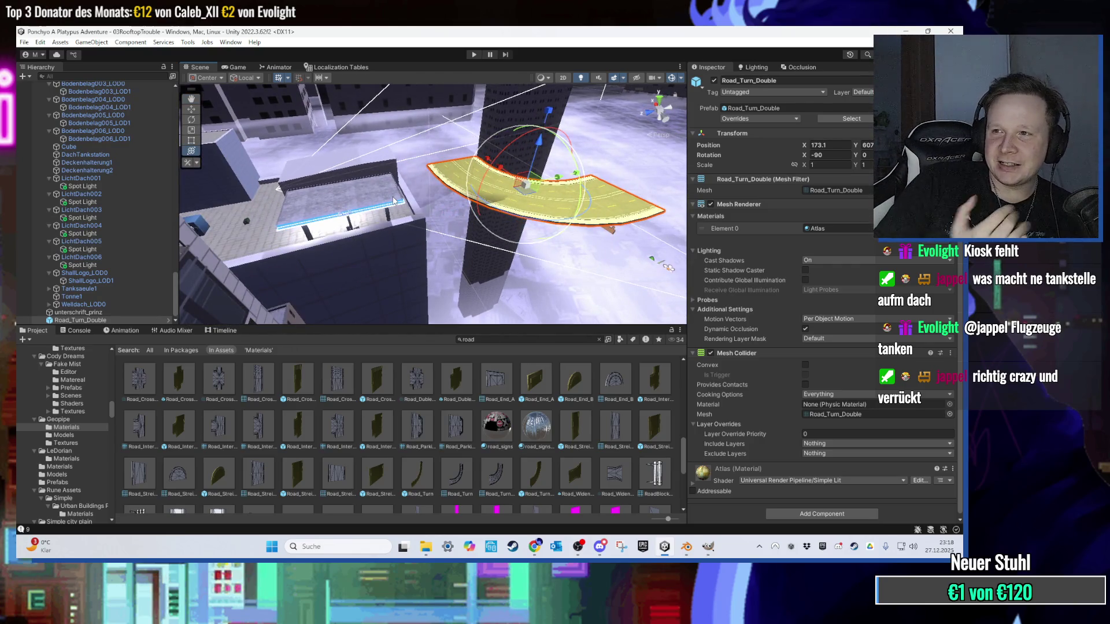
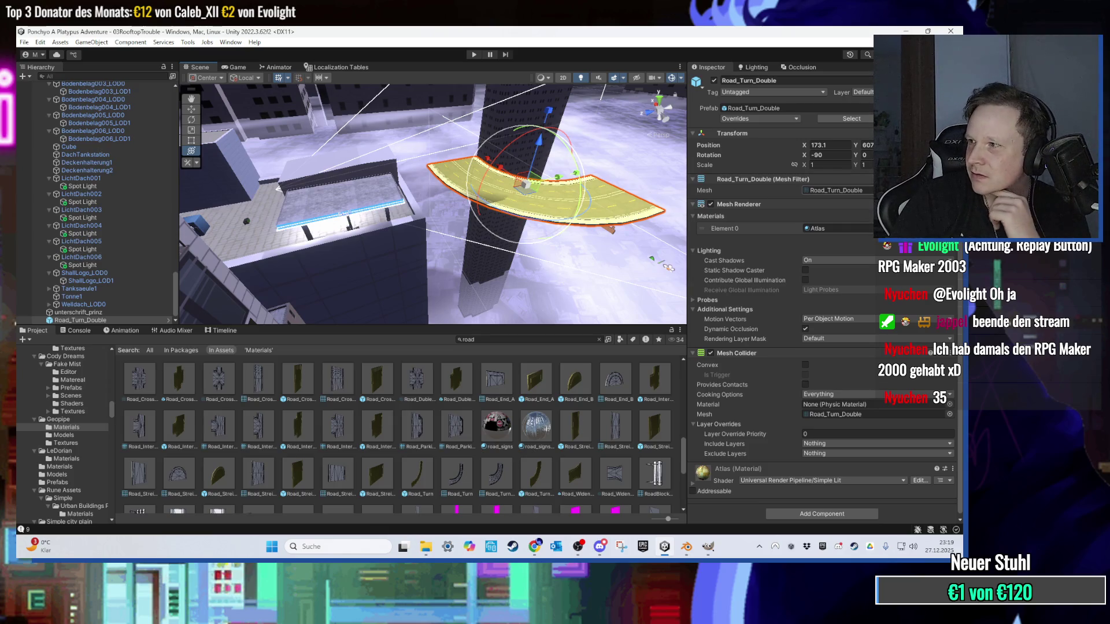
Step: Frame the curved road piece and open its Atlas material from the Mesh Renderer
mouse_move(676, 98)
left_mouse_down()
mouse_move(418, 231)
mouse_move(512, 202)
mouse_move(472, 298)
mouse_move(517, 110)
mouse_move(450, 245)
mouse_move(509, 263)
mouse_move(502, 248)
left_mouse_up()
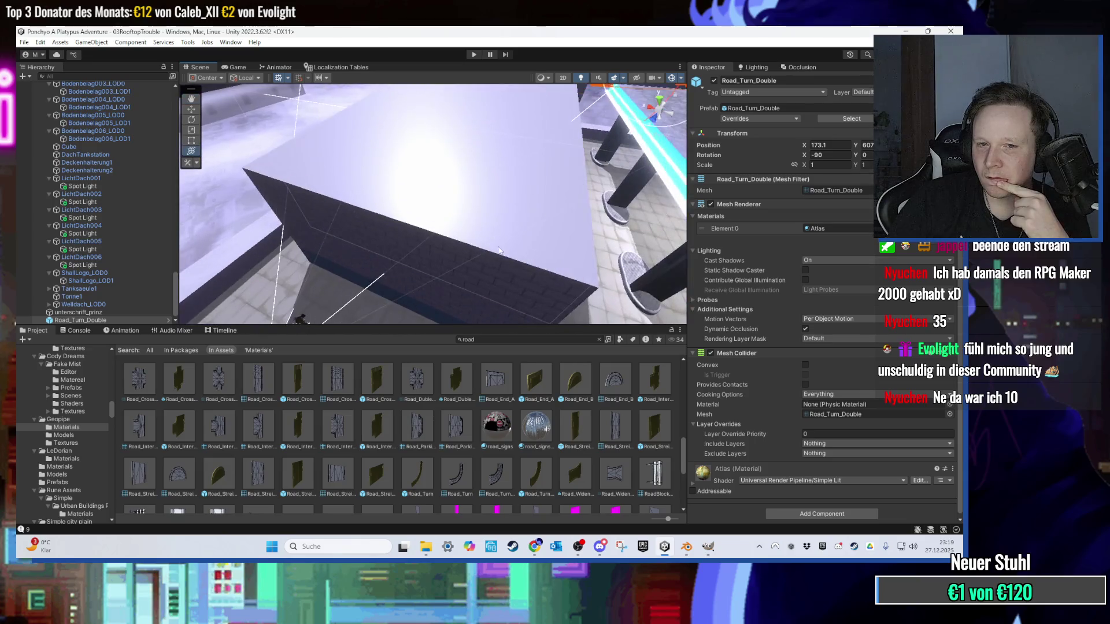
scroll(490, 414, "down", 5)
scroll(526, 208, "down", 10)
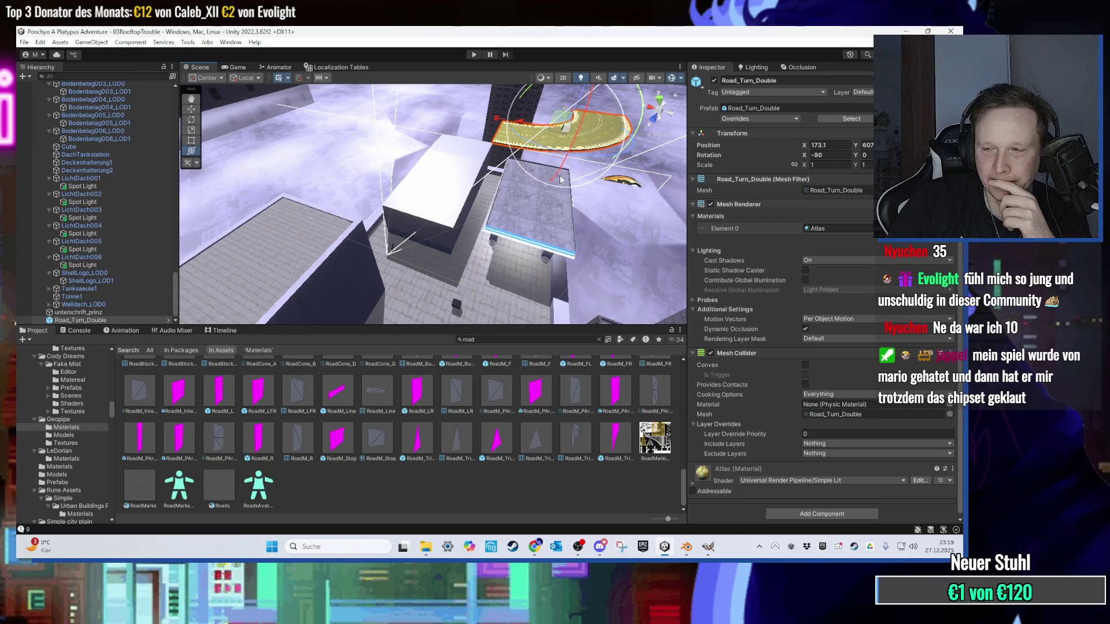
mouse_move(558, 179)
left_mouse_down()
mouse_move(419, 221)
mouse_move(467, 329)
mouse_move(581, 179)
mouse_move(488, 241)
mouse_move(502, 217)
mouse_move(490, 288)
mouse_move(481, 255)
mouse_move(442, 262)
mouse_move(480, 168)
mouse_move(375, 181)
left_mouse_up()
mouse_move(400, 213)
left_mouse_down()
mouse_move(438, 237)
mouse_move(453, 203)
mouse_move(440, 181)
mouse_move(453, 121)
left_mouse_up()
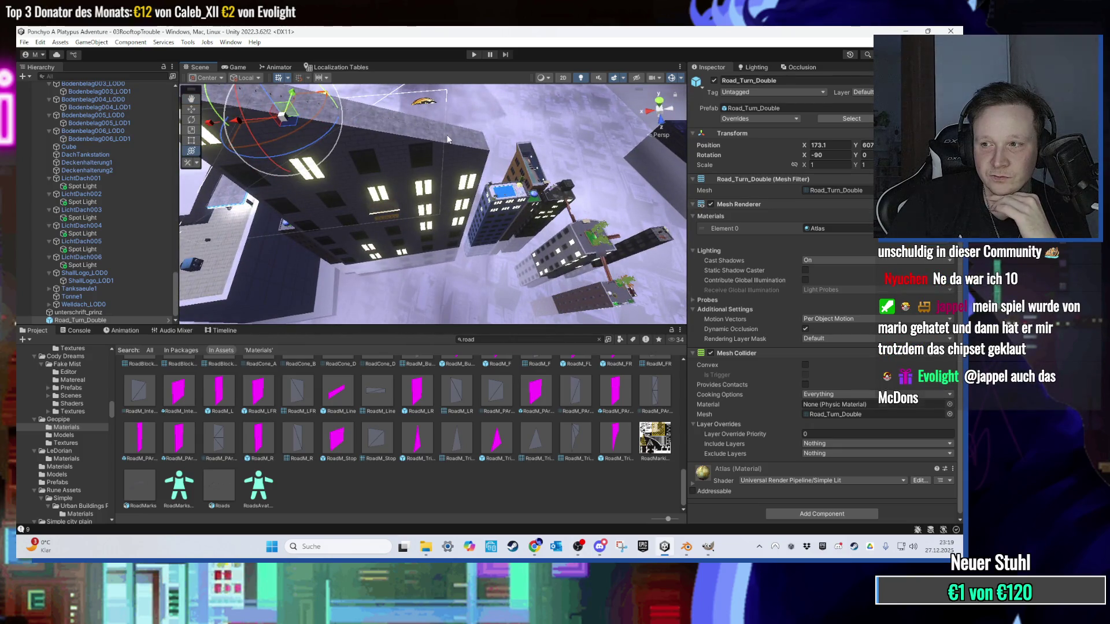
mouse_move(451, 150)
left_mouse_down()
mouse_move(422, 152)
mouse_move(501, 269)
mouse_move(477, 247)
mouse_move(466, 147)
mouse_move(366, 161)
mouse_move(407, 241)
mouse_move(435, 226)
mouse_move(485, 271)
mouse_move(433, 266)
mouse_move(435, 247)
mouse_move(433, 293)
mouse_move(476, 262)
mouse_move(334, 126)
mouse_move(360, 178)
left_mouse_up()
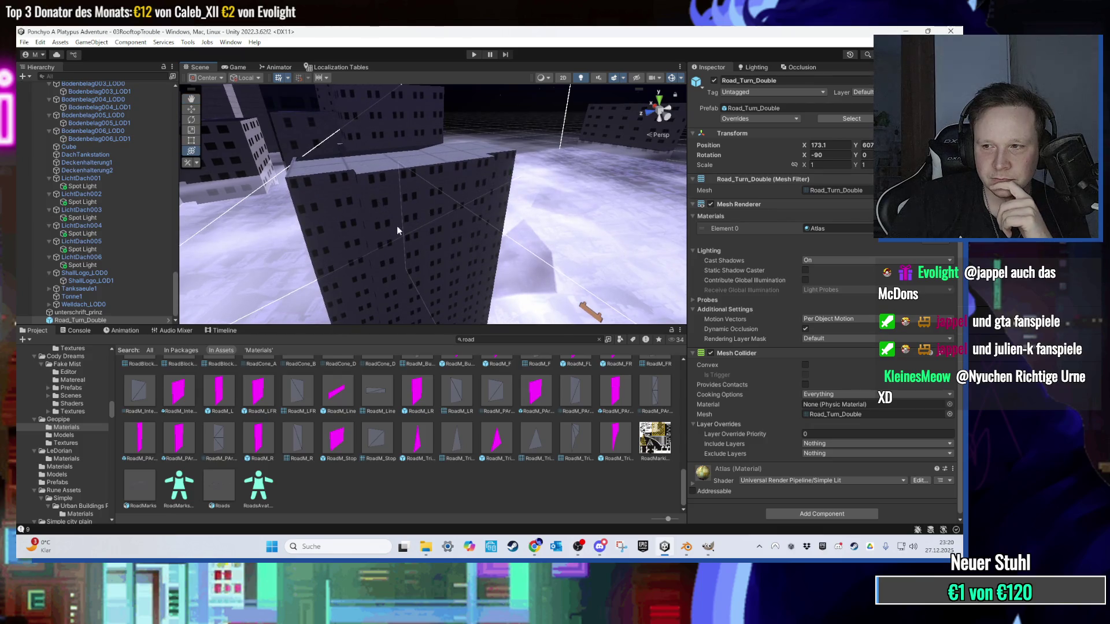
left_click_drag(395, 226, 400, 267)
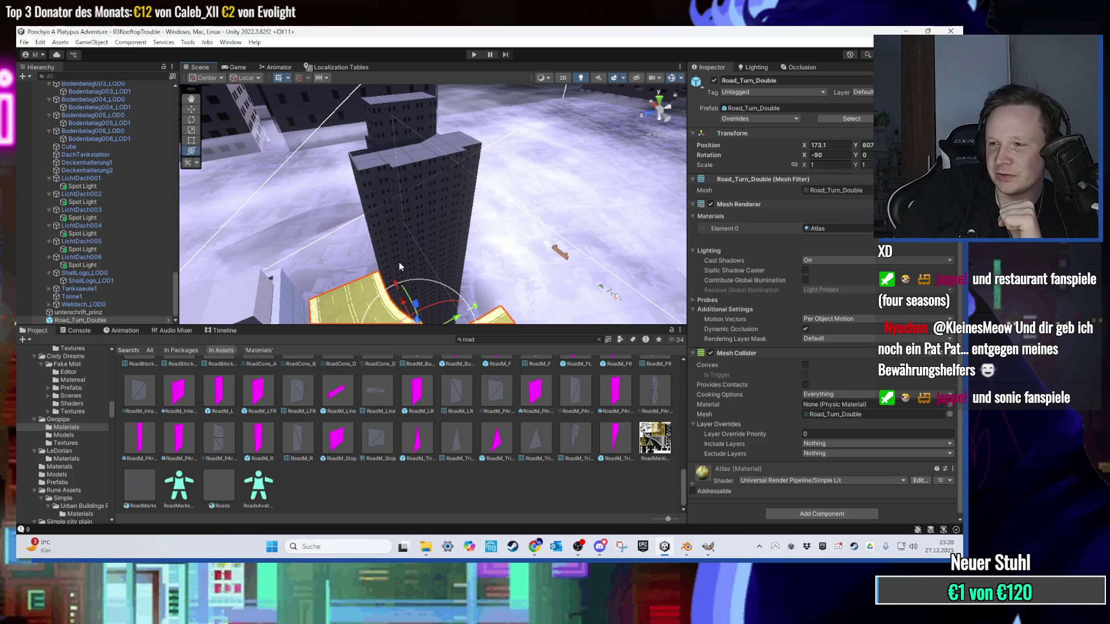
mouse_move(398, 261)
left_mouse_down()
mouse_move(439, 213)
mouse_move(432, 235)
mouse_move(414, 143)
mouse_move(414, 156)
mouse_move(425, 130)
left_mouse_up()
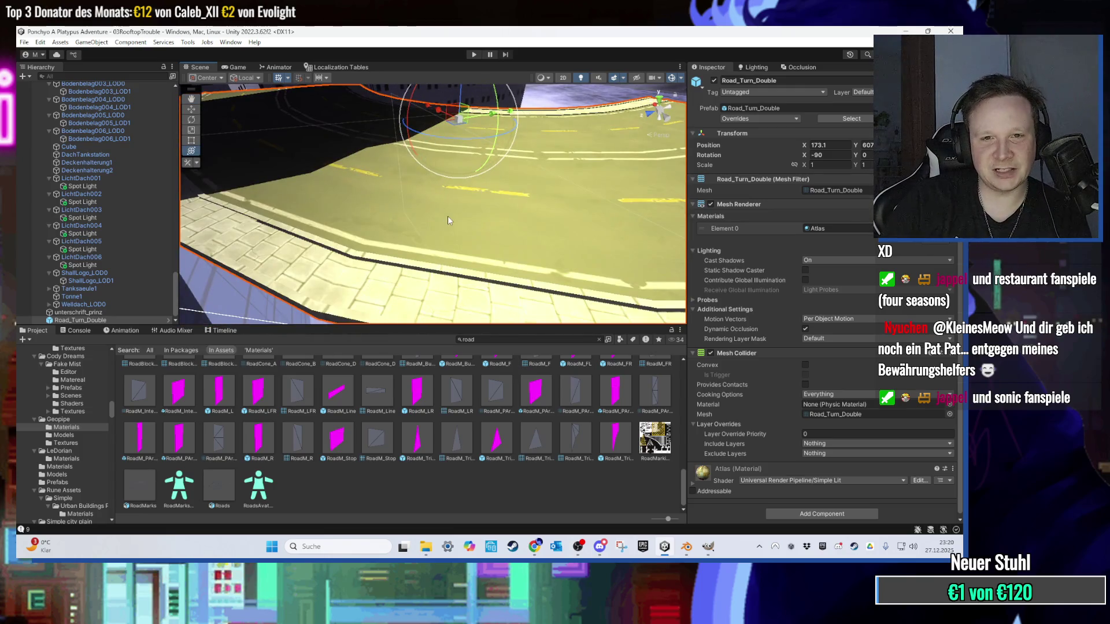
scroll(448, 216, "down", 3)
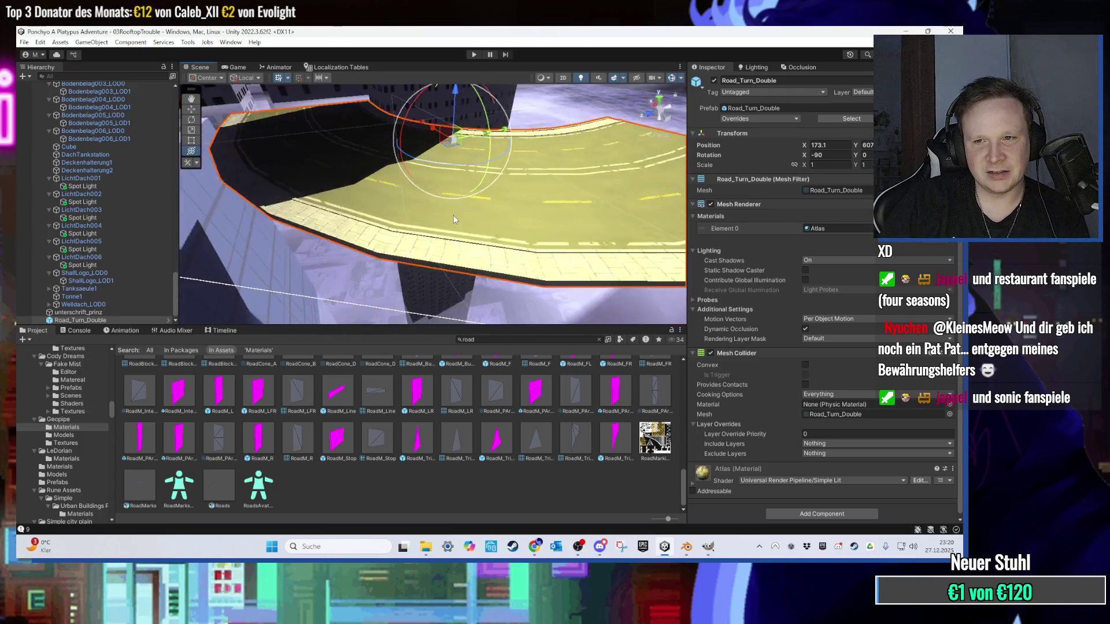
double_click(841, 229)
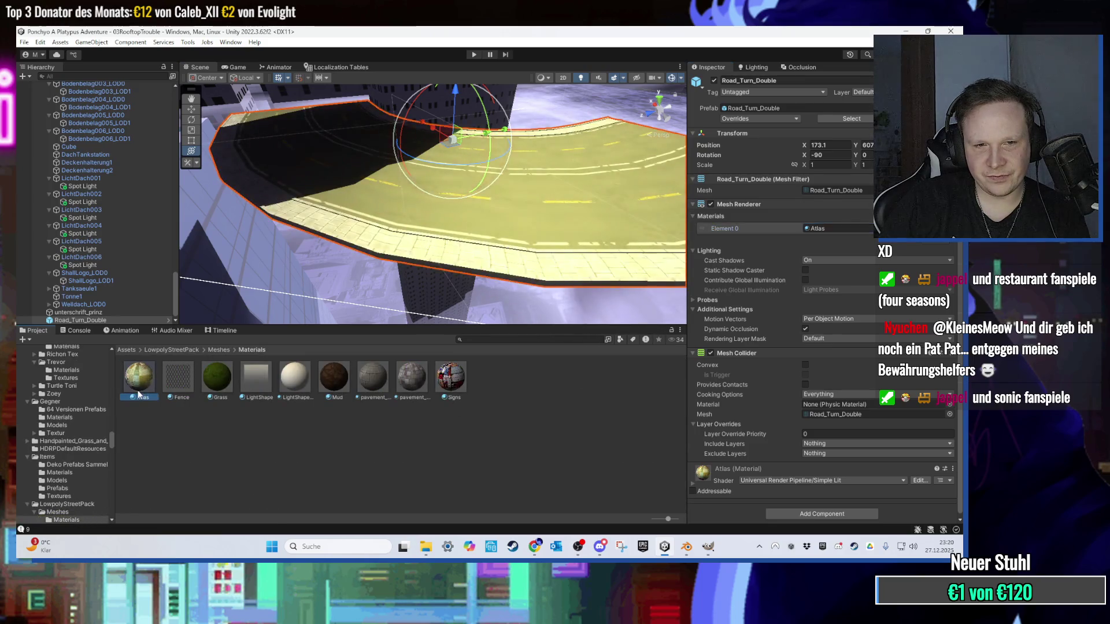
Step: Ping the Atlas Base Map to locate the atlas texture in LowpolyStreetPack Textures
left_click_drag(601, 187, 585, 190)
left_click(710, 182)
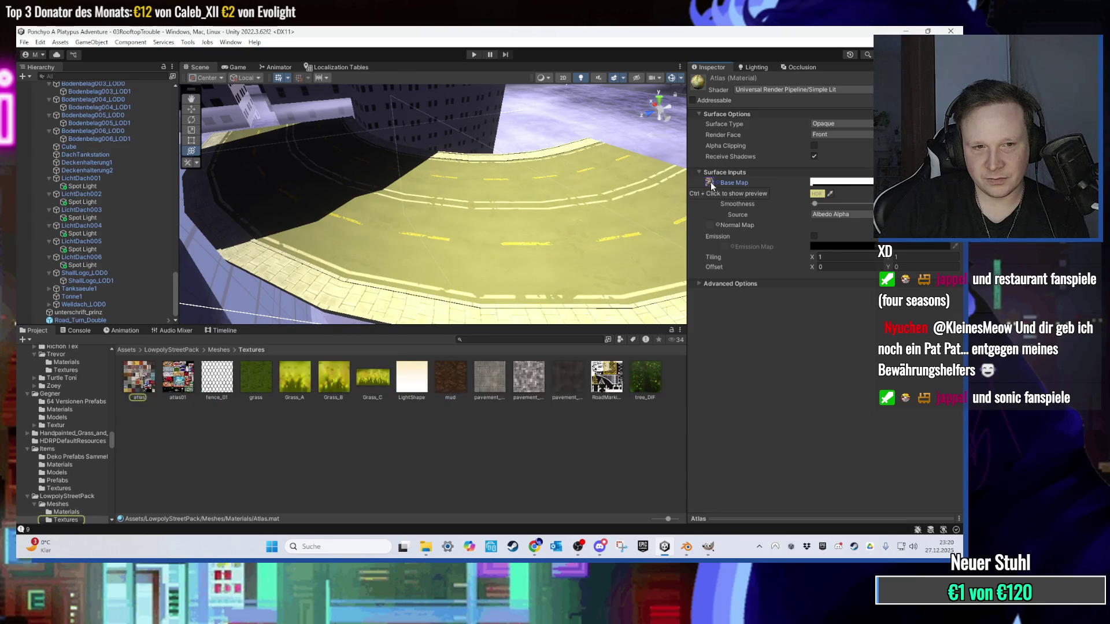
scroll(542, 252, "down", 3)
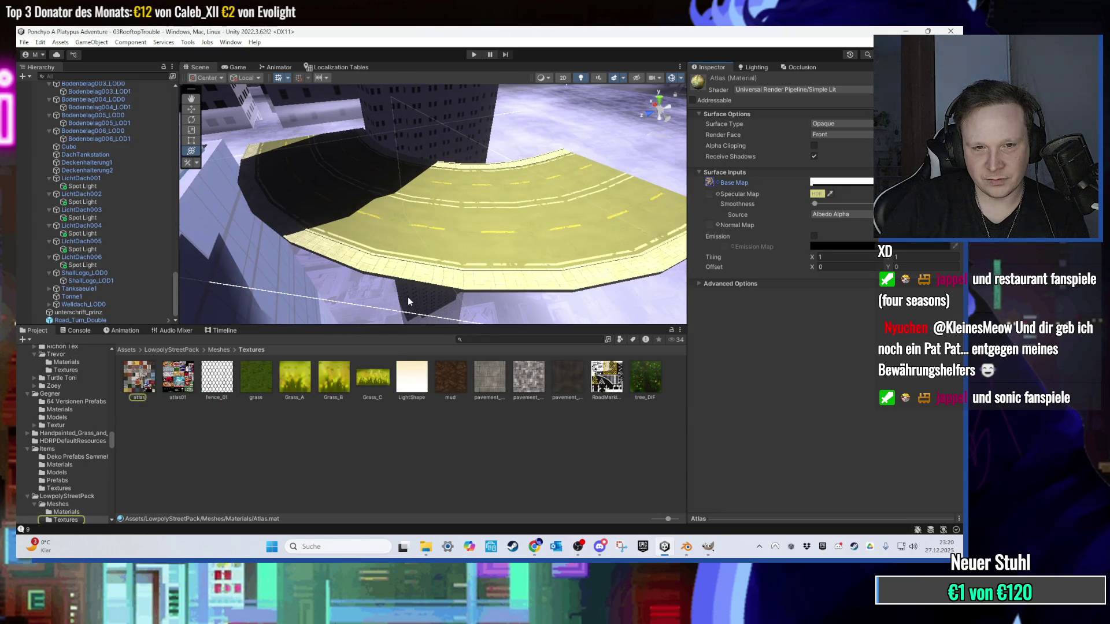
mouse_move(444, 258)
left_mouse_down()
mouse_move(464, 273)
mouse_move(471, 260)
mouse_move(504, 262)
mouse_move(430, 230)
mouse_move(398, 142)
mouse_move(394, 179)
mouse_move(439, 191)
mouse_move(478, 200)
mouse_move(511, 169)
mouse_move(468, 226)
mouse_move(482, 225)
mouse_move(411, 189)
mouse_move(488, 181)
mouse_move(347, 203)
mouse_move(457, 224)
mouse_move(416, 294)
mouse_move(627, 273)
mouse_move(634, 232)
mouse_move(511, 213)
mouse_move(538, 193)
mouse_move(408, 186)
mouse_move(452, 173)
mouse_move(453, 162)
mouse_move(372, 191)
mouse_move(342, 217)
mouse_move(490, 192)
mouse_move(426, 251)
mouse_move(502, 369)
left_mouse_up()
scroll(452, 171, "up", 10)
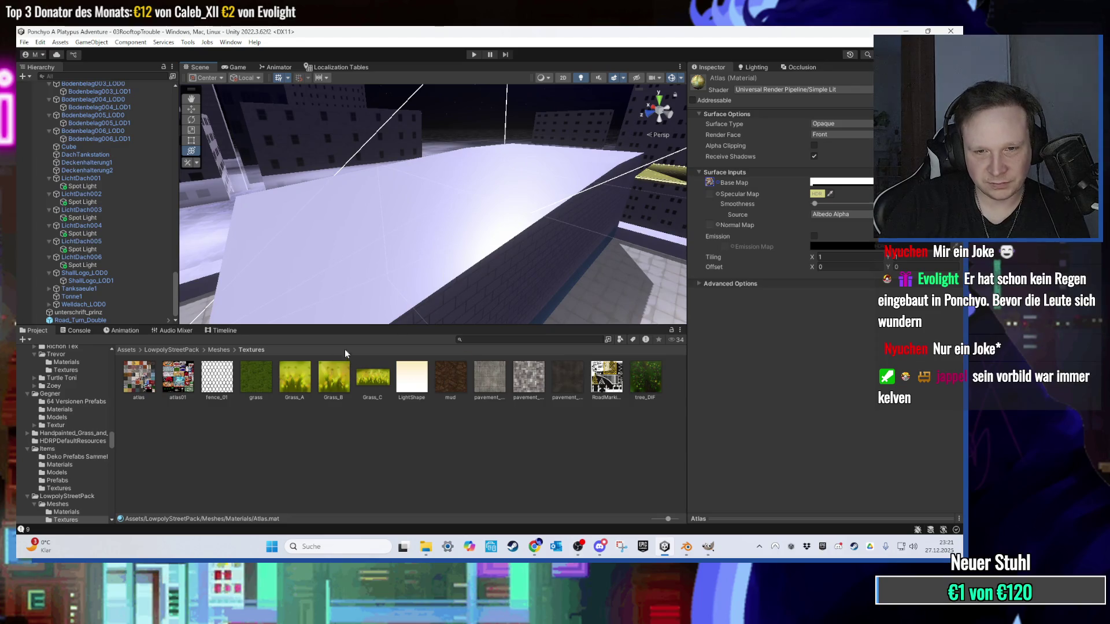
Step: Orbit the view past the dark tower down to the pink-lit rooftop phone booths
mouse_move(555, 195)
left_mouse_down()
mouse_move(487, 233)
mouse_move(340, 213)
mouse_move(335, 224)
left_mouse_up()
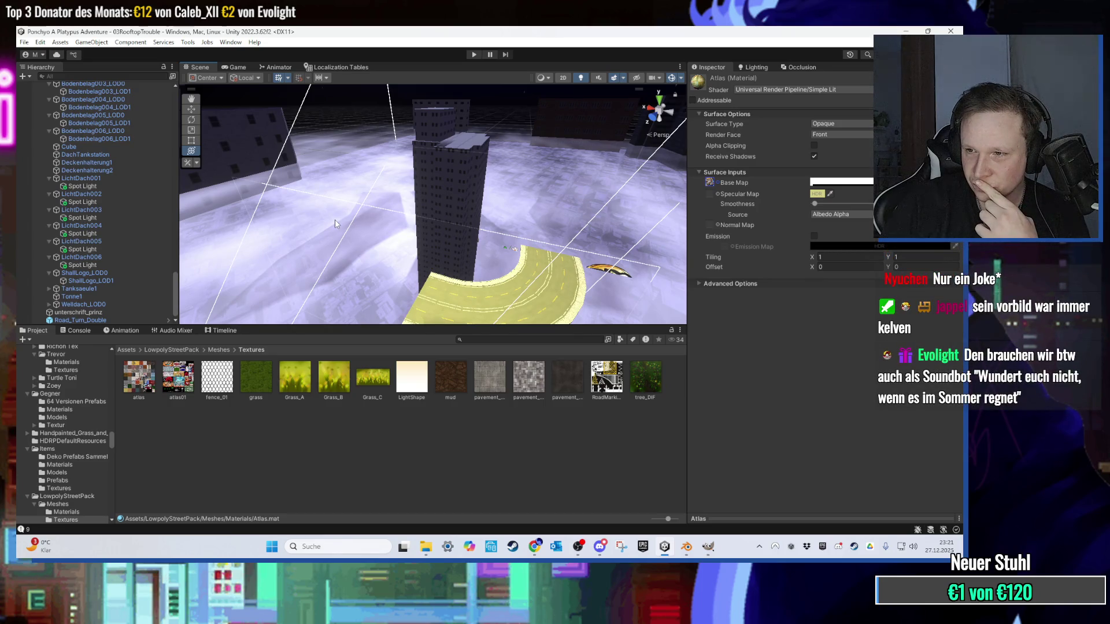
mouse_move(335, 223)
left_mouse_down()
mouse_move(509, 212)
mouse_move(469, 197)
mouse_move(461, 171)
mouse_move(466, 220)
mouse_move(474, 201)
left_mouse_up()
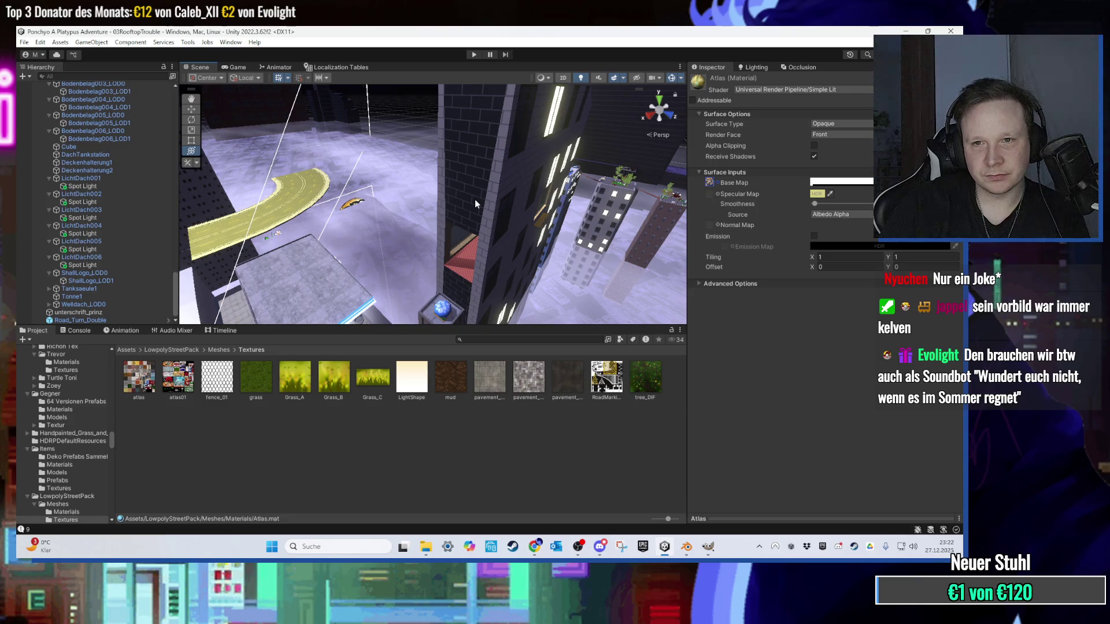
mouse_move(475, 203)
left_mouse_down()
mouse_move(440, 217)
mouse_move(456, 197)
mouse_move(342, 174)
mouse_move(388, 216)
mouse_move(380, 185)
mouse_move(366, 186)
mouse_move(403, 165)
left_mouse_up()
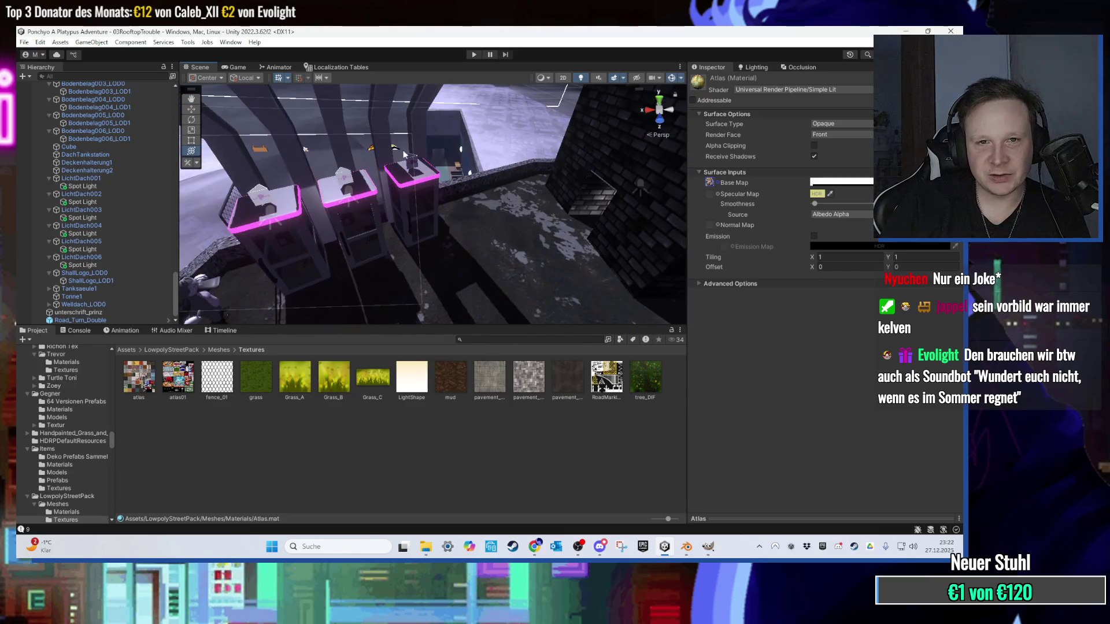
Step: Frame the TelefonZelle (2) phone booth and select its Stange pole
left_click(404, 153)
key("f")
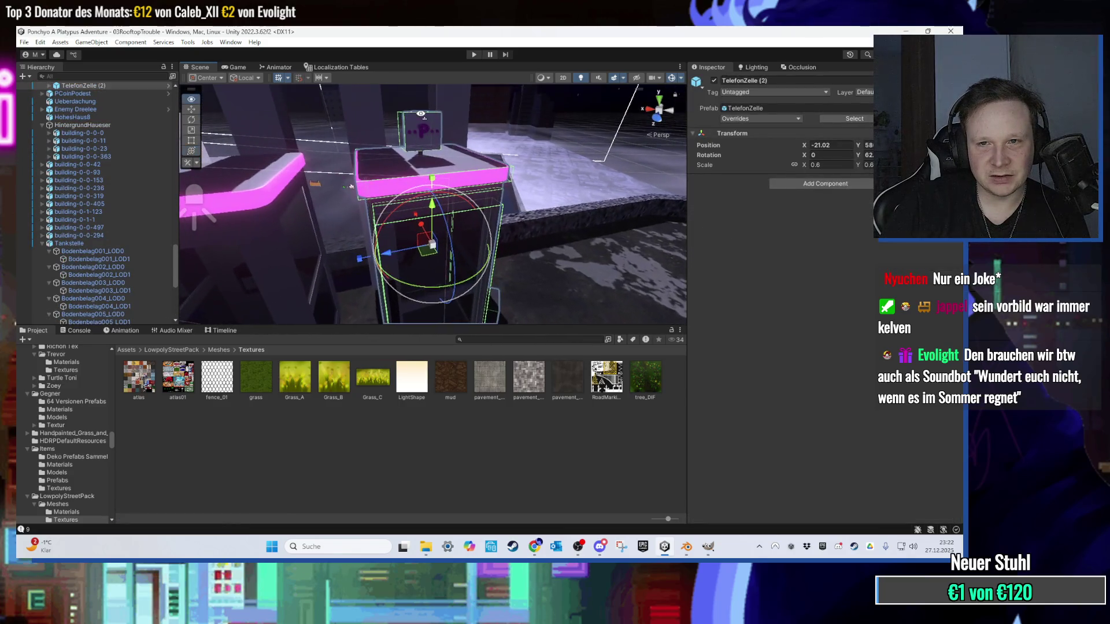
left_click(417, 129)
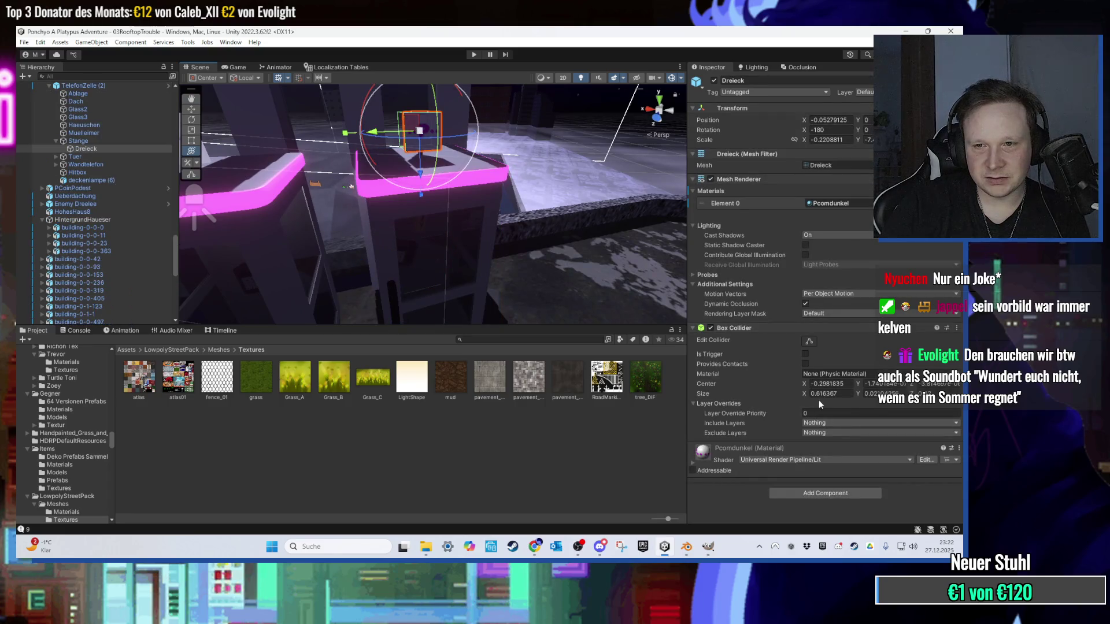
left_click(93, 143)
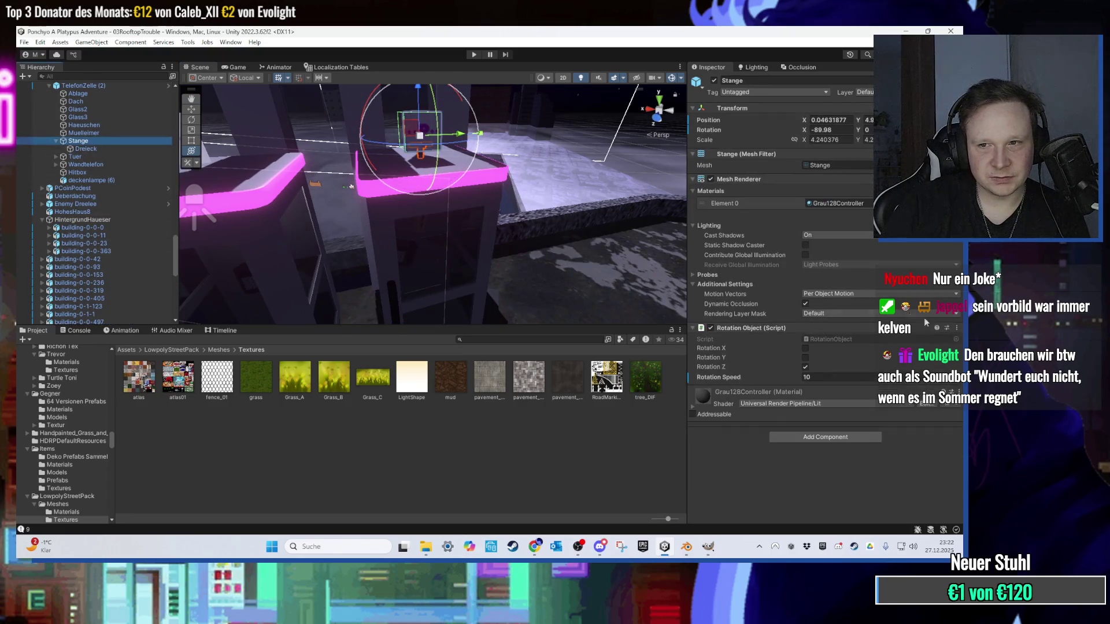
Step: Remove the Rotation Object (Script) component from Stange
left_click(956, 328)
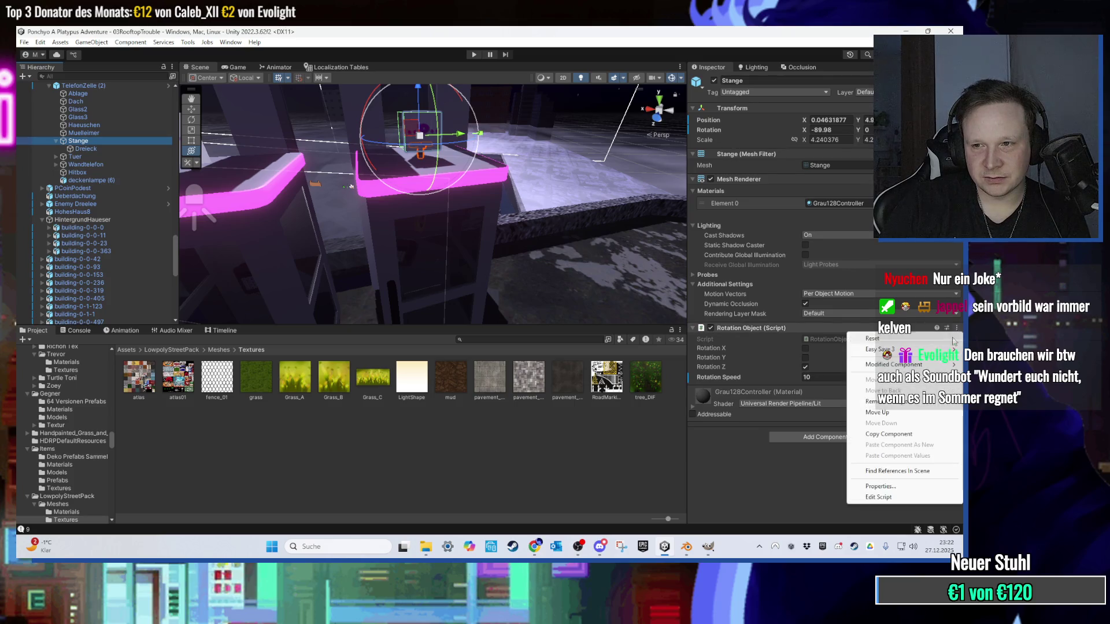
left_click(903, 402)
scroll(538, 195, "up", 10)
mouse_move(398, 178)
left_mouse_down()
mouse_move(450, 273)
mouse_move(449, 262)
left_mouse_up()
scroll(449, 261, "up", 8)
mouse_move(475, 164)
left_mouse_down()
mouse_move(505, 159)
mouse_move(466, 140)
mouse_move(443, 164)
mouse_move(394, 130)
mouse_move(400, 114)
mouse_move(422, 166)
mouse_move(451, 102)
mouse_move(425, 156)
mouse_move(605, 200)
mouse_move(511, 198)
mouse_move(569, 161)
mouse_move(577, 135)
mouse_move(548, 117)
mouse_move(442, 237)
mouse_move(398, 229)
left_mouse_up()
scroll(400, 113, "up", 3)
scroll(459, 204, "down", 10)
mouse_move(459, 203)
left_mouse_down()
mouse_move(388, 180)
mouse_move(449, 229)
mouse_move(420, 206)
mouse_move(418, 217)
left_mouse_up()
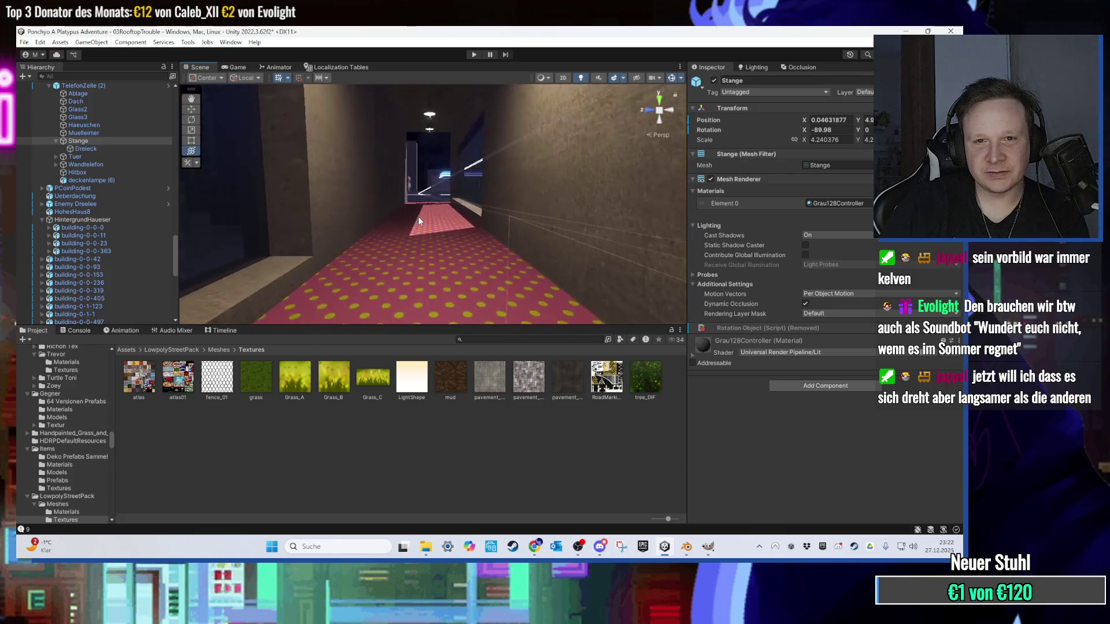
Step: Fly the view out onto the night rooftop, then place Discord's gaming channel over the editor
key("Up")
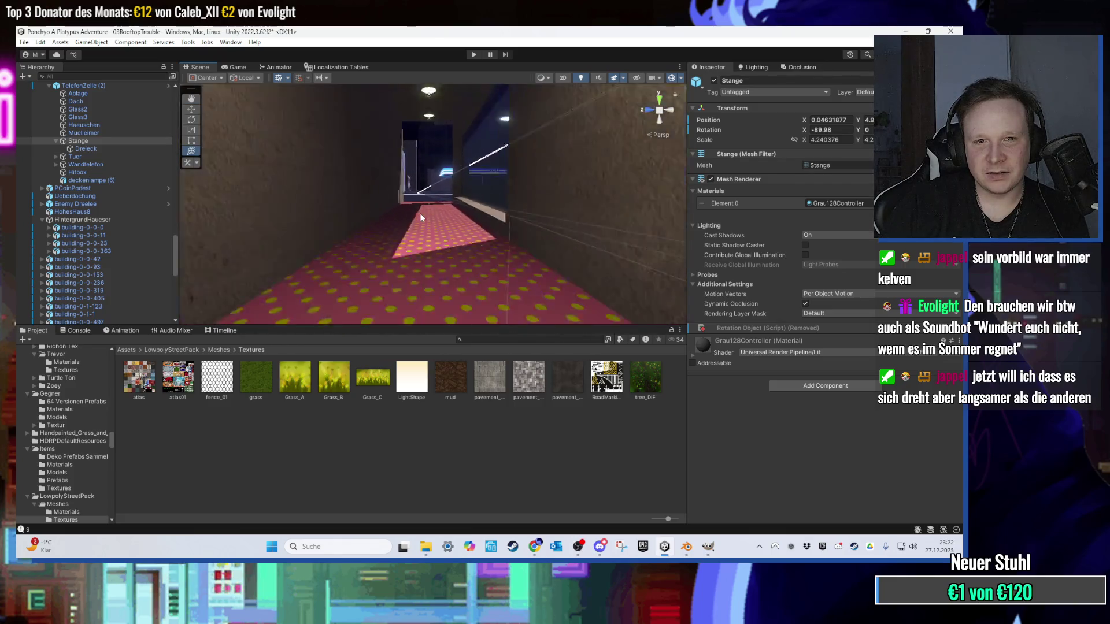
key("Up")
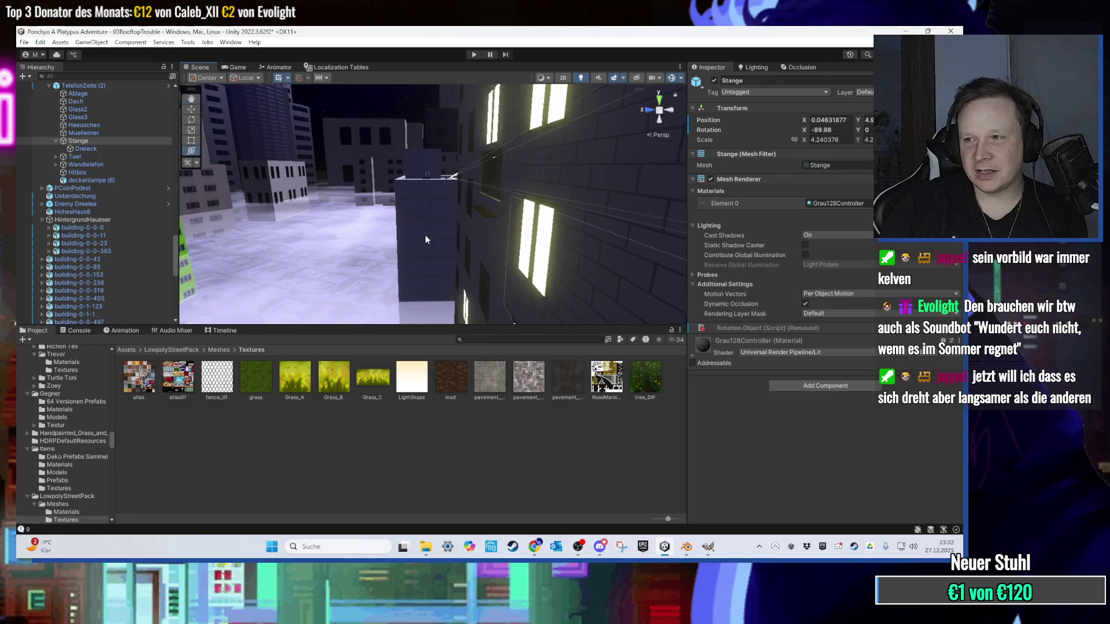
key("Down")
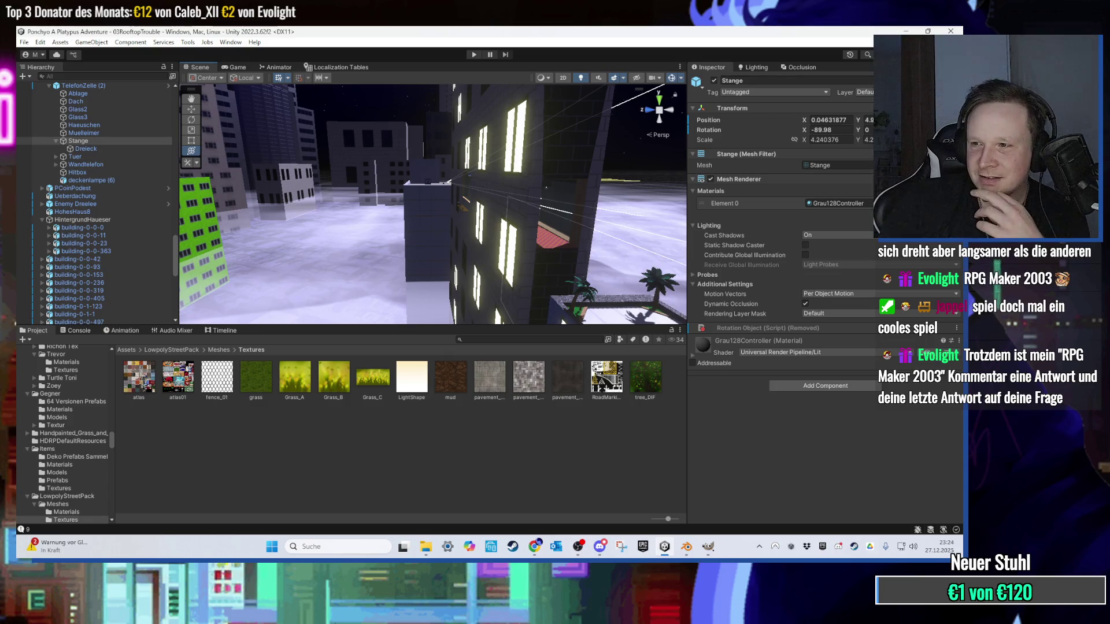
key("alt+Tab")
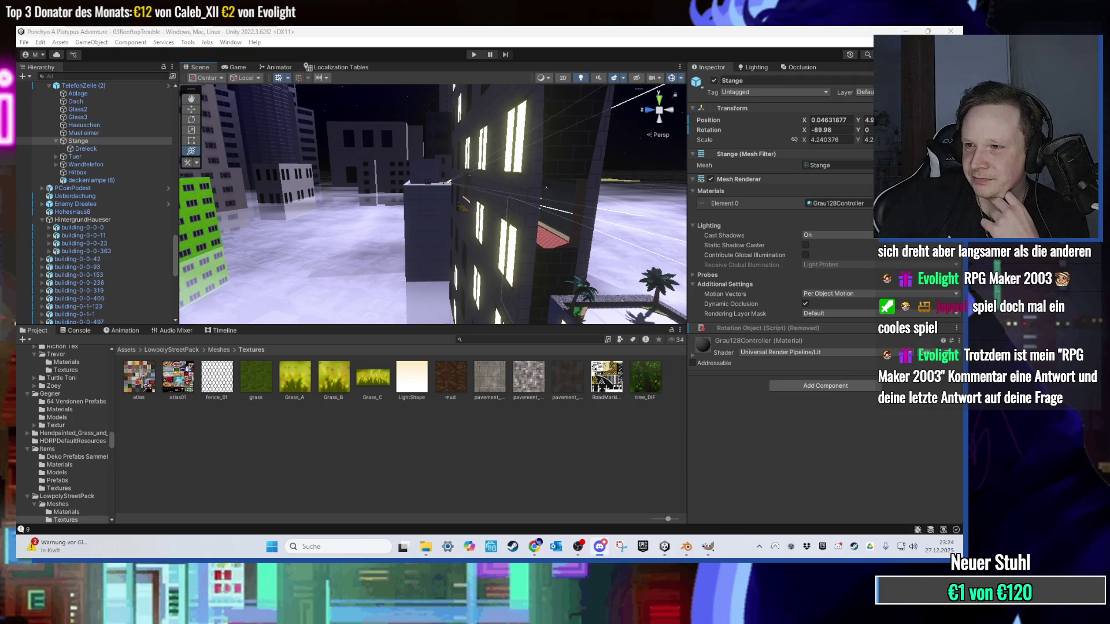
mouse_move(640, 101)
left_mouse_down()
mouse_move(644, 164)
mouse_move(601, 155)
left_mouse_up()
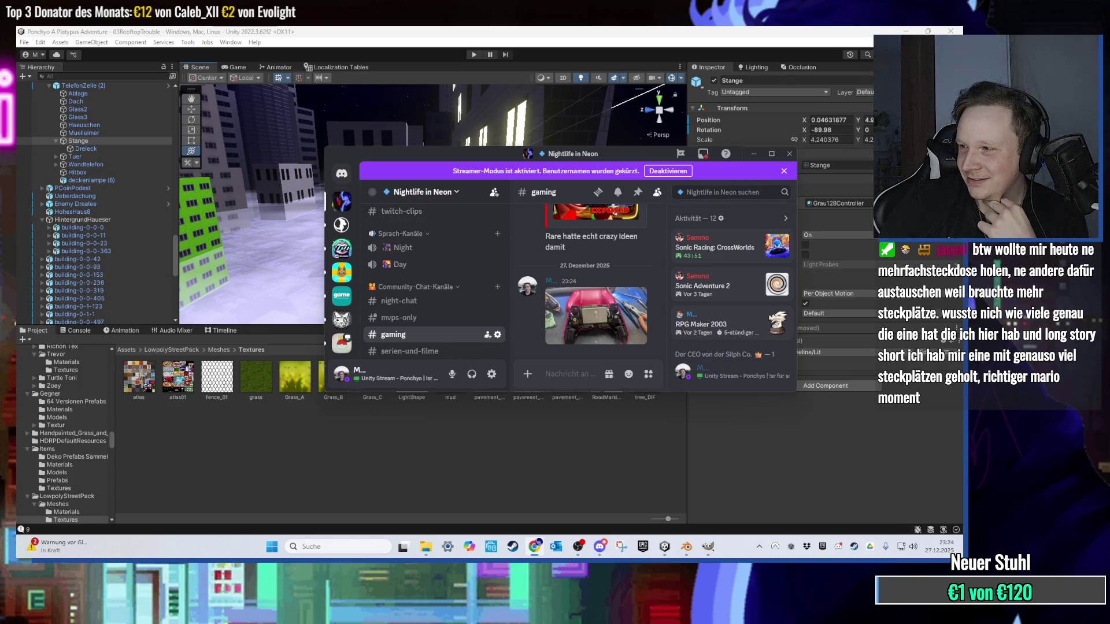
Step: Maximize Discord, view the red controller photo full-size, close it and return to Unity
left_click(566, 374)
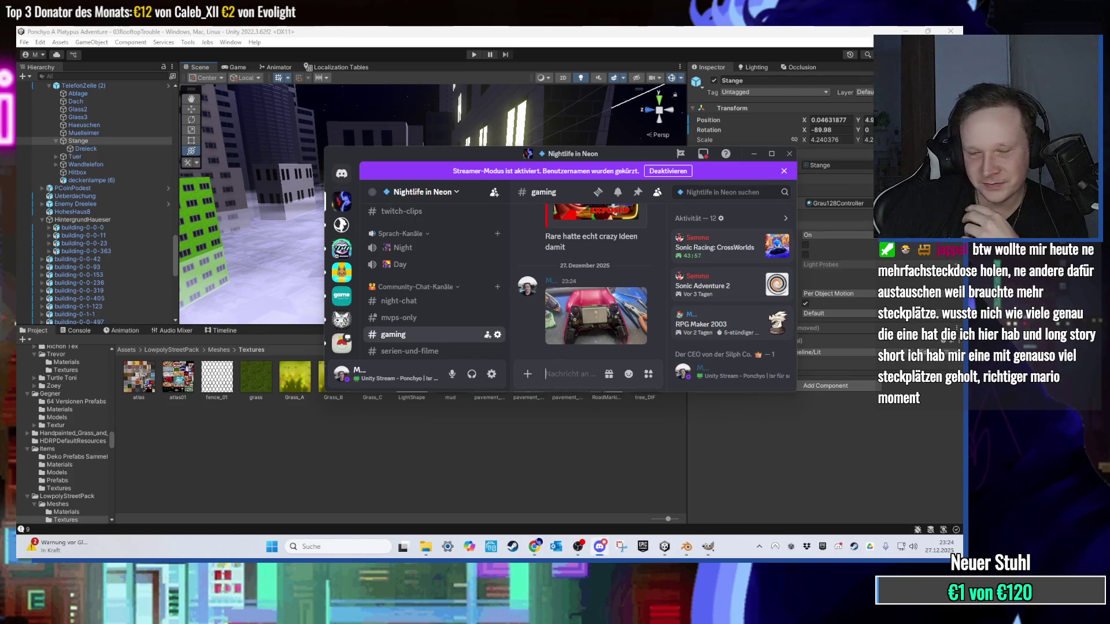
left_click(771, 153)
left_click(421, 376)
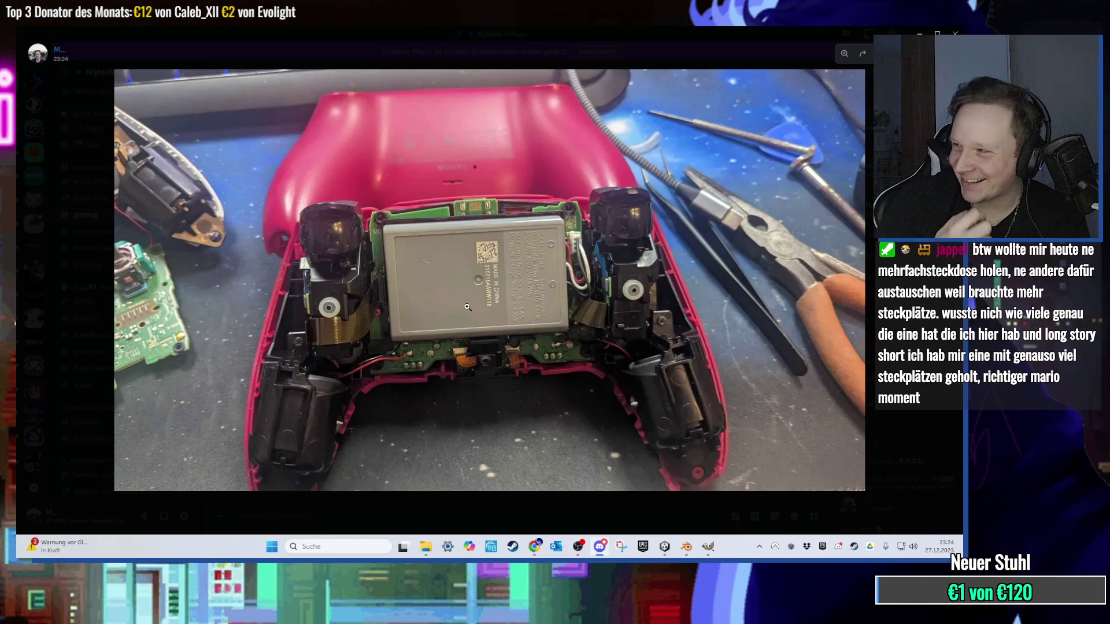
left_click(436, 525)
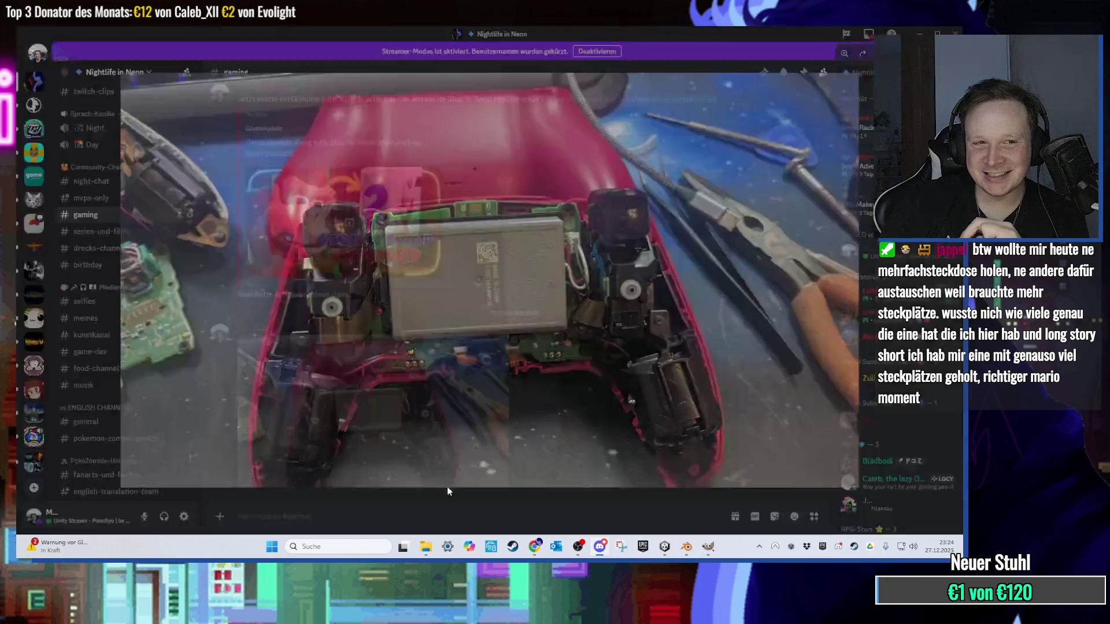
key("alt+Tab")
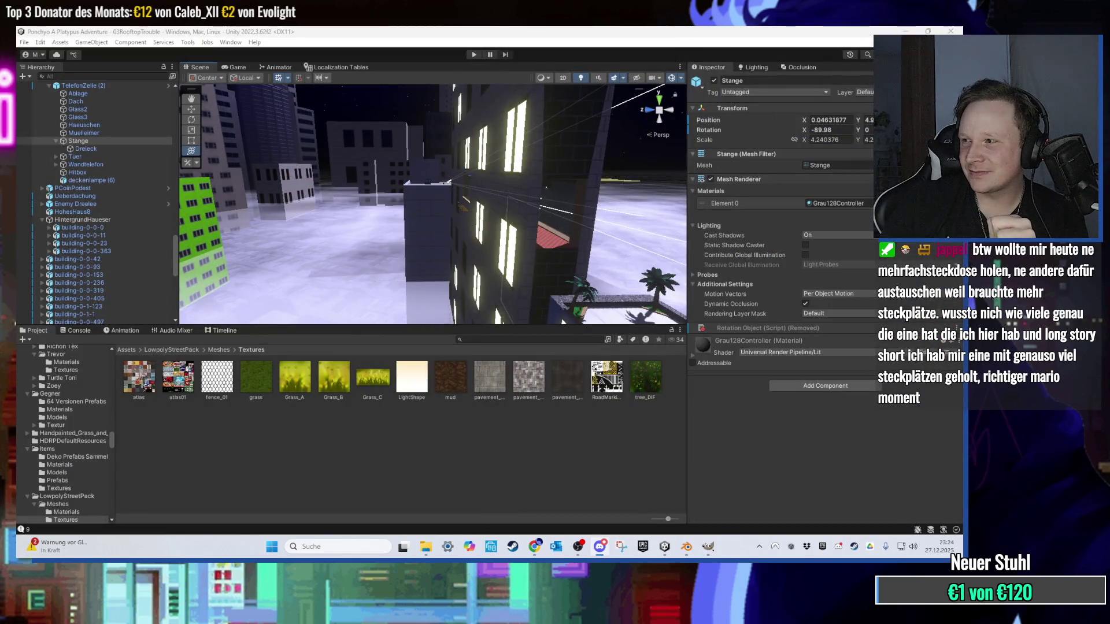
key("alt+Tab")
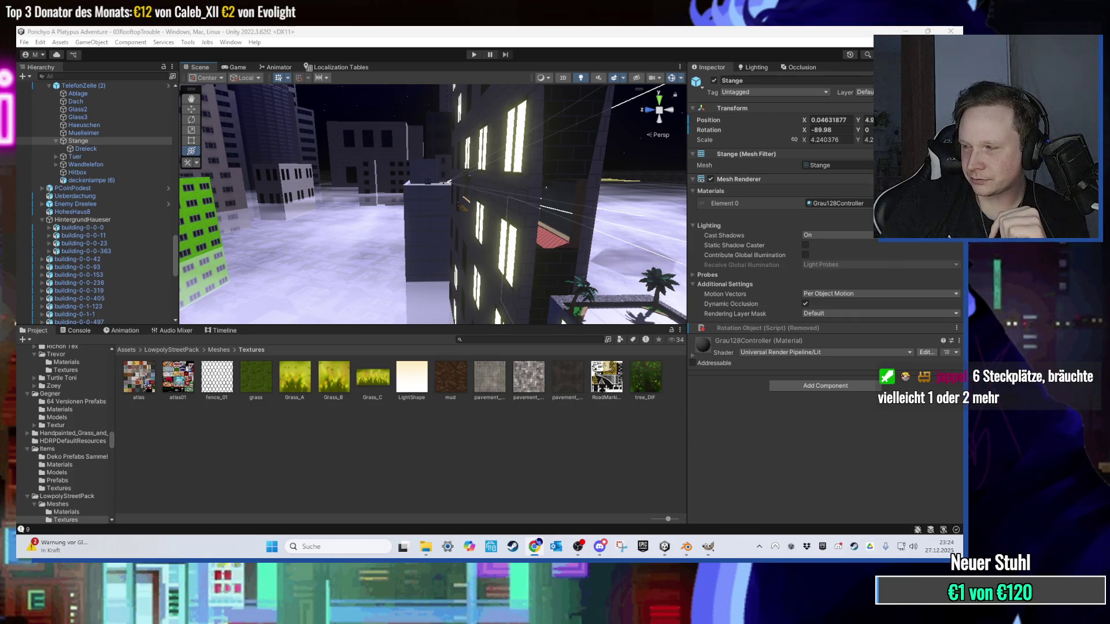
key("alt+Tab")
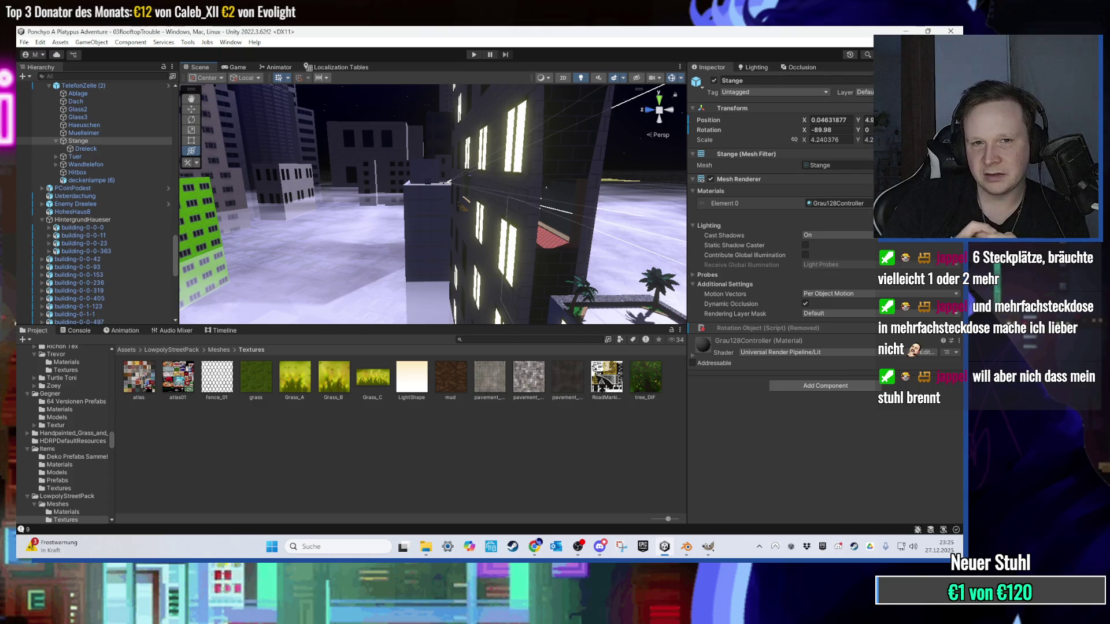
Step: Fly down the carpeted corridor, then select and frame background building-0-0-497
scroll(454, 193, "up", 3)
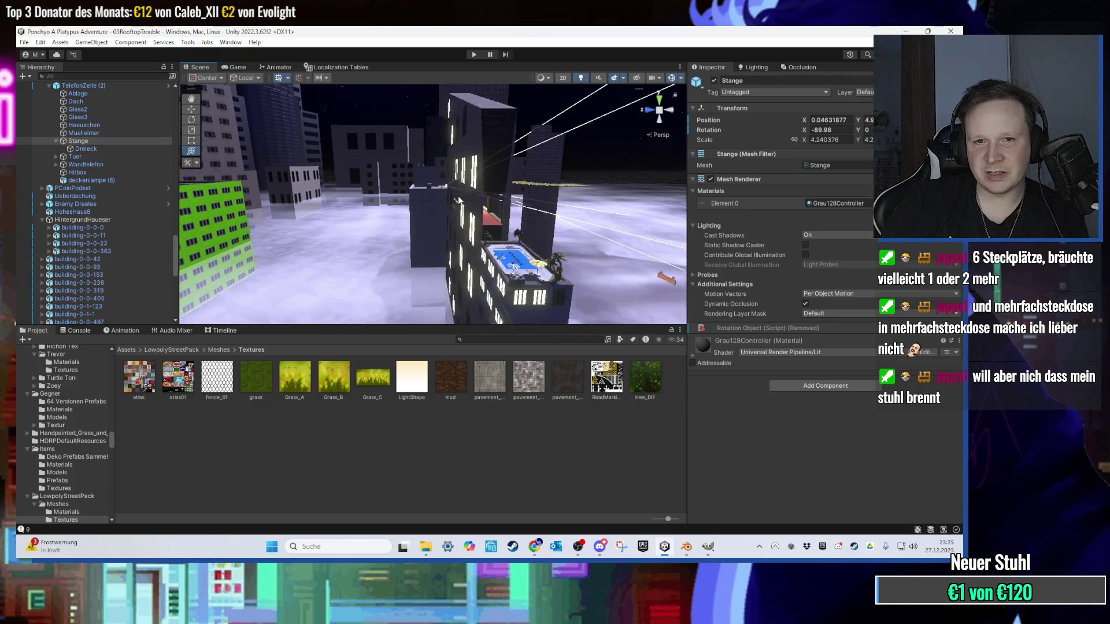
scroll(457, 195, "up", 5)
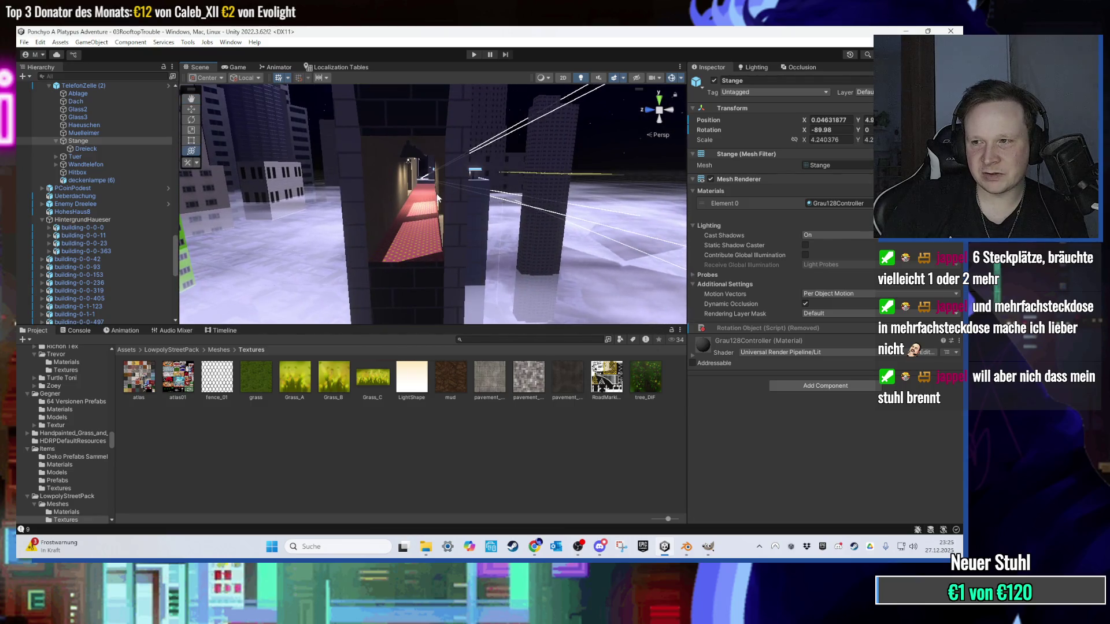
scroll(437, 199, "up", 6)
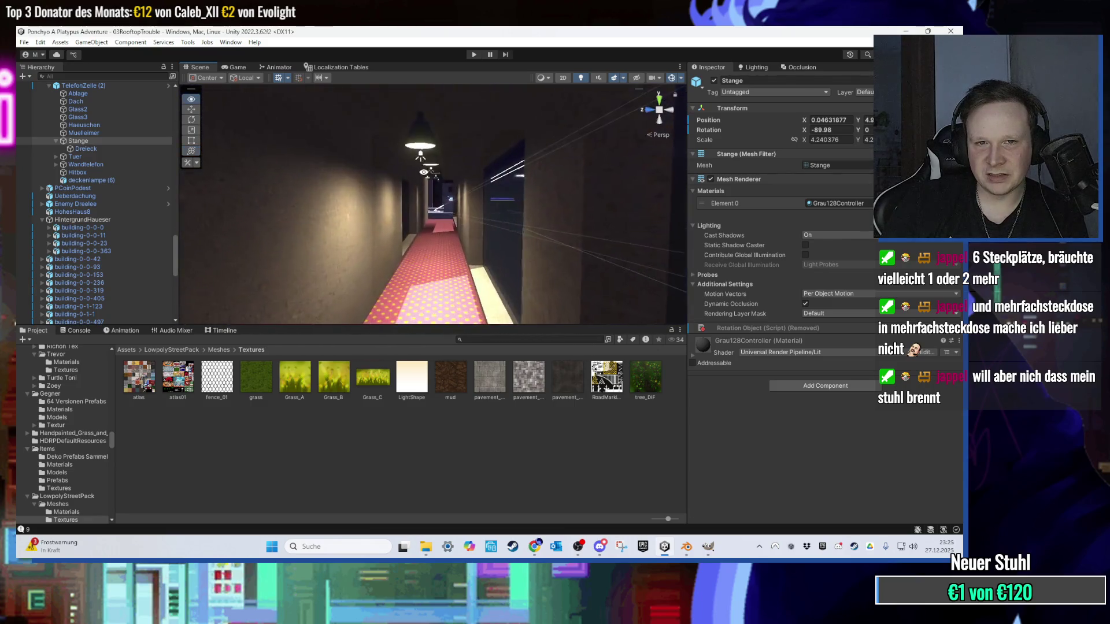
scroll(435, 136, "up", 6)
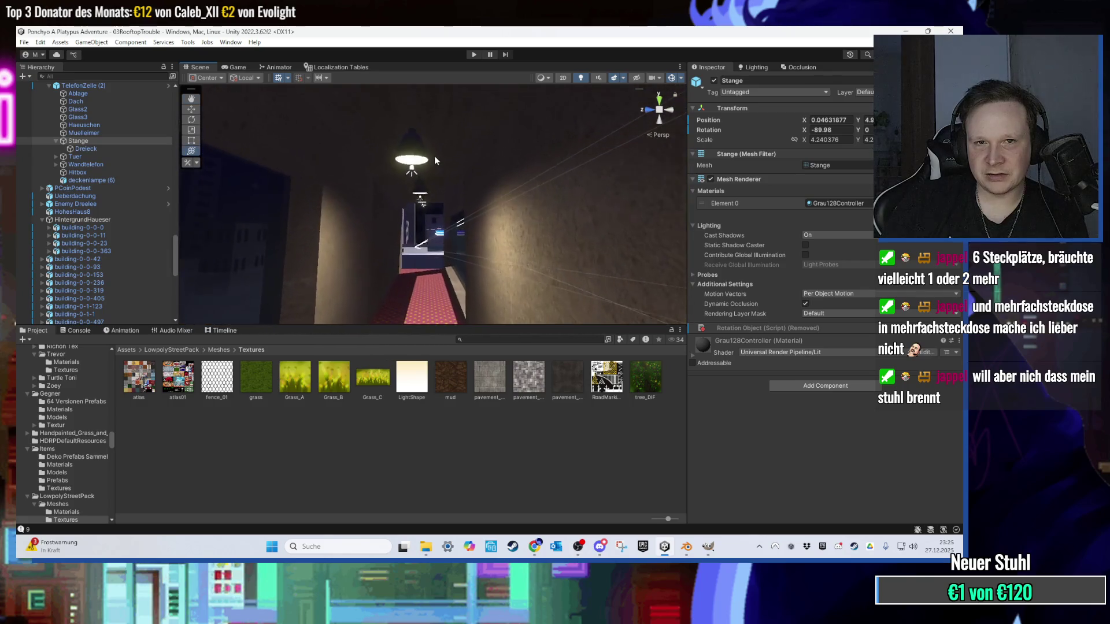
scroll(436, 160, "up", 8)
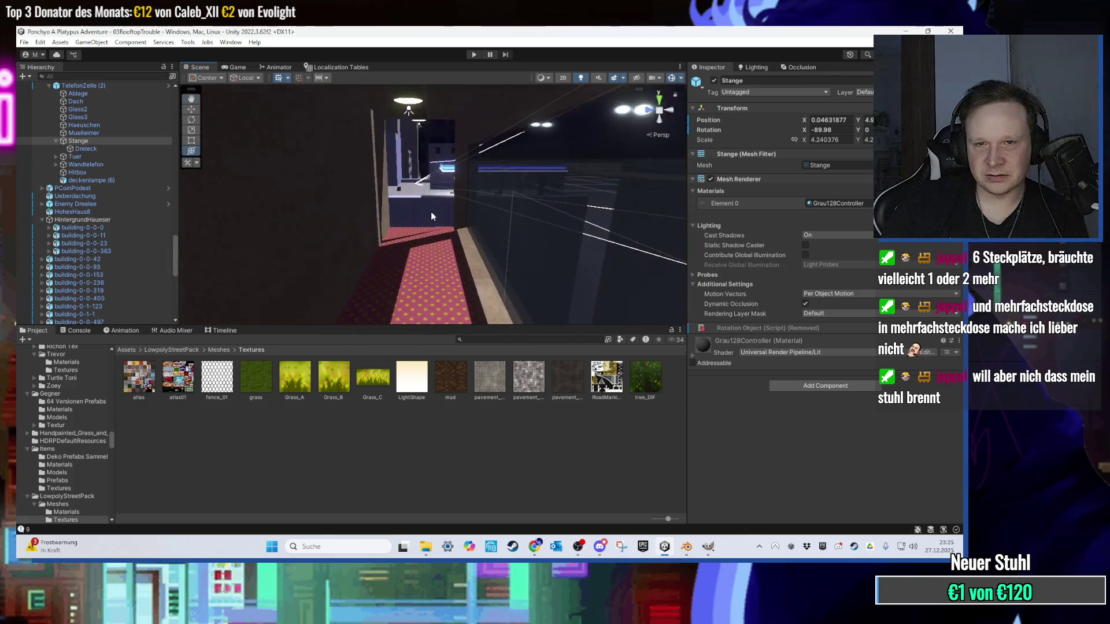
key("f")
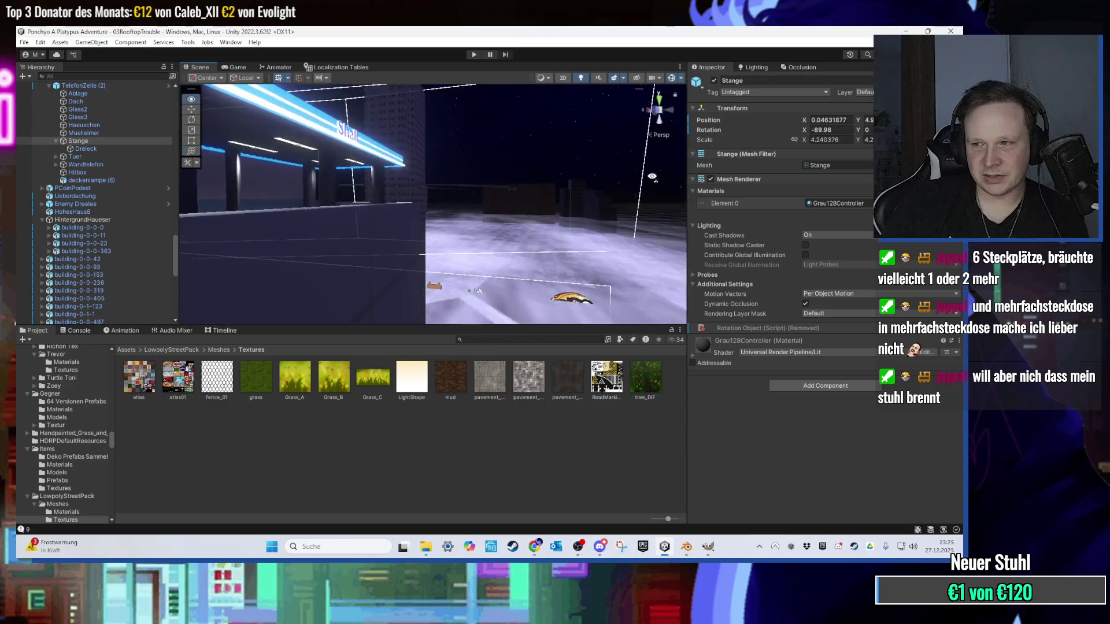
mouse_move(545, 174)
left_mouse_down()
mouse_move(536, 196)
mouse_move(512, 201)
mouse_move(541, 249)
mouse_move(496, 192)
mouse_move(504, 237)
mouse_move(376, 198)
mouse_move(527, 242)
mouse_move(490, 260)
mouse_move(501, 227)
mouse_move(533, 301)
mouse_move(500, 270)
left_mouse_up()
left_click(500, 271)
key("f")
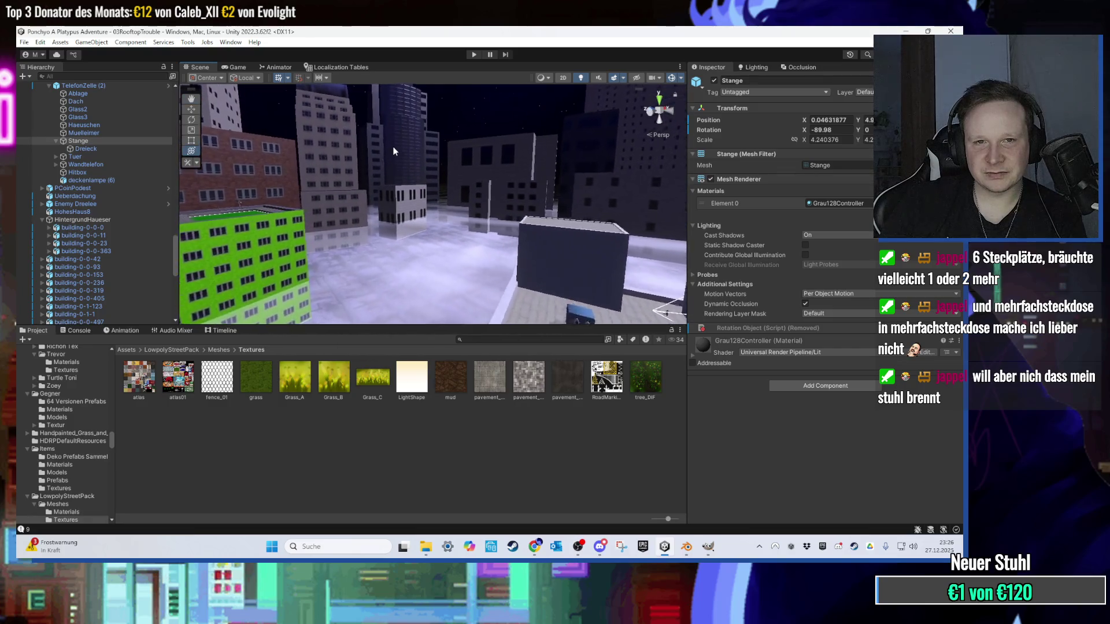
Step: Ping building-0-0-497's Element 0 facade material in the Project window
scroll(396, 148, "up", 5)
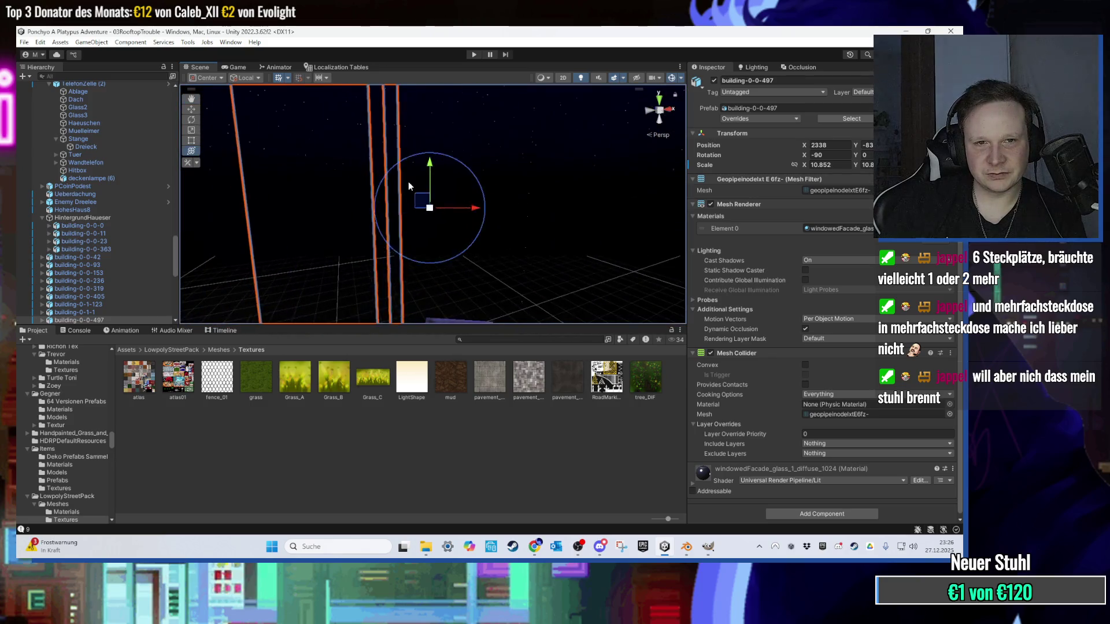
mouse_move(408, 184)
left_mouse_down()
mouse_move(479, 225)
mouse_move(603, 220)
left_mouse_up()
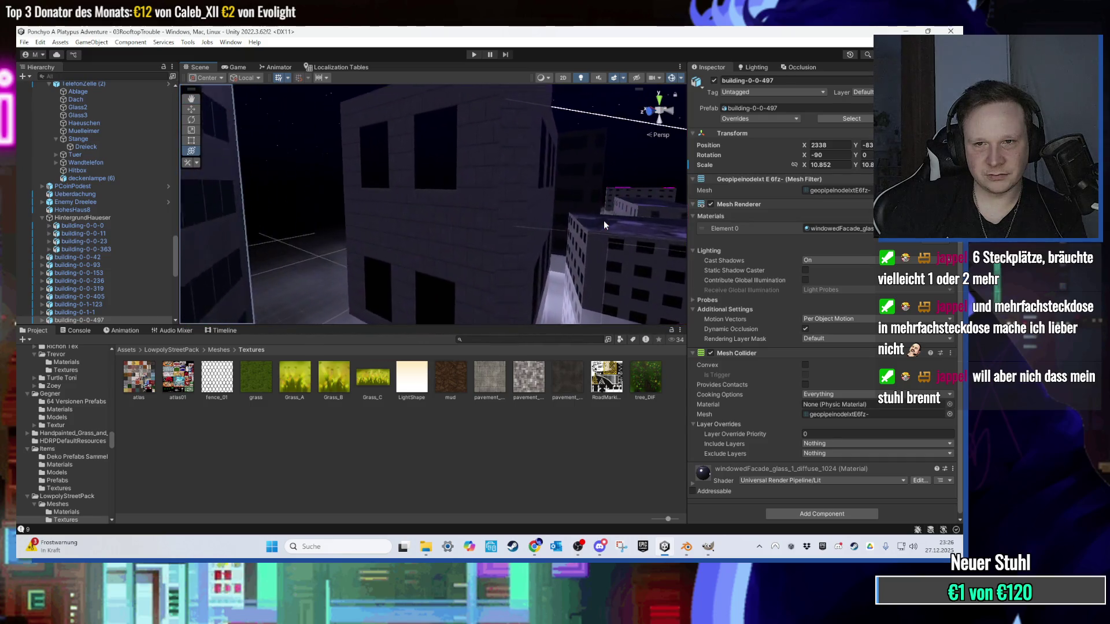
key("f")
mouse_move(464, 159)
left_mouse_down()
mouse_move(441, 205)
mouse_move(520, 231)
left_mouse_up()
left_click(832, 228)
Step: Select and frame the rooftop Fog, then ping the building's facade material again
left_click(545, 242)
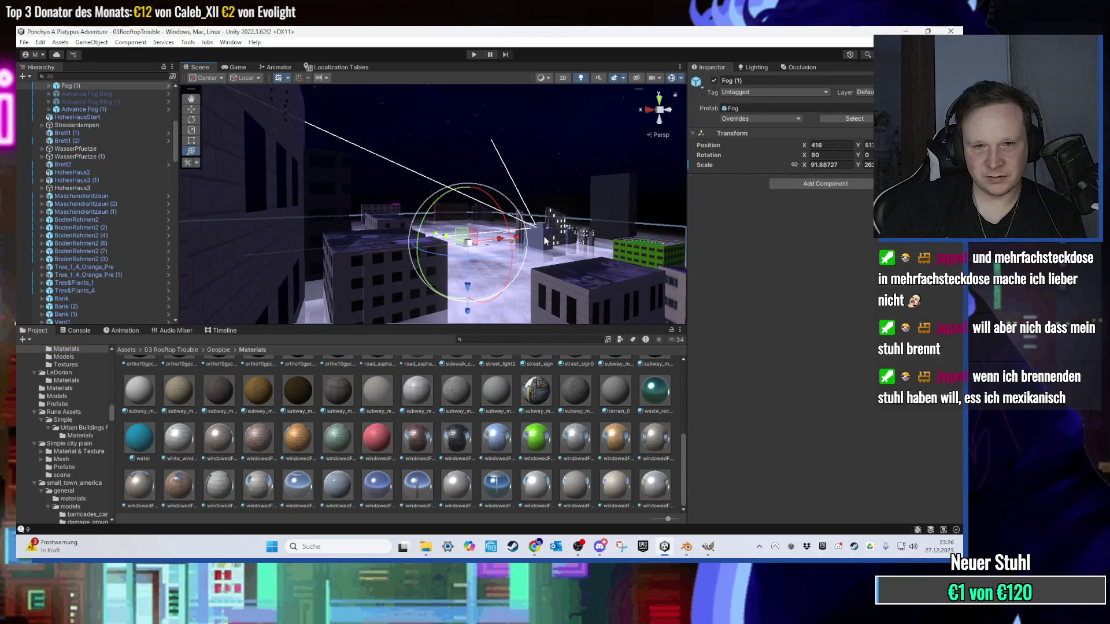
key("f")
scroll(446, 183, "down", 5)
scroll(446, 178, "up", 5)
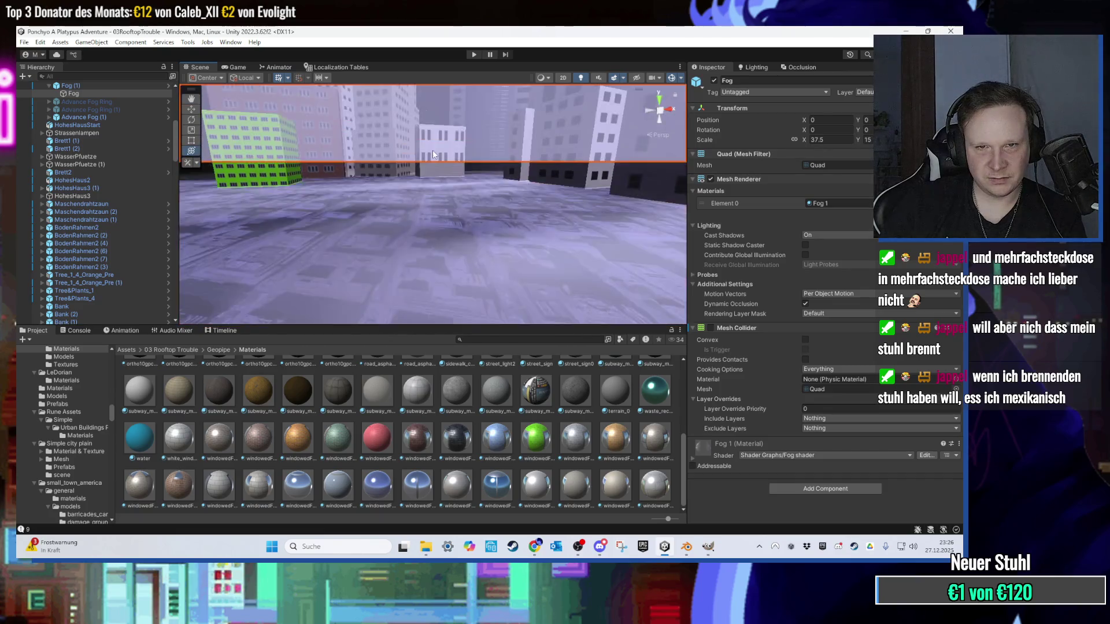
left_click(444, 113)
left_click(844, 229)
Step: Fly through the surrounding buildings and select the HohesHaus5 (1) wall
mouse_move(462, 191)
left_mouse_down()
mouse_move(483, 301)
mouse_move(478, 123)
mouse_move(349, 172)
mouse_move(403, 182)
mouse_move(396, 209)
left_mouse_up()
scroll(394, 208, "down", 6)
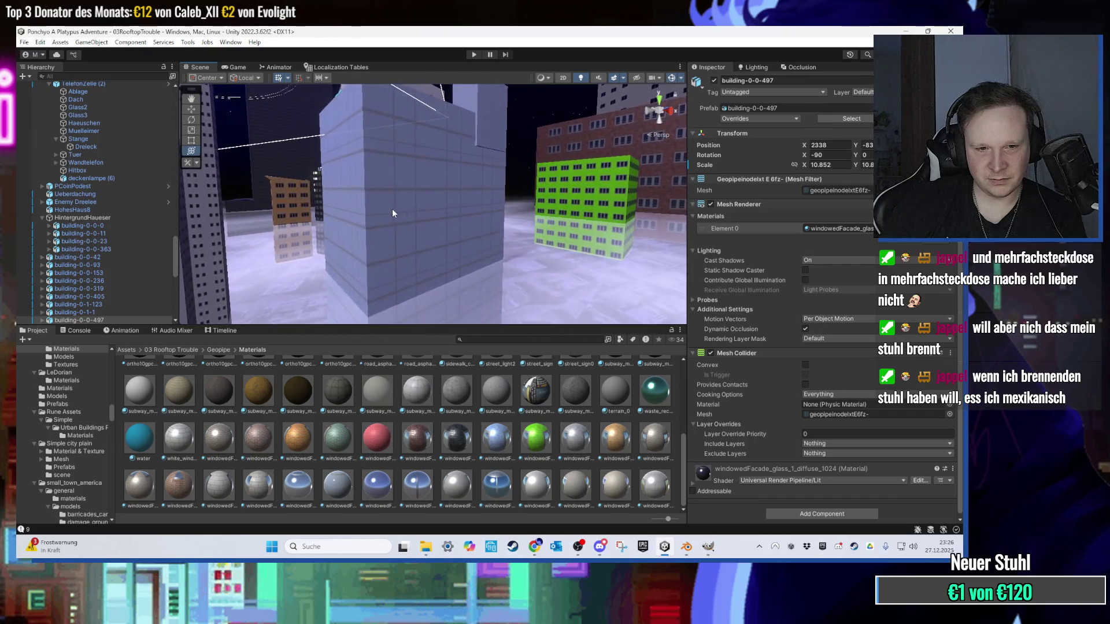
mouse_move(323, 259)
left_mouse_down()
mouse_move(366, 150)
mouse_move(428, 178)
mouse_move(310, 255)
mouse_move(433, 195)
mouse_move(458, 227)
mouse_move(408, 239)
mouse_move(546, 248)
mouse_move(480, 247)
mouse_move(497, 151)
mouse_move(473, 180)
mouse_move(466, 153)
mouse_move(457, 251)
mouse_move(473, 197)
mouse_move(366, 185)
mouse_move(612, 137)
mouse_move(497, 173)
mouse_move(525, 179)
mouse_move(530, 202)
mouse_move(474, 122)
mouse_move(364, 180)
mouse_move(398, 195)
left_mouse_up()
left_click(473, 197)
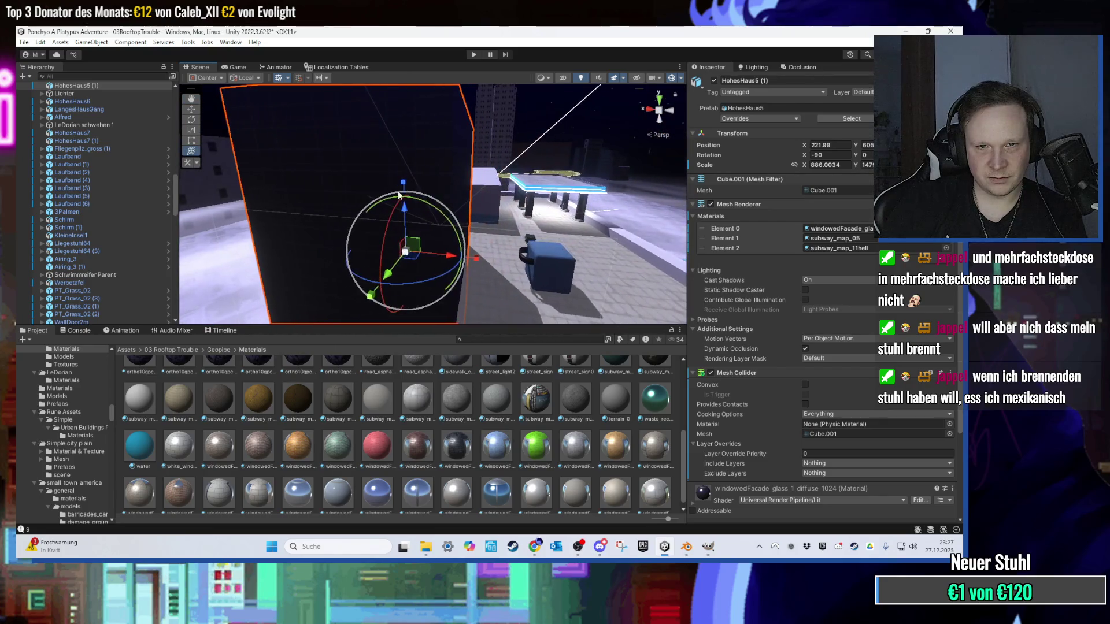
Step: Nudge the HohesHaus5 (1) wall along X to 222
mouse_move(433, 118)
left_mouse_down()
mouse_move(459, 175)
mouse_move(438, 188)
left_mouse_up()
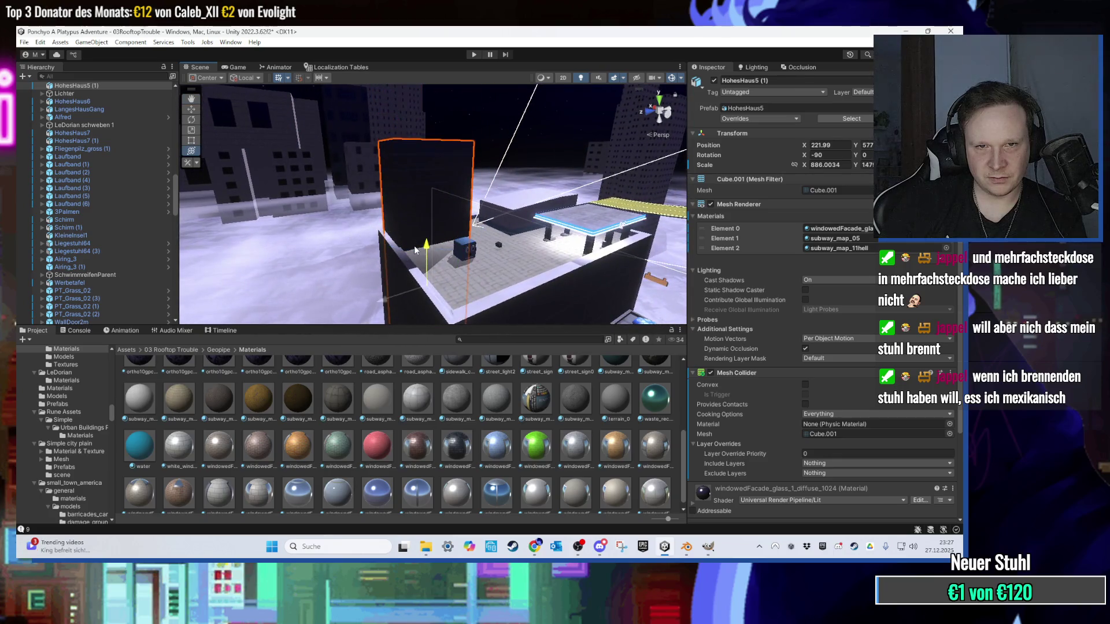
left_click(499, 127)
mouse_move(500, 126)
left_mouse_down()
mouse_move(452, 169)
mouse_move(367, 164)
mouse_move(370, 175)
left_mouse_up()
left_click(413, 169)
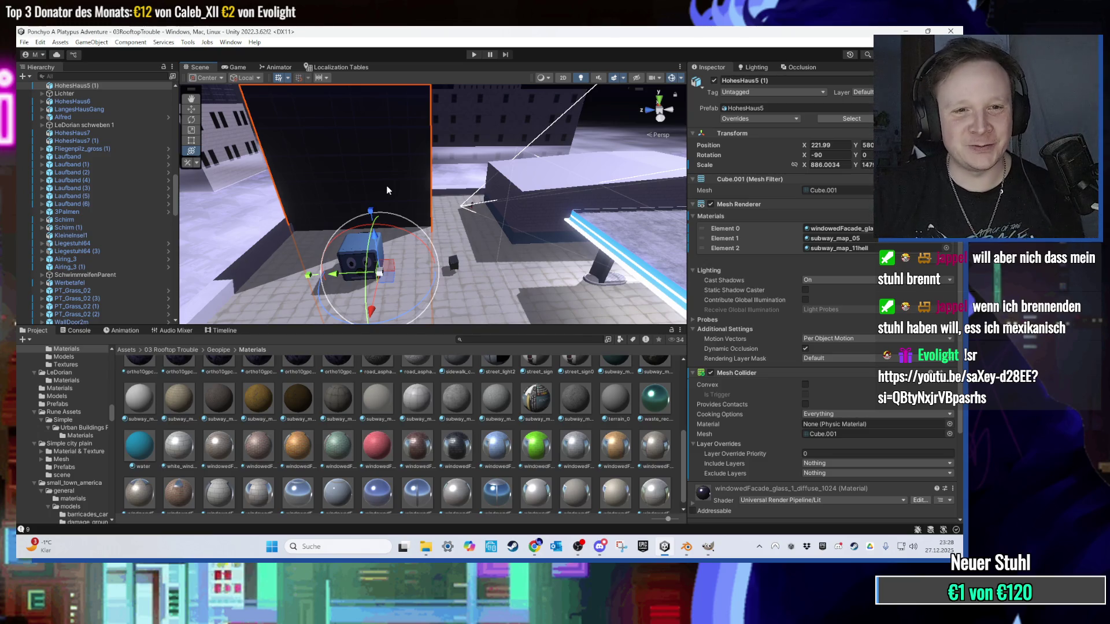
mouse_move(401, 182)
left_mouse_down()
mouse_move(376, 242)
mouse_move(408, 247)
left_mouse_up()
mouse_move(328, 247)
left_mouse_down()
mouse_move(457, 197)
mouse_move(503, 208)
mouse_move(434, 258)
mouse_move(429, 223)
mouse_move(565, 215)
mouse_move(524, 220)
mouse_move(531, 166)
mouse_move(474, 274)
mouse_move(511, 151)
mouse_move(614, 189)
mouse_move(547, 116)
mouse_move(518, 114)
mouse_move(422, 193)
mouse_move(428, 237)
left_mouse_up()
Step: Frame the Tankstelle gas station, select its roof Cube, and search project assets for 'decke'
scroll(440, 203, "up", 3)
left_click(507, 210)
key("f")
left_click(428, 218)
left_click(493, 339)
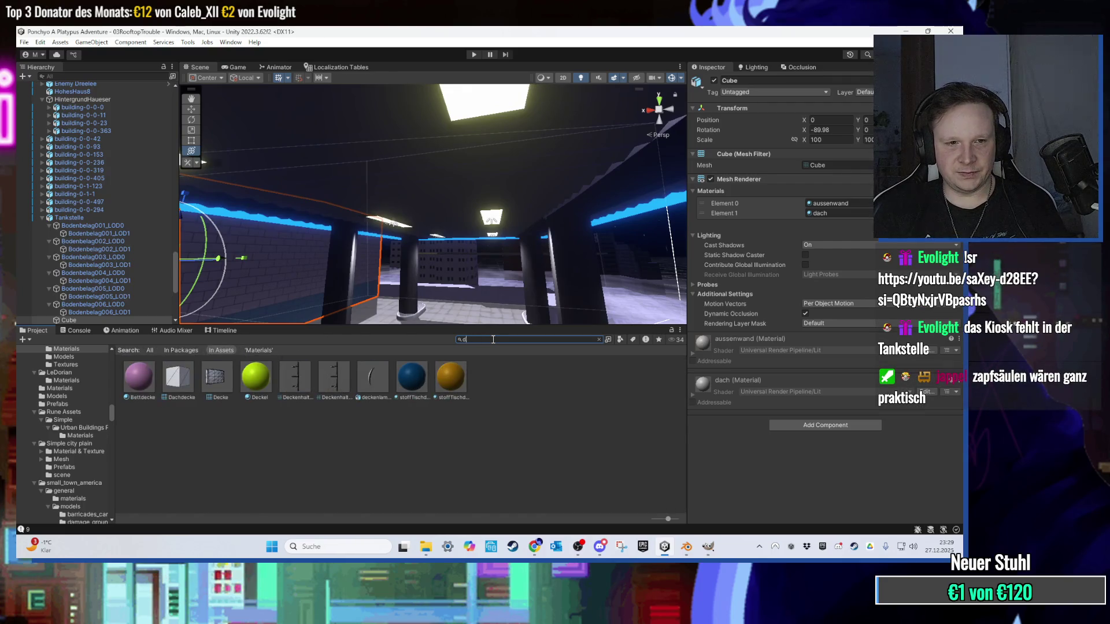
Step: Change the Project search to 'wall' and frame the roof Cube
key("BackSpace")
type("ceiling")
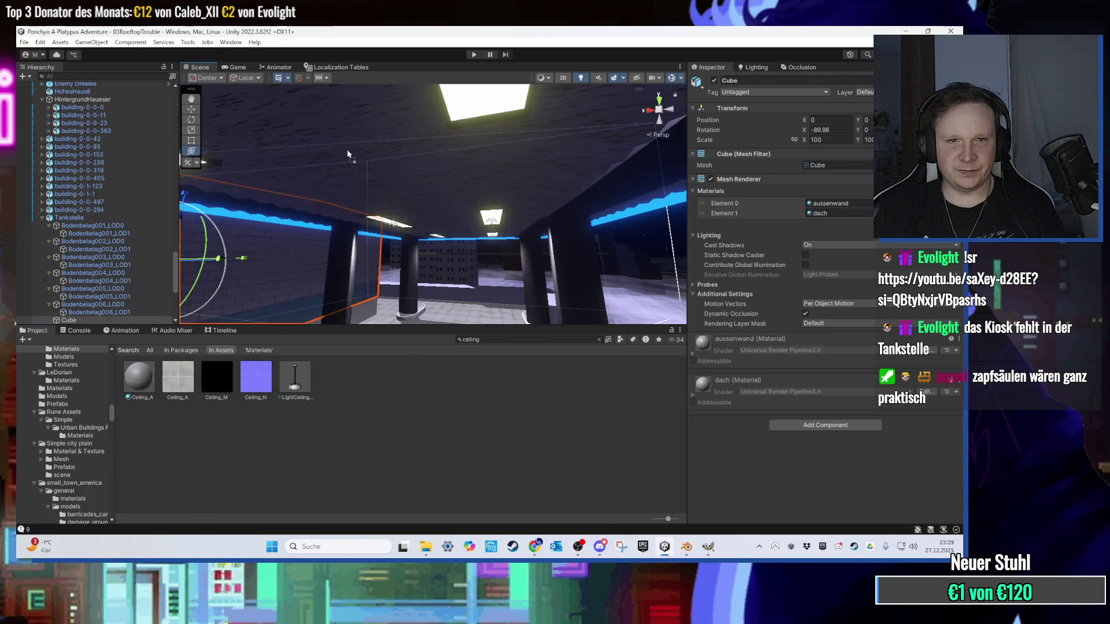
mouse_move(346, 149)
left_mouse_down()
mouse_move(389, 170)
mouse_move(439, 334)
left_mouse_up()
left_click(480, 341)
type("wall")
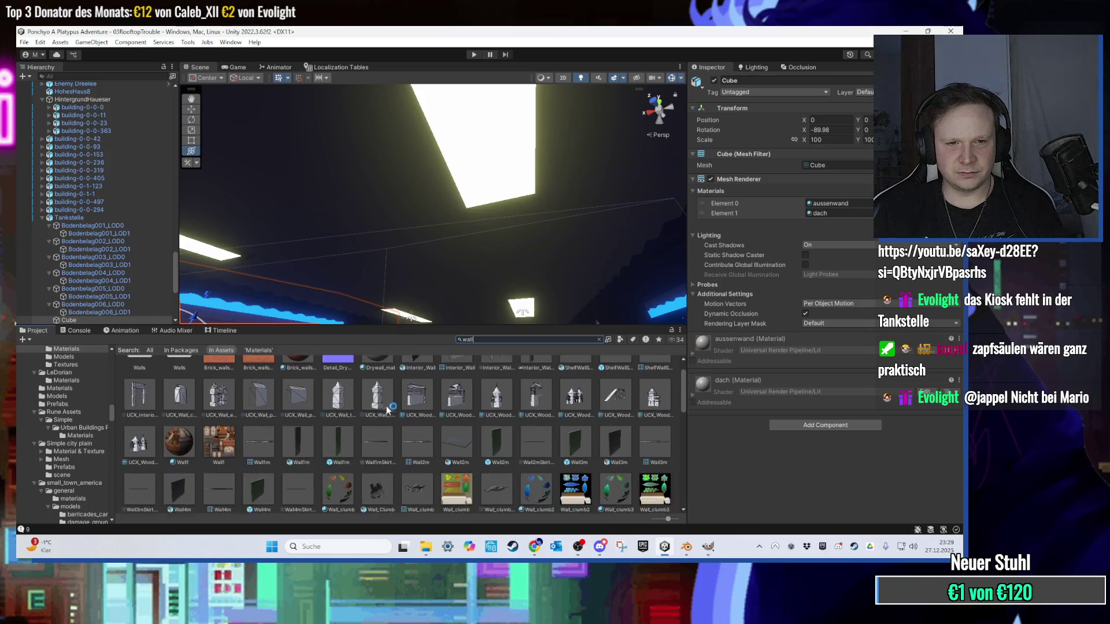
scroll(359, 249, "up", 5)
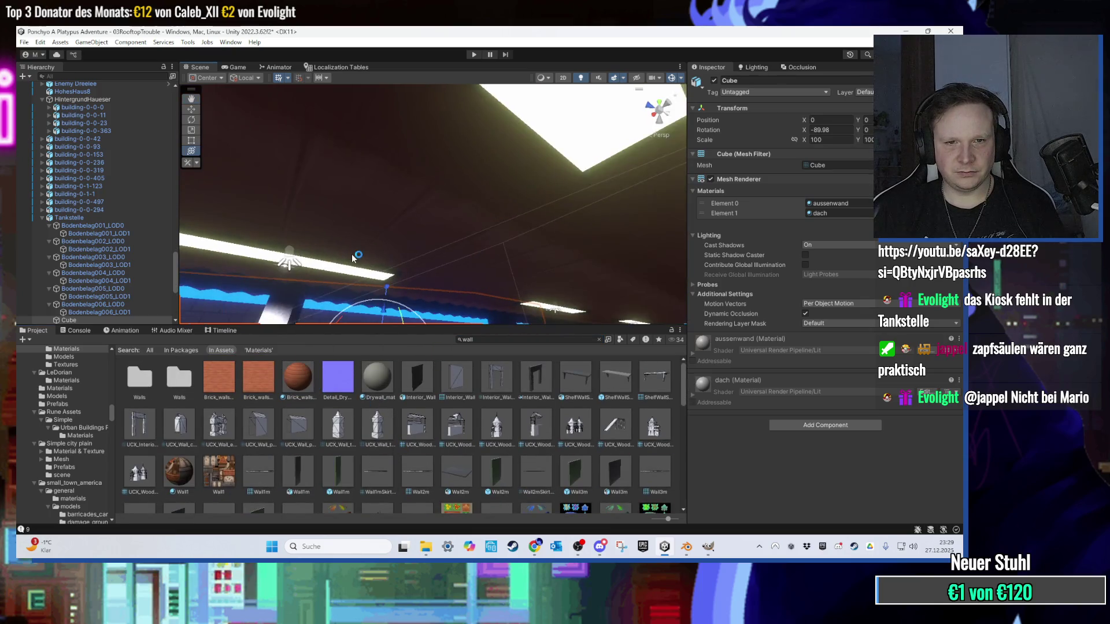
key("f")
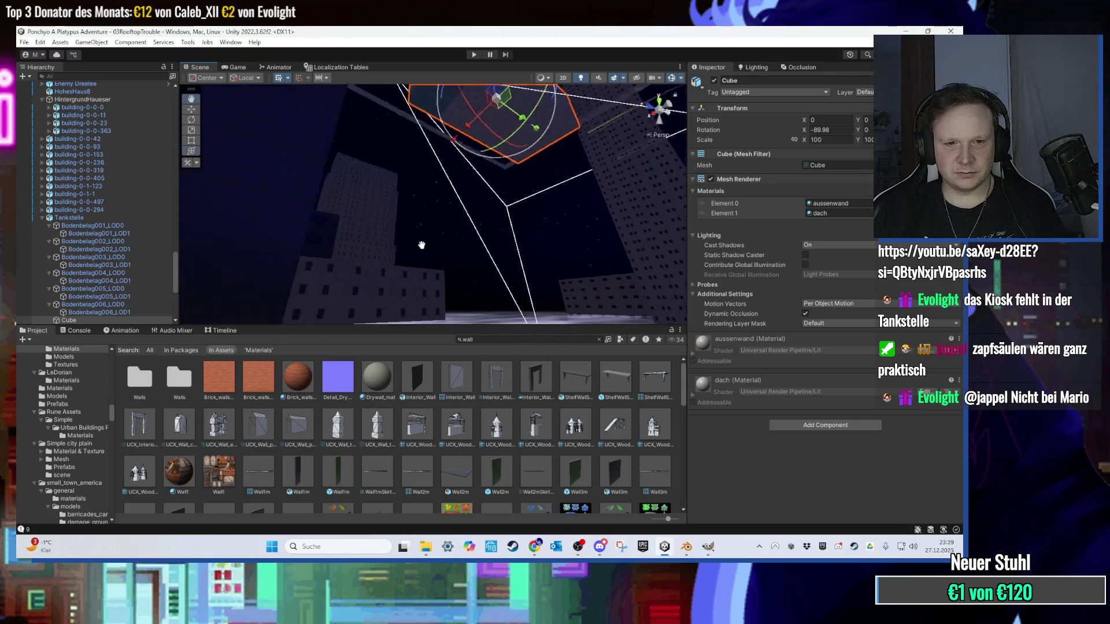
scroll(470, 411, "down", 2)
scroll(469, 413, "down", 10)
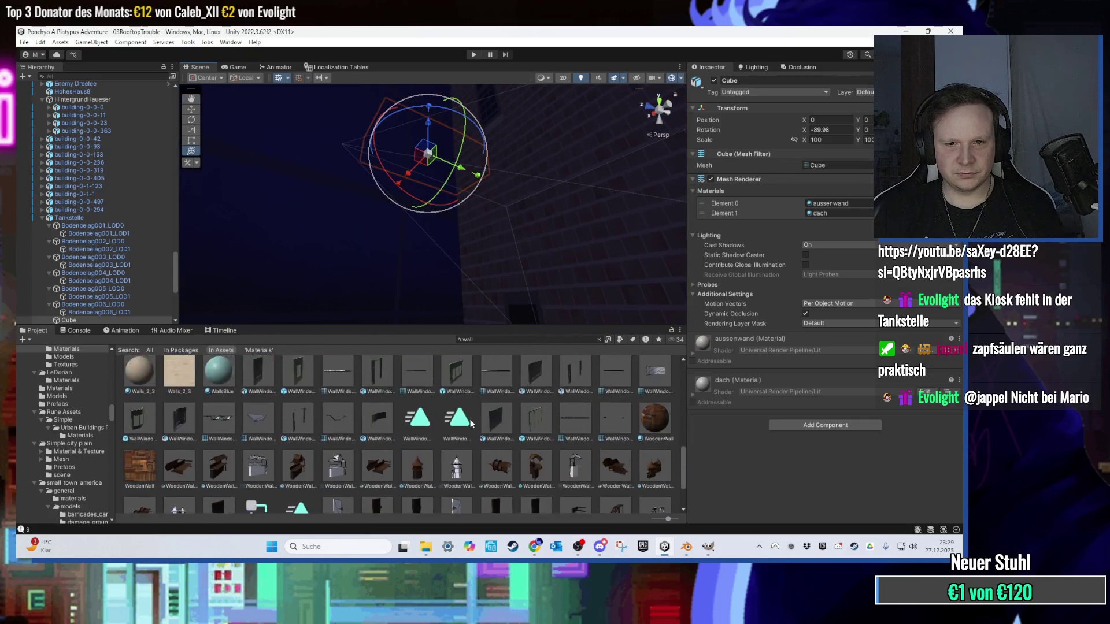
mouse_move(493, 295)
left_mouse_down()
mouse_move(491, 307)
mouse_move(477, 261)
mouse_move(489, 311)
left_mouse_up()
Step: Search for grey, select the PatternStripeGrey material, and start Play mode
type("ey")
left_click_drag(346, 283, 337, 259)
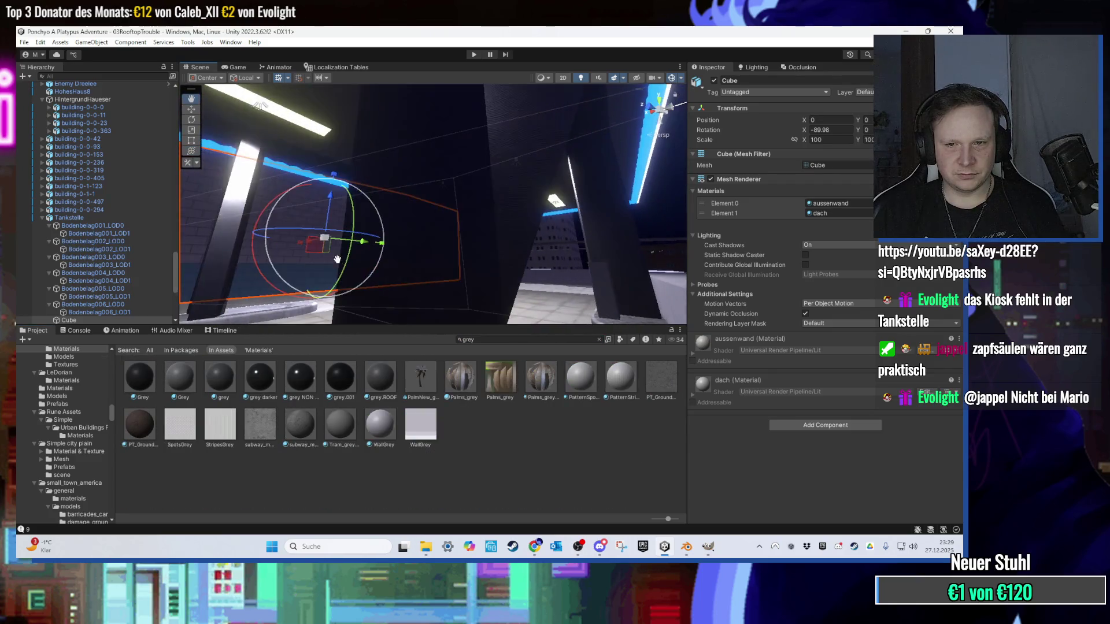
mouse_move(514, 286)
left_mouse_down()
mouse_move(454, 200)
mouse_move(553, 301)
mouse_move(485, 220)
mouse_move(485, 231)
mouse_move(483, 188)
mouse_move(483, 223)
mouse_move(449, 216)
mouse_move(451, 247)
mouse_move(381, 235)
mouse_move(438, 225)
mouse_move(428, 202)
mouse_move(516, 207)
mouse_move(511, 174)
mouse_move(559, 206)
left_mouse_up()
left_click(616, 380)
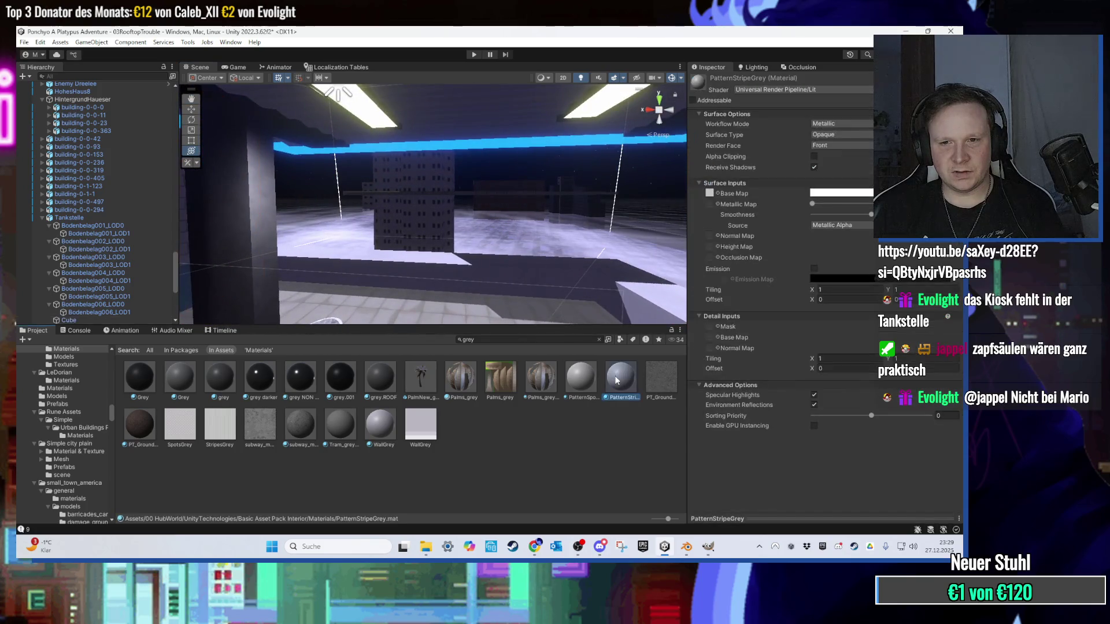
mouse_move(568, 257)
left_mouse_down()
mouse_move(501, 131)
mouse_move(529, 188)
mouse_move(411, 162)
mouse_move(466, 155)
mouse_move(513, 244)
mouse_move(512, 266)
mouse_move(472, 213)
mouse_move(500, 198)
mouse_move(480, 116)
left_mouse_up()
left_click(474, 55)
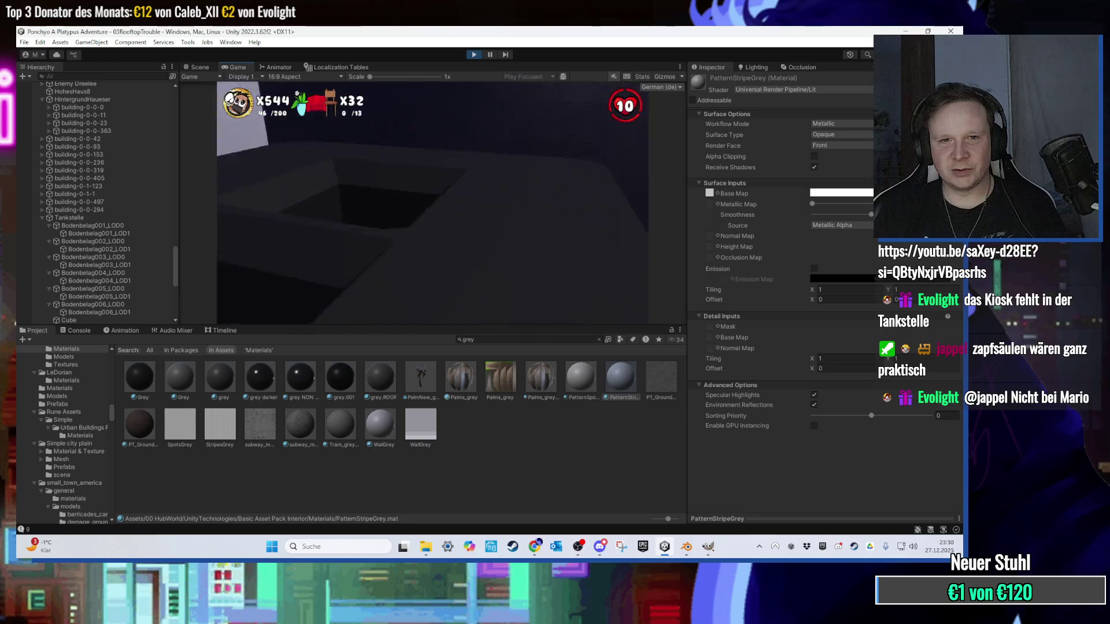
Step: Stop the play test and add a Mesh Collider to the Bodenbelag floor tiles
key("super")
left_click(473, 54)
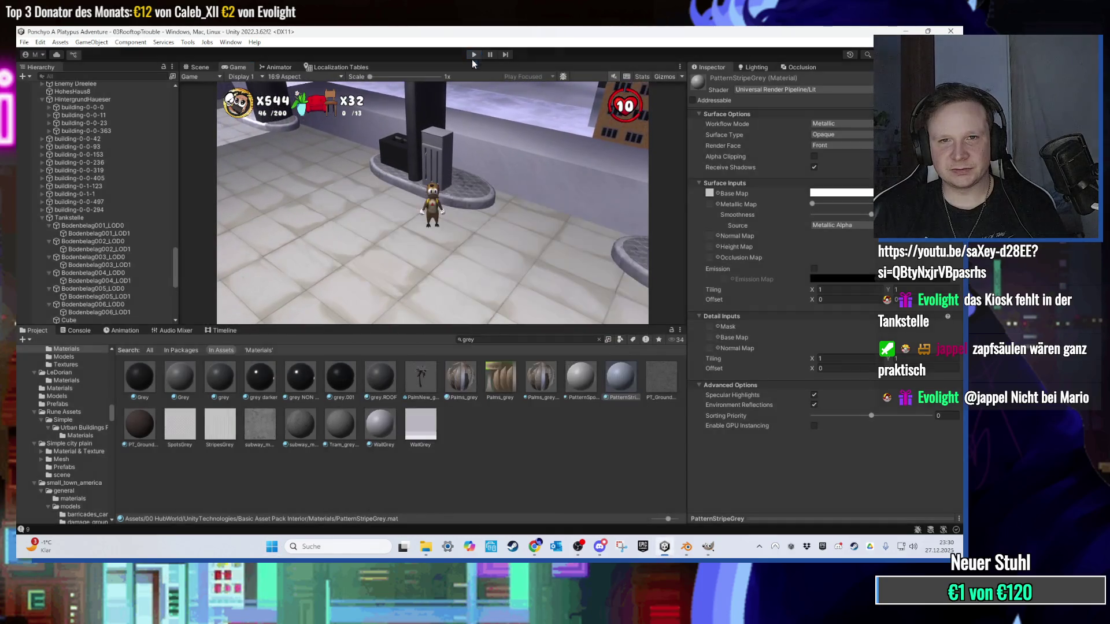
scroll(477, 300, "up", 10)
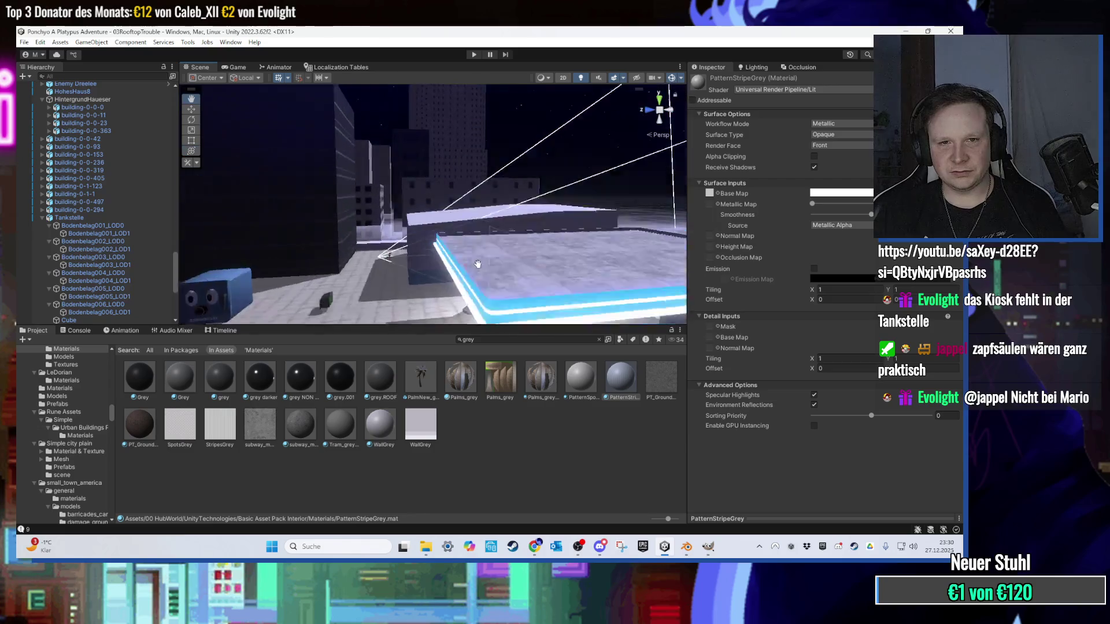
scroll(468, 303, "up", 5)
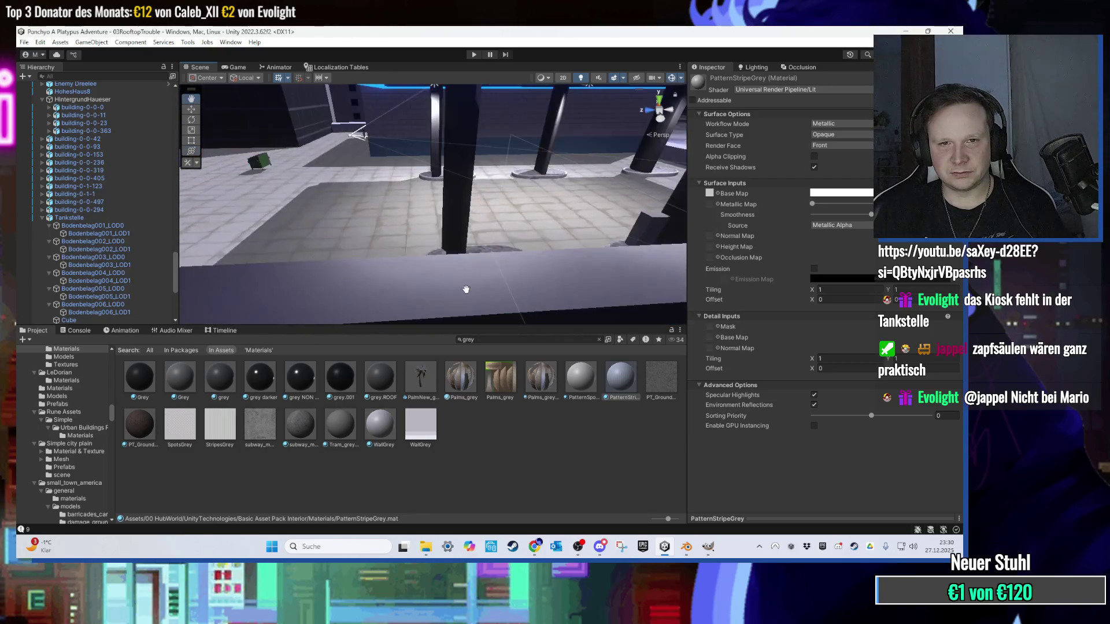
left_click(477, 252)
scroll(477, 250, "down", 5)
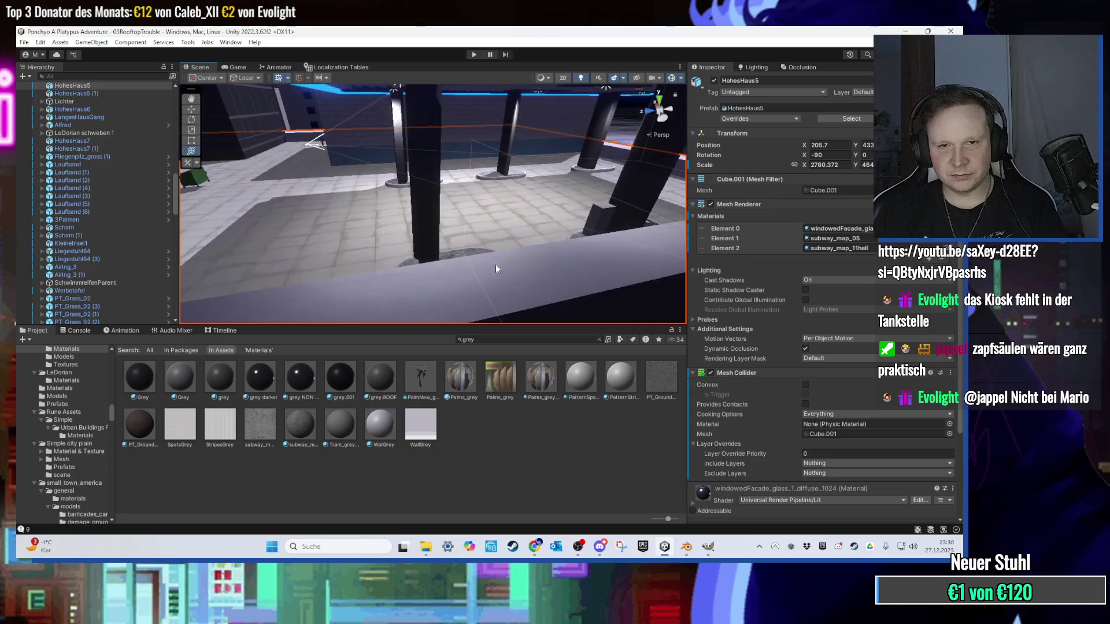
left_click(487, 279)
scroll(108, 276, "down", 6)
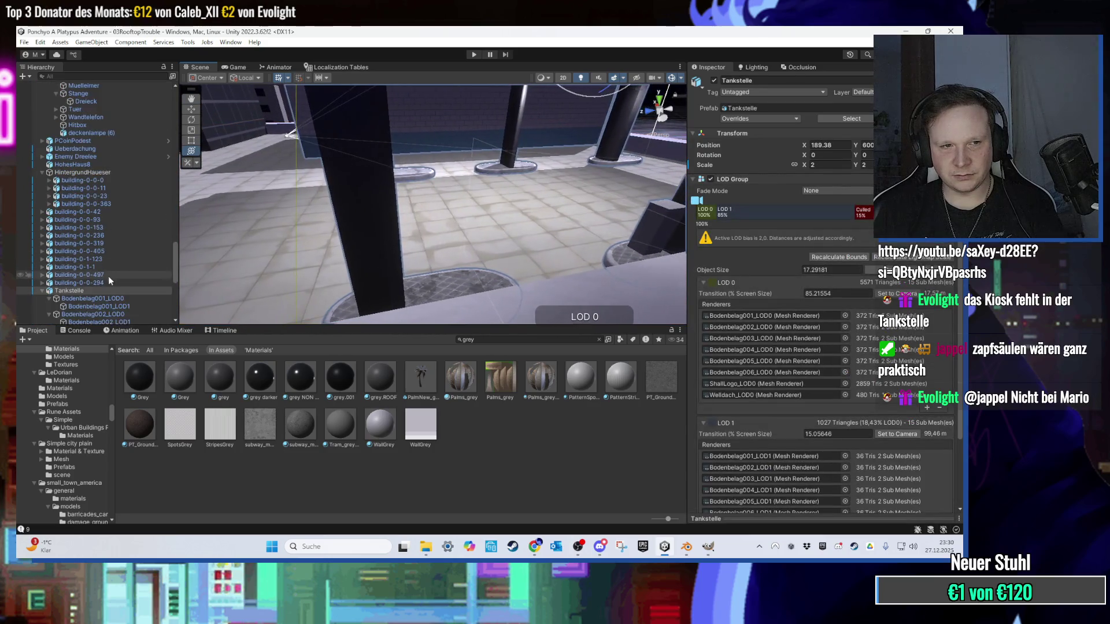
left_click(86, 180)
key("Left")
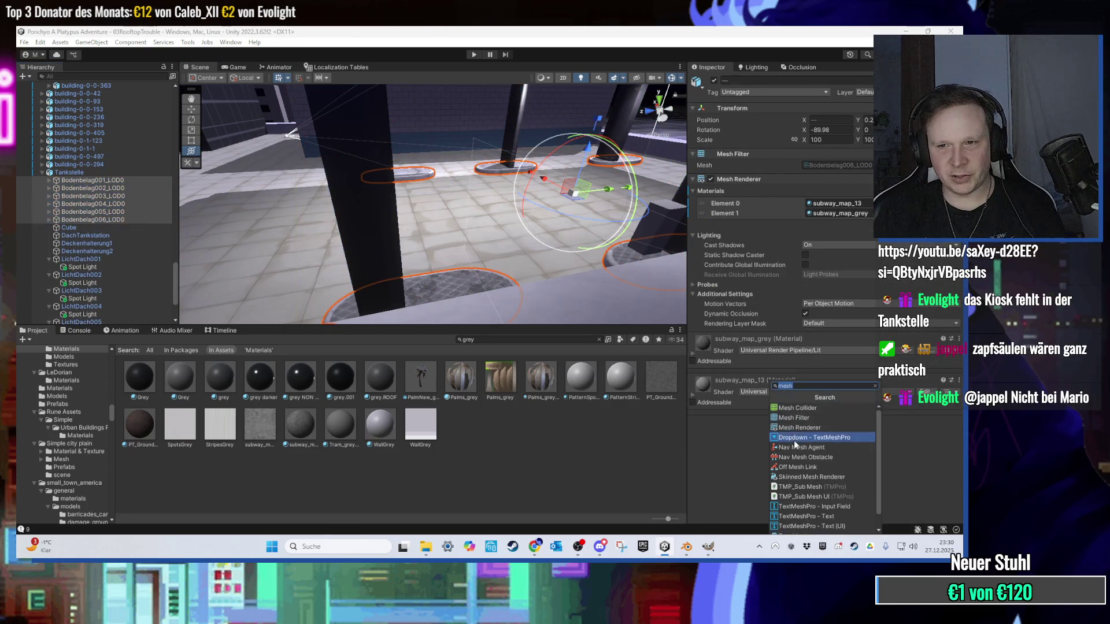
left_click(795, 408)
key("f")
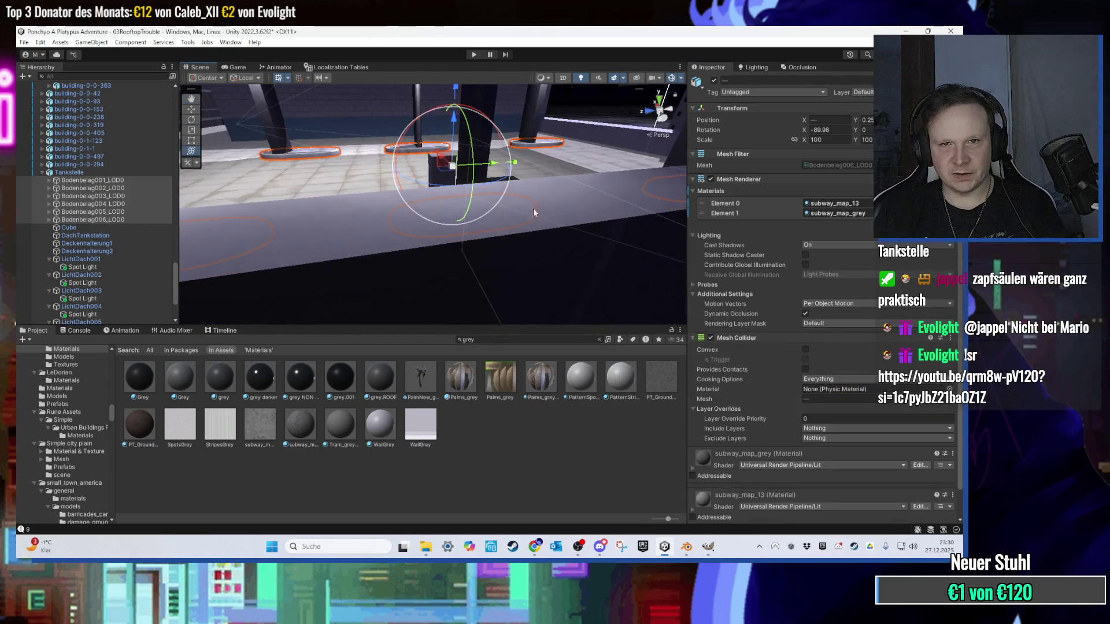
Step: Add a Box Collider to the Tonne1 barrel
left_click(491, 106)
key("f")
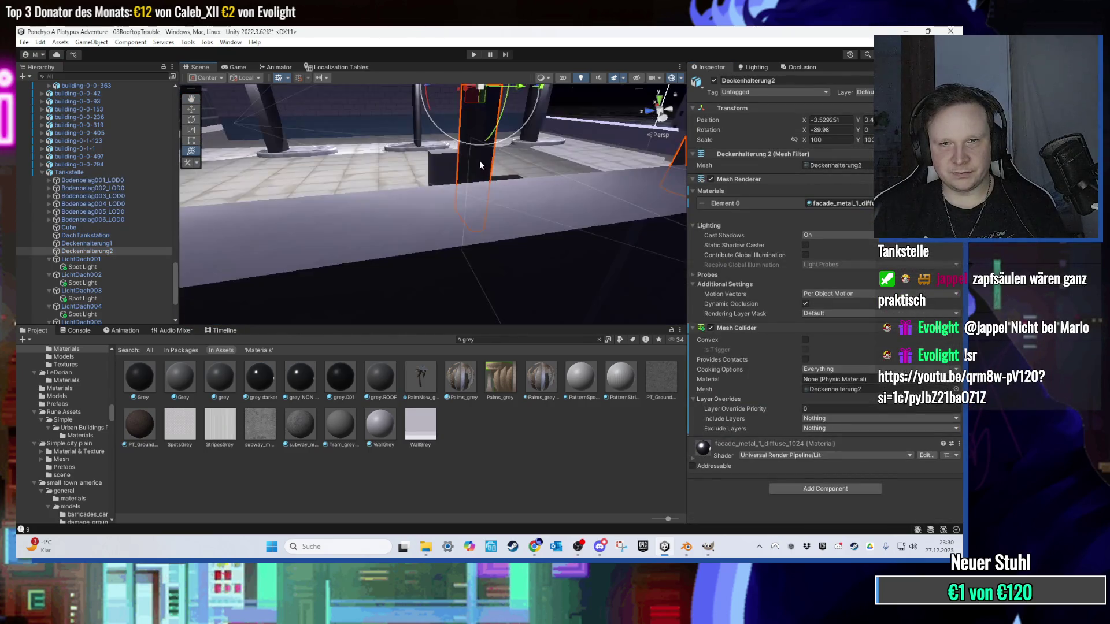
mouse_move(498, 165)
left_mouse_down()
mouse_move(462, 227)
mouse_move(478, 187)
left_mouse_up()
left_click(477, 188)
key("f")
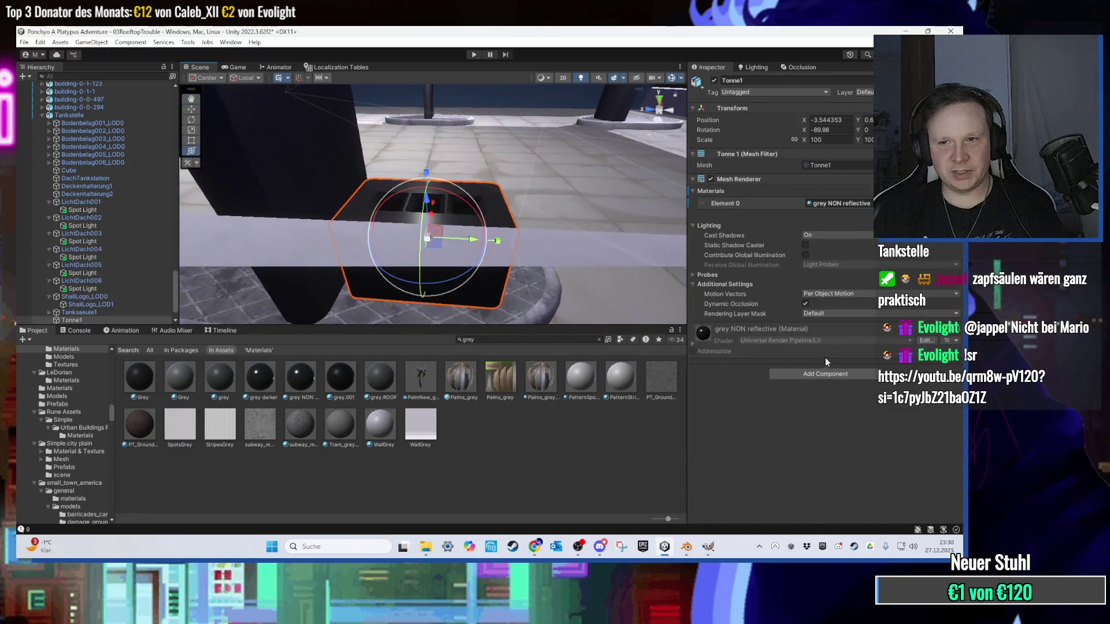
type("box")
key("Return")
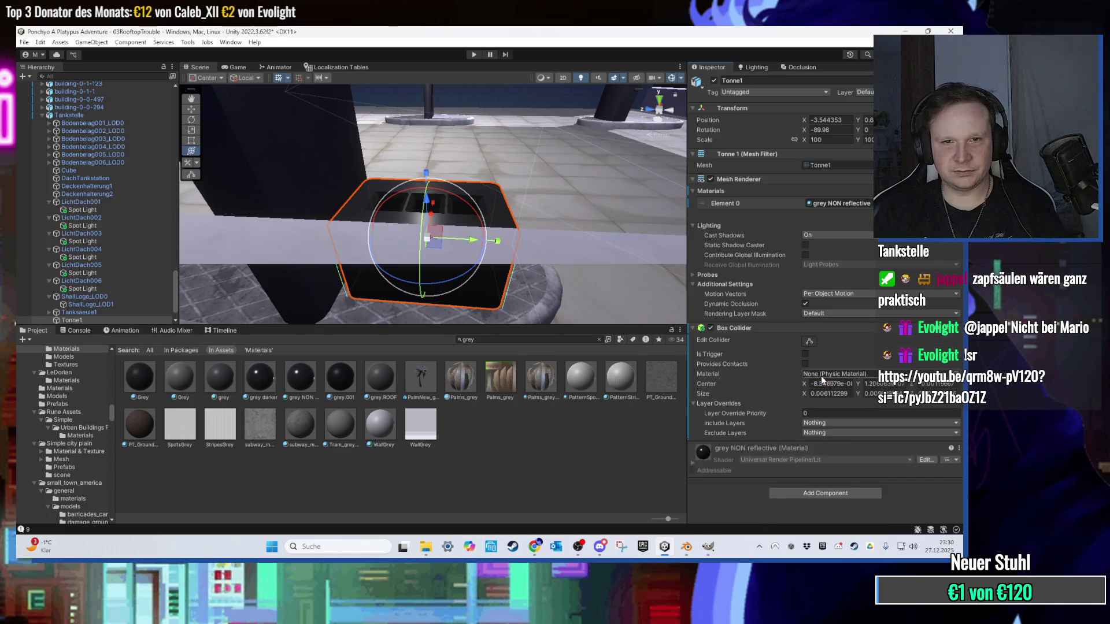
key("f")
Step: Add a Box Collider to the Tanksaeule1 fuel pump
mouse_move(681, 270)
left_mouse_down()
mouse_move(400, 254)
mouse_move(473, 266)
mouse_move(517, 311)
mouse_move(627, 292)
left_mouse_up()
left_click(627, 289)
key("f")
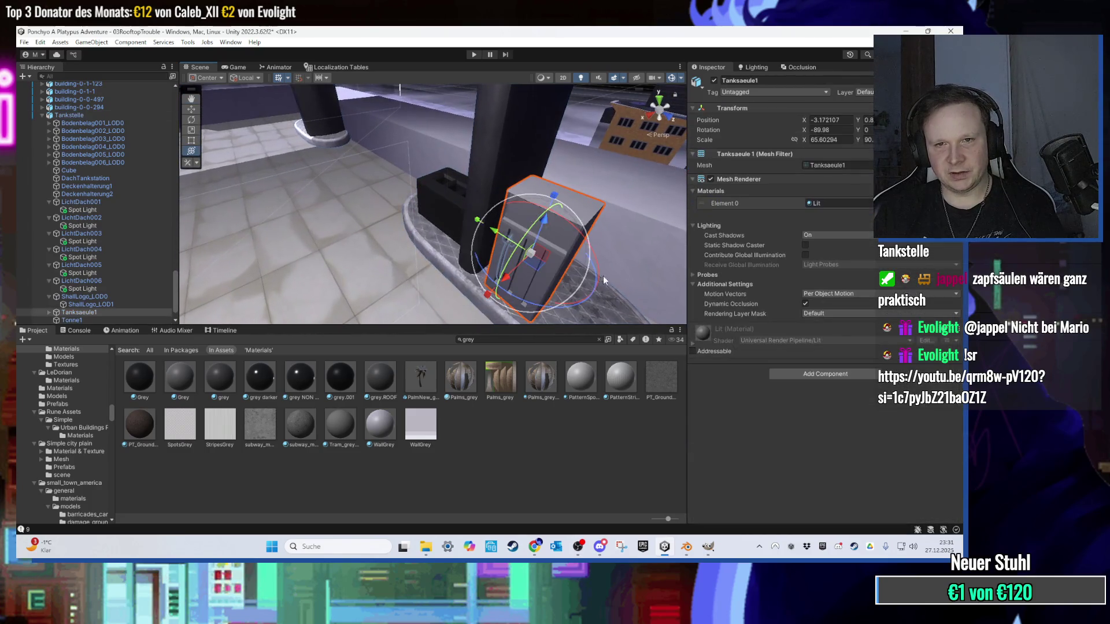
left_click(798, 409)
mouse_move(515, 234)
left_mouse_down()
mouse_move(328, 165)
mouse_move(567, 248)
mouse_move(551, 236)
left_mouse_up()
Step: Give the gas station's roof Cube a Mesh Collider and start Play mode
left_click(581, 191)
mouse_move(580, 190)
left_mouse_down()
mouse_move(454, 107)
mouse_move(446, 141)
mouse_move(540, 236)
left_mouse_up()
left_click(519, 228)
left_click(519, 233)
key("f")
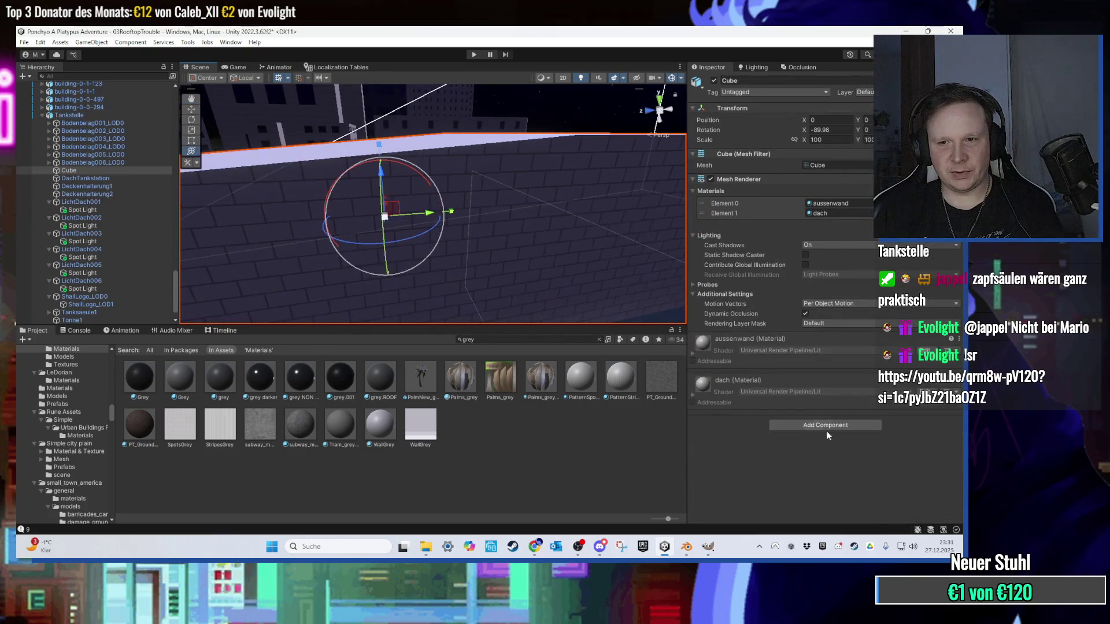
type("mesh")
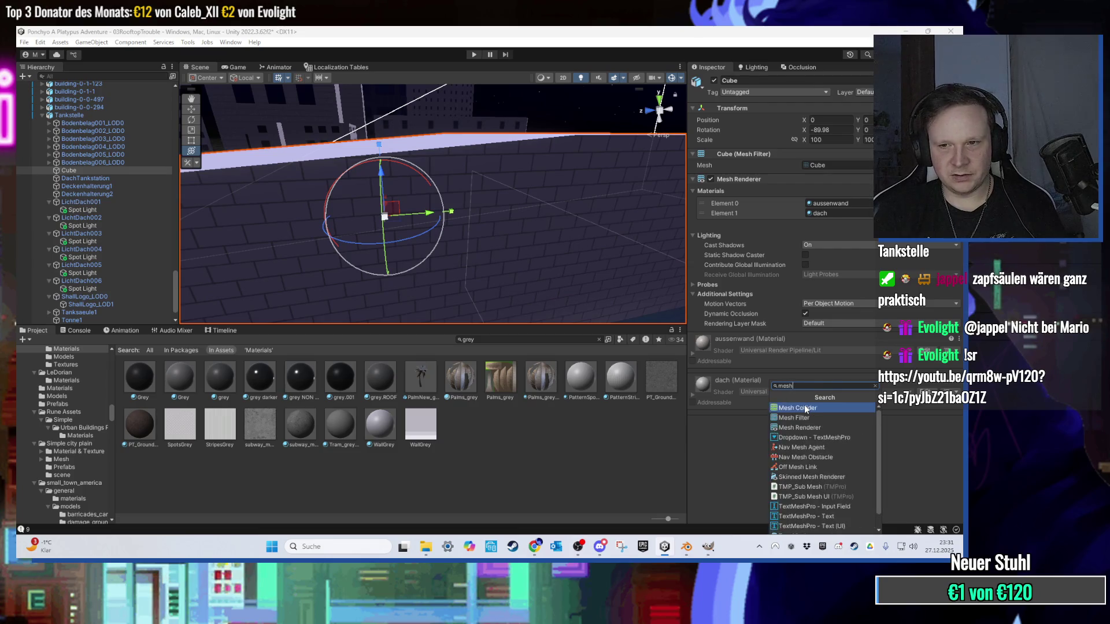
left_click(805, 408)
left_click(473, 54)
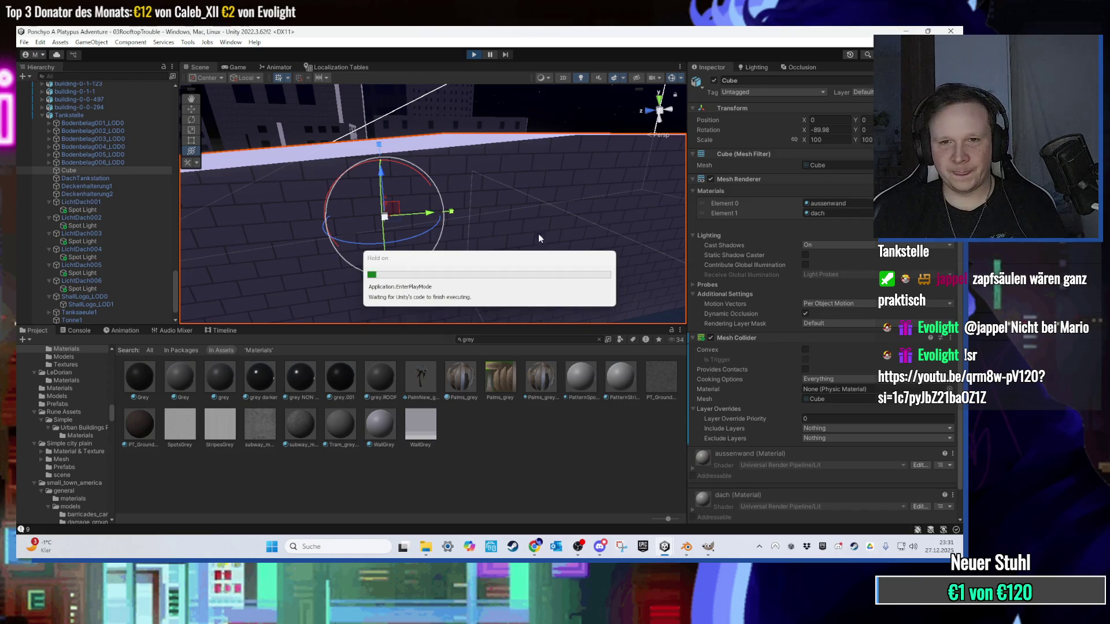
Step: Walk the character around the gas station's tiled floor, then orbit the scene around the roof
left_click_drag(515, 325, 523, 357)
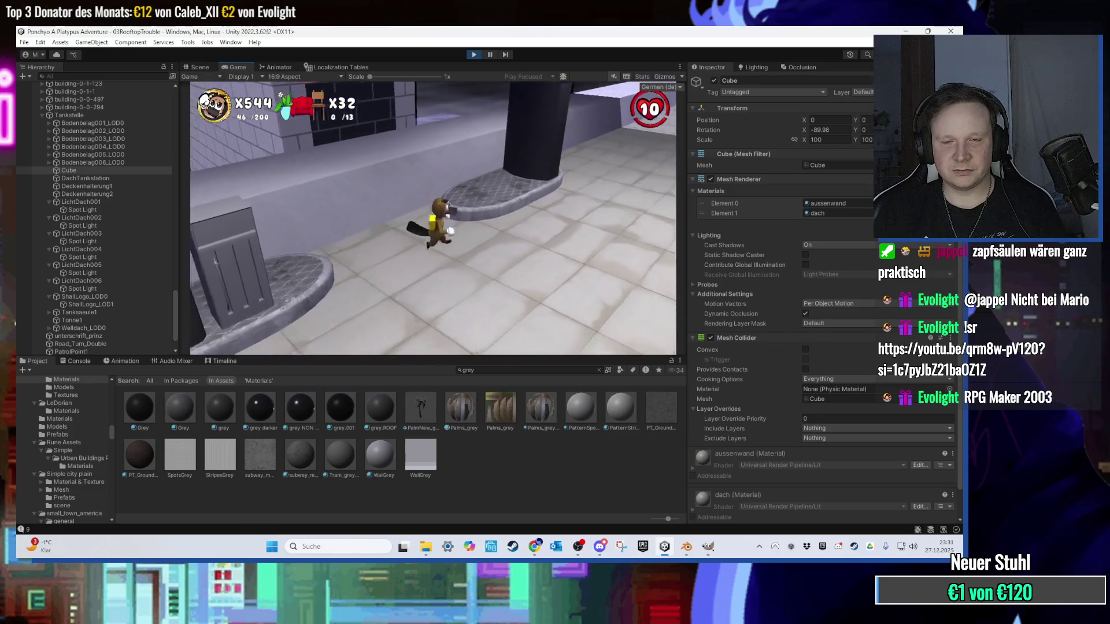
key("super")
key("super")
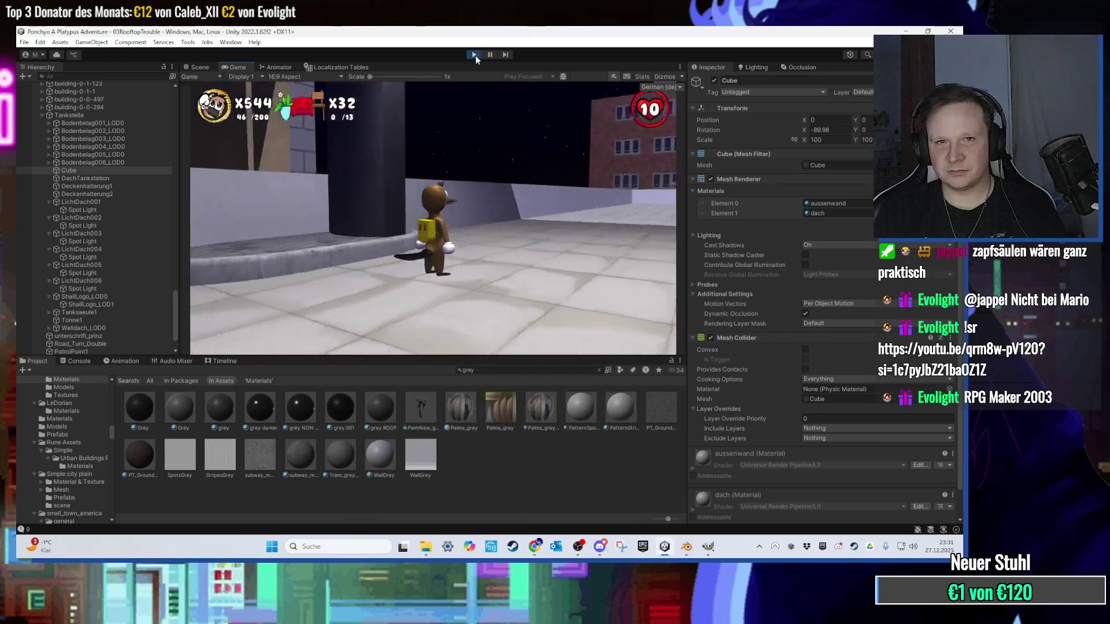
left_click_drag(445, 201, 485, 266)
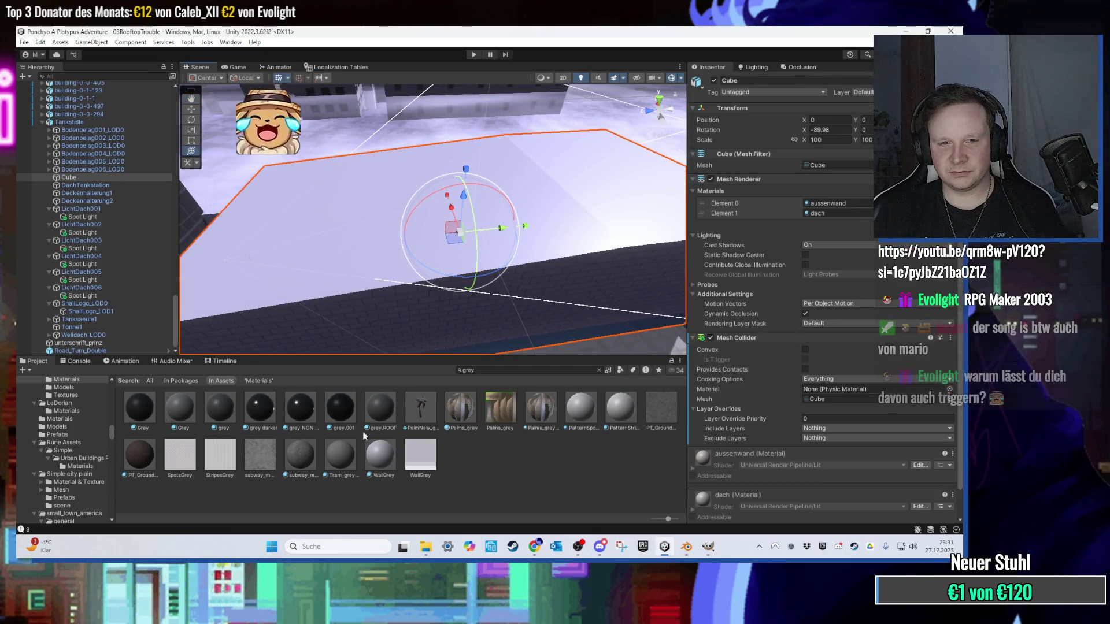
Step: Try Tram_grey, subway_map_grey and PT_Ground on the roof, then search 'concrete' and apply Concrete_A
left_click_drag(347, 433, 360, 267)
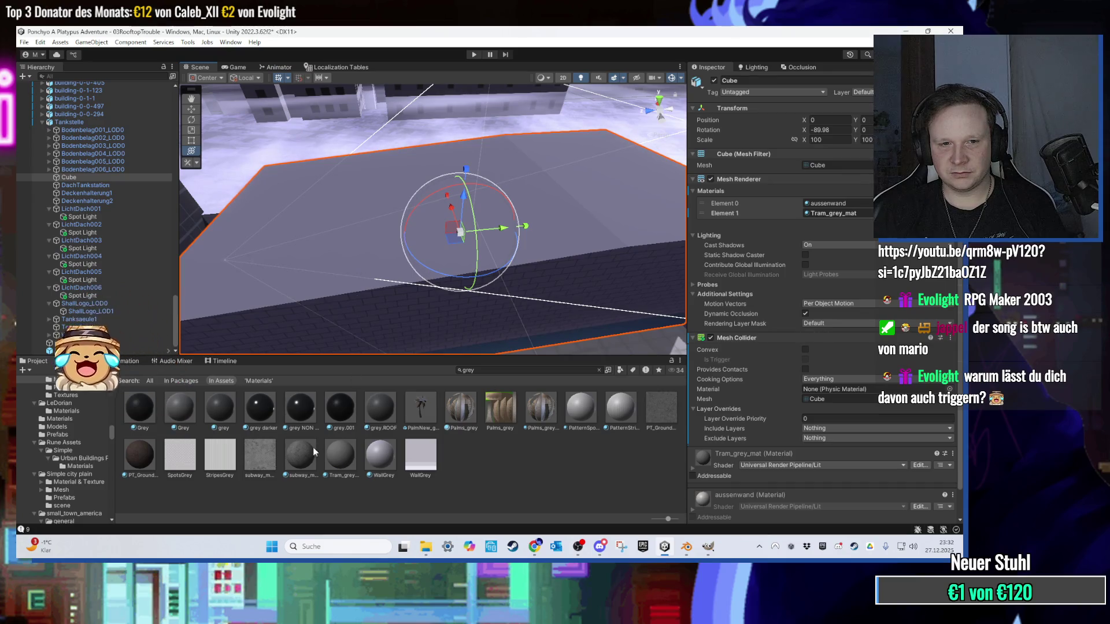
left_click_drag(313, 446, 328, 296)
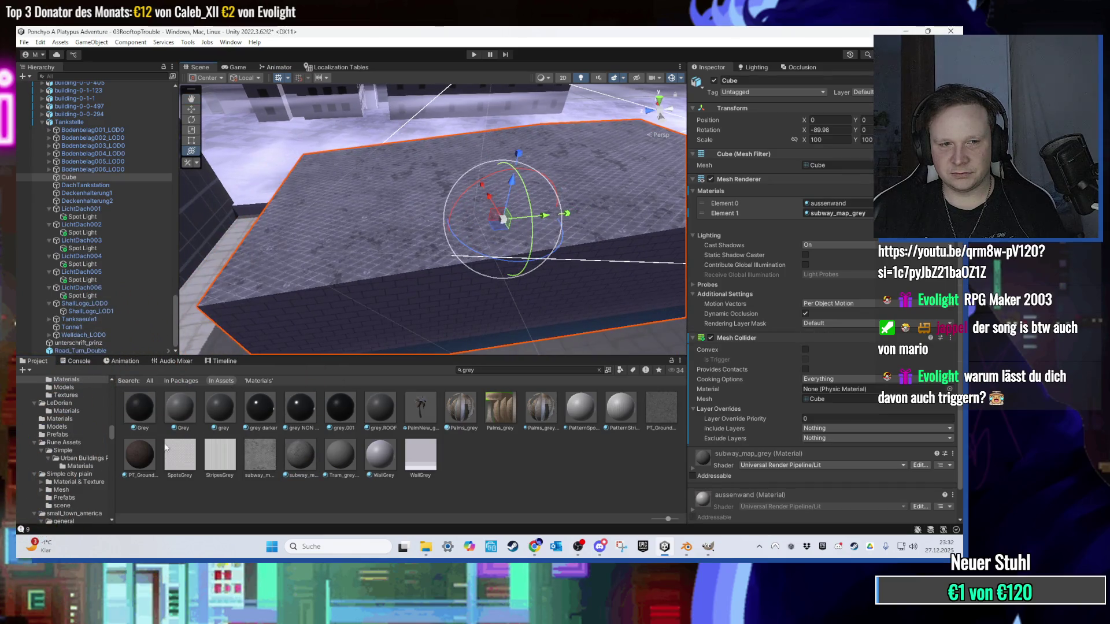
left_click_drag(140, 454, 387, 248)
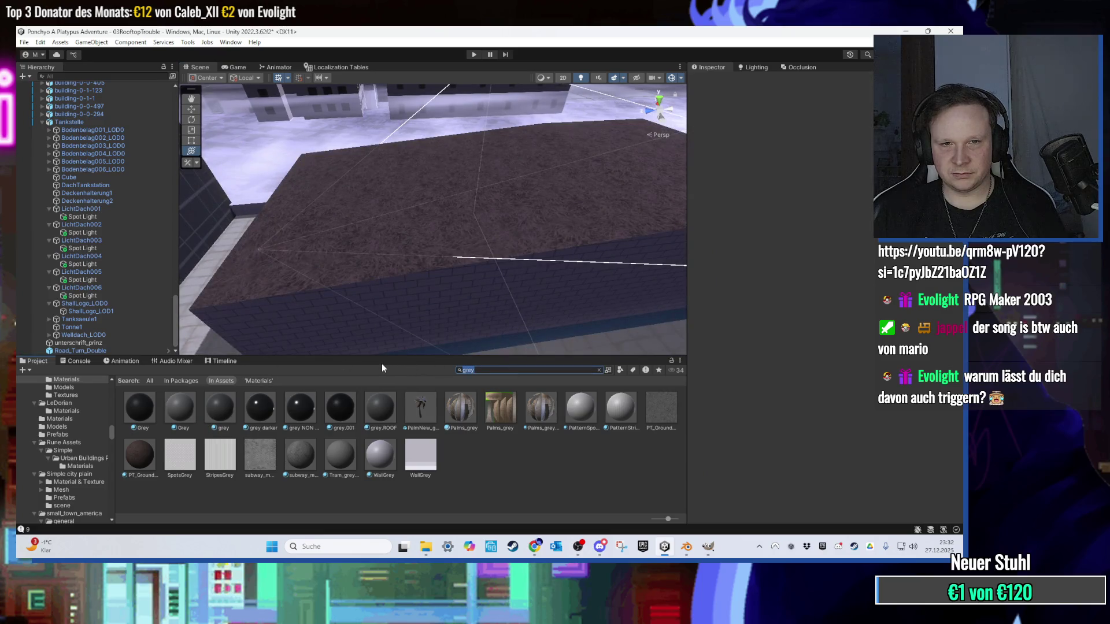
type("concrete")
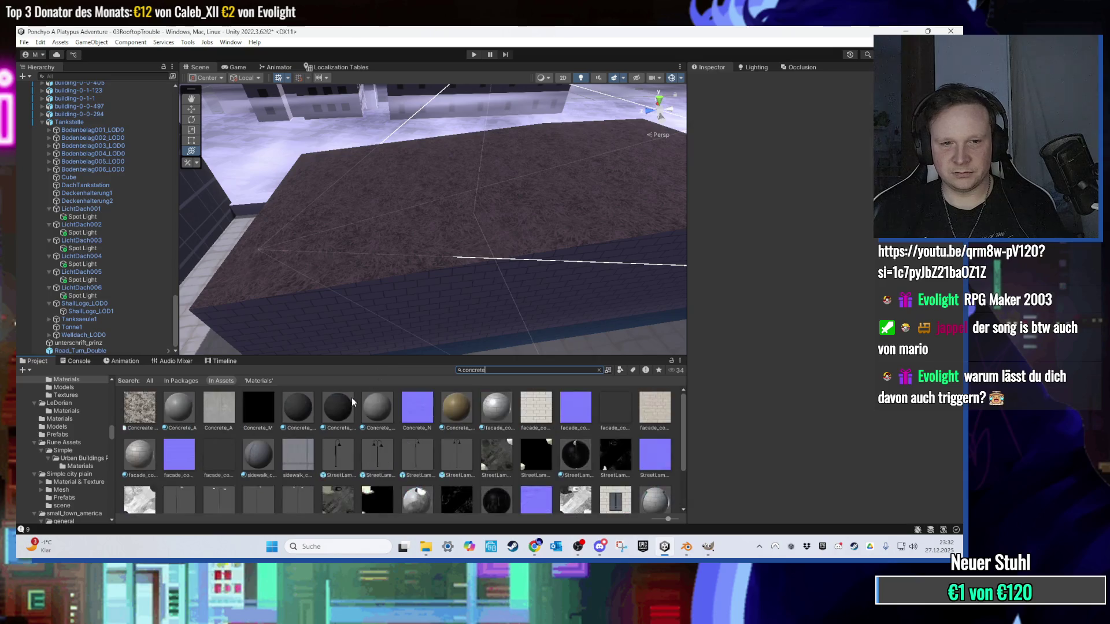
mouse_move(183, 413)
left_mouse_down()
mouse_move(445, 248)
mouse_move(404, 300)
mouse_move(409, 283)
mouse_move(413, 320)
left_mouse_up()
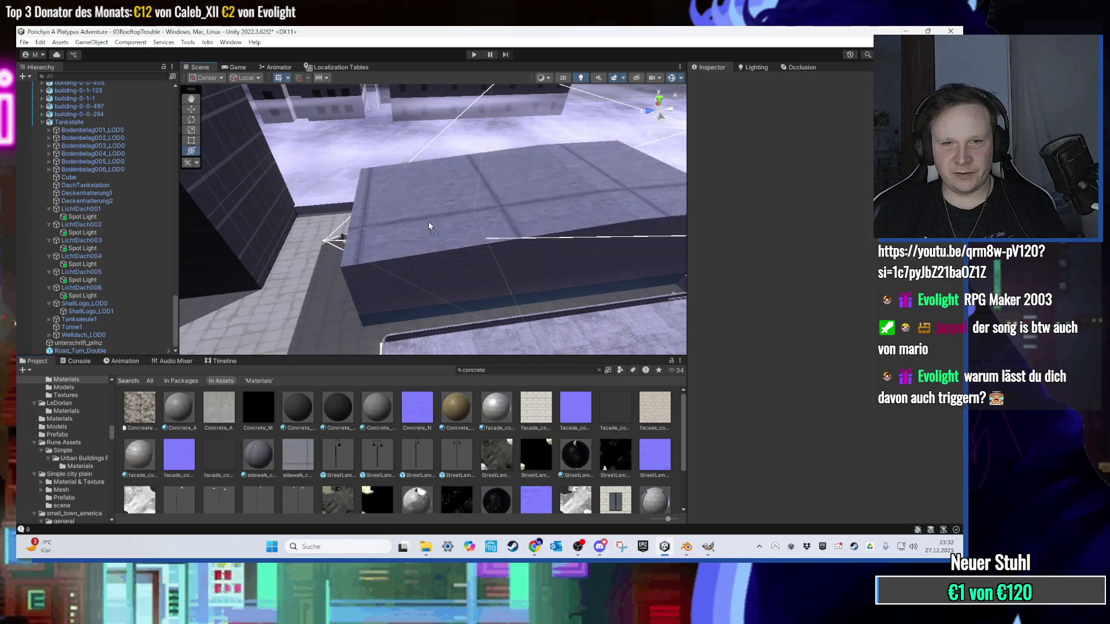
scroll(408, 245, "up", 5)
left_click_drag(406, 245, 413, 242)
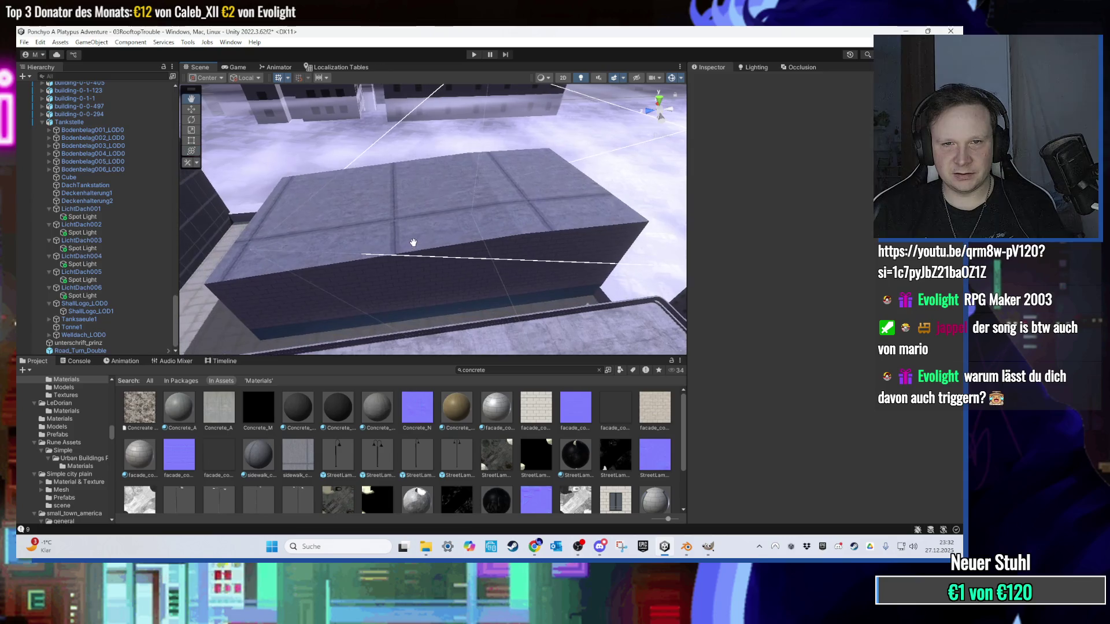
scroll(624, 464, "down", 2)
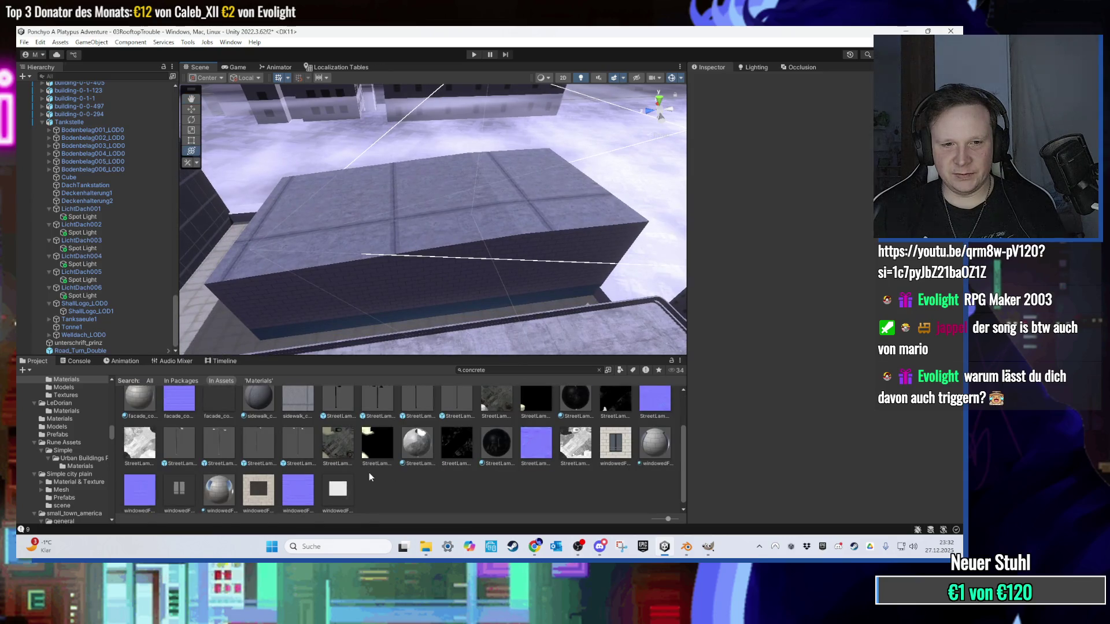
scroll(357, 464, "up", 2)
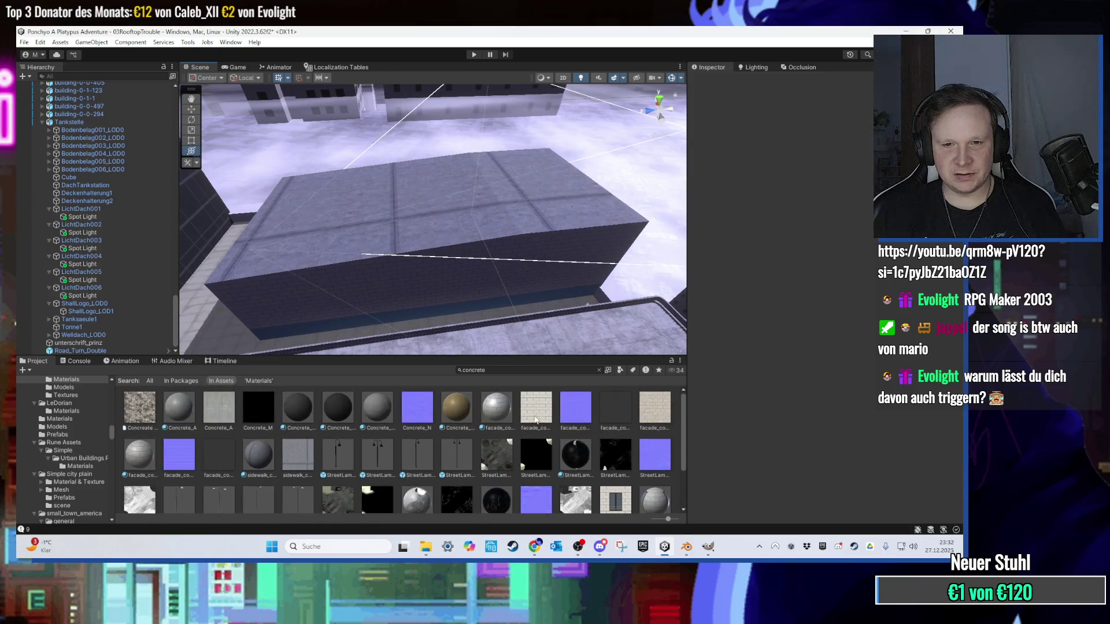
Step: Compare light and dark concrete materials on the roof, re-applying Concrete_A and trying a darker one
left_click_drag(374, 423, 384, 230)
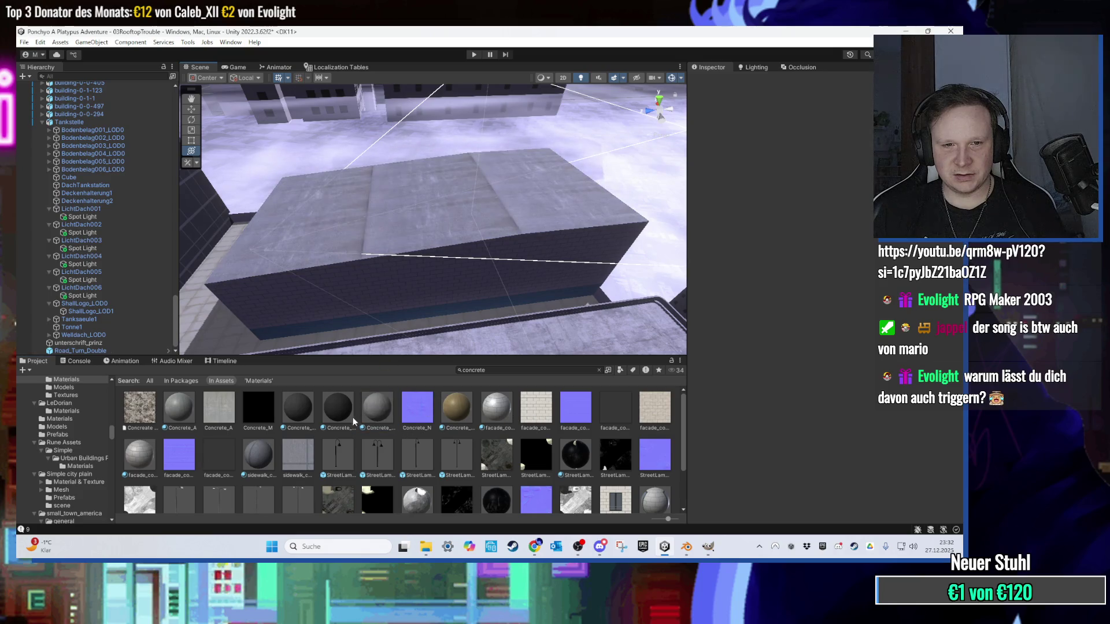
left_click_drag(354, 420, 370, 231)
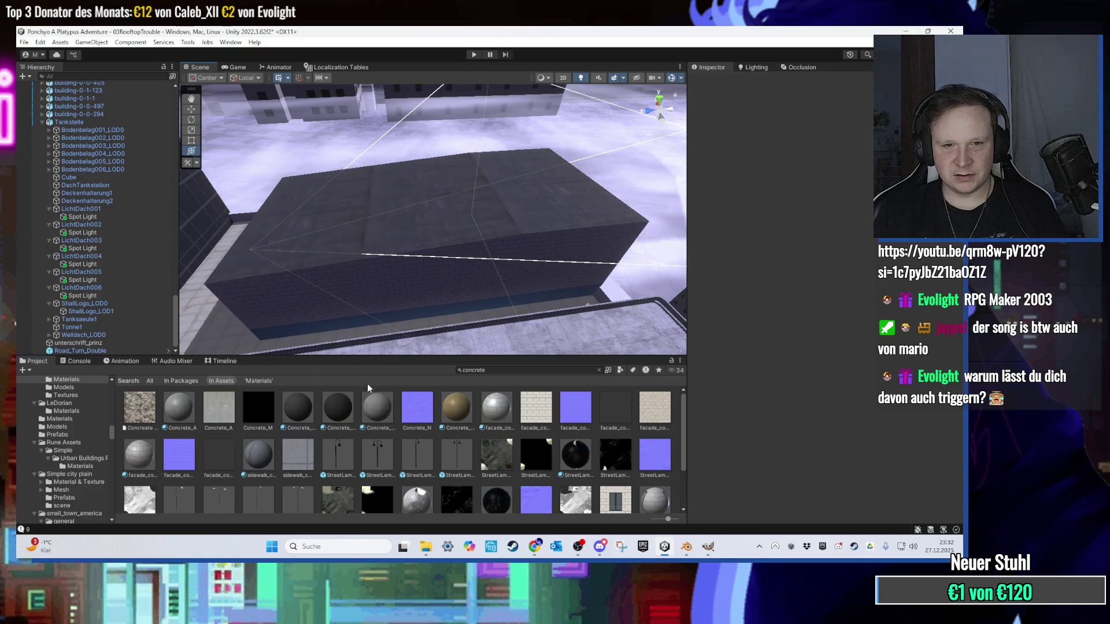
left_click_drag(377, 408, 362, 230)
left_click_drag(184, 389, 333, 320)
mouse_move(383, 427)
left_mouse_down()
mouse_move(413, 235)
mouse_move(396, 214)
mouse_move(411, 168)
left_mouse_up()
scroll(349, 296, "down", 3)
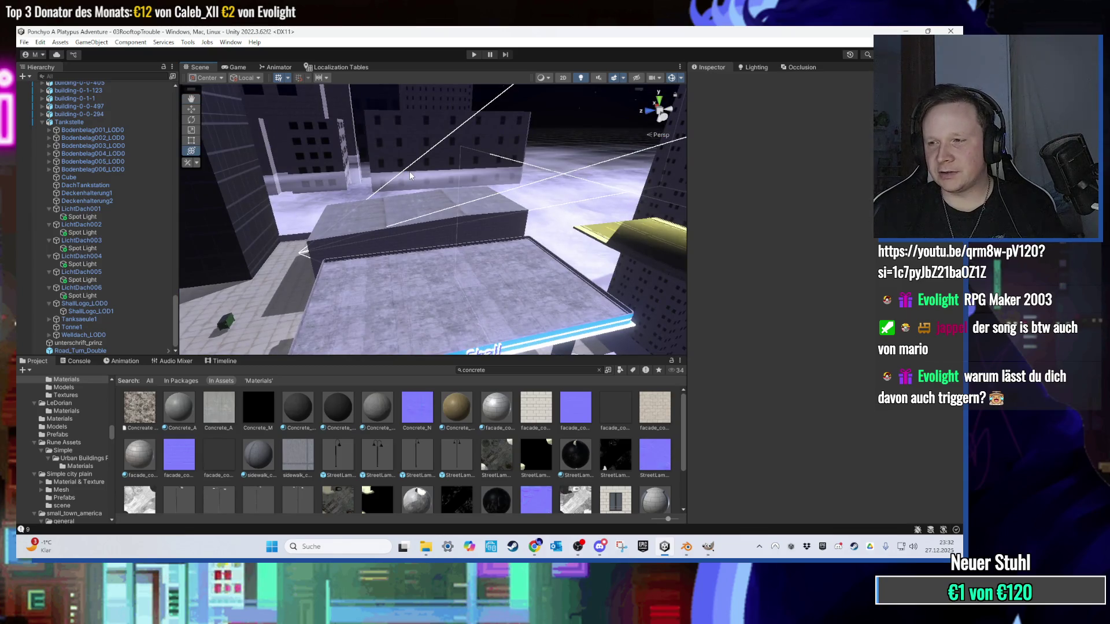
scroll(409, 171, "up", 5)
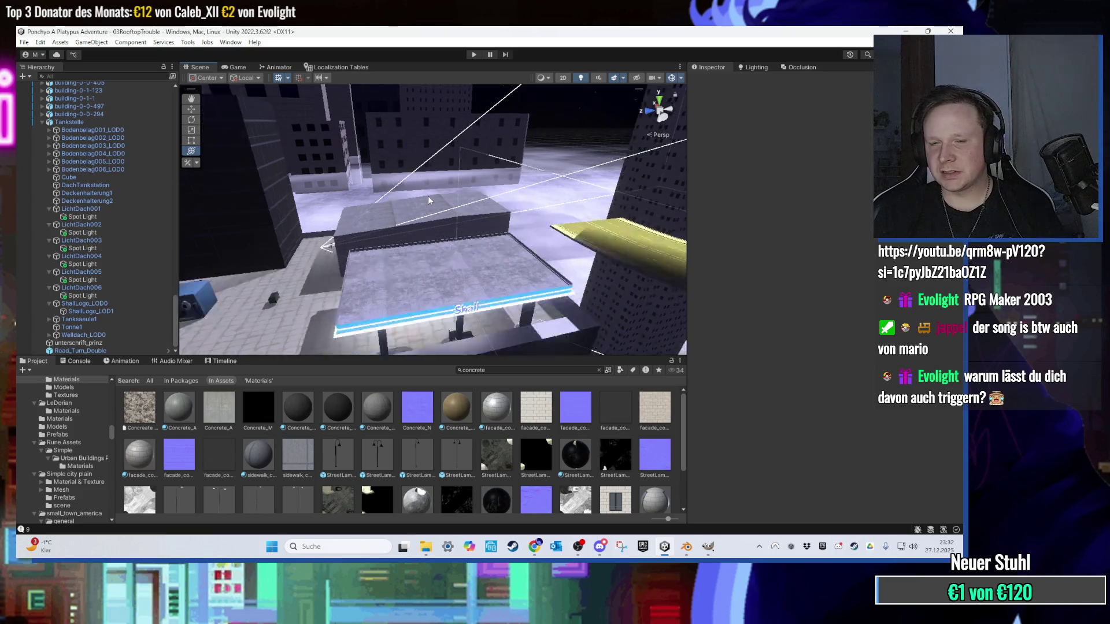
mouse_move(435, 216)
left_mouse_down()
mouse_move(419, 217)
mouse_move(433, 214)
left_mouse_up()
scroll(434, 214, "up", 5)
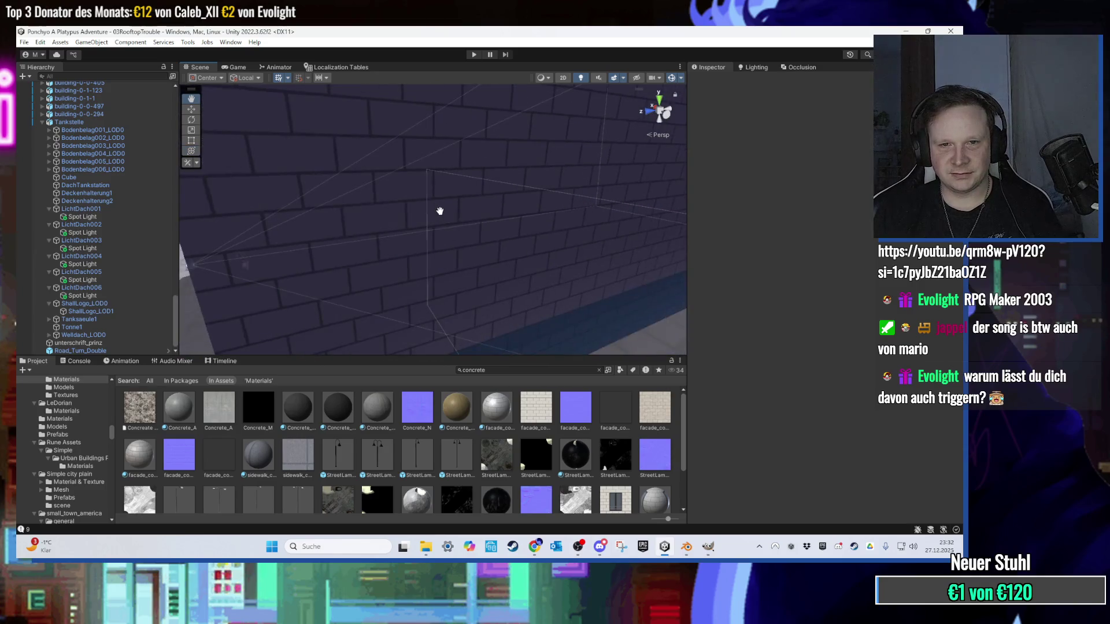
scroll(409, 228, "down", 5)
mouse_move(407, 236)
left_mouse_down()
mouse_move(524, 206)
mouse_move(346, 186)
mouse_move(426, 193)
mouse_move(392, 205)
mouse_move(583, 444)
left_mouse_up()
Step: Quit GIMP discarding the signature image's changes, then bring Tankstelle.blend in Blender forward
left_click(707, 548)
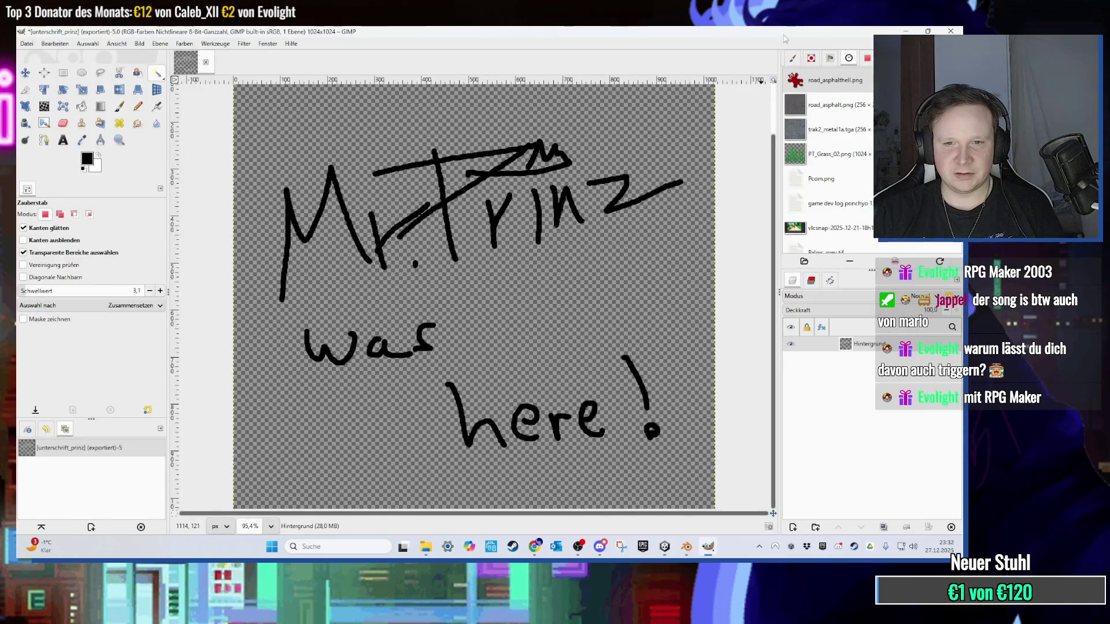
left_click(950, 32)
left_click(492, 356)
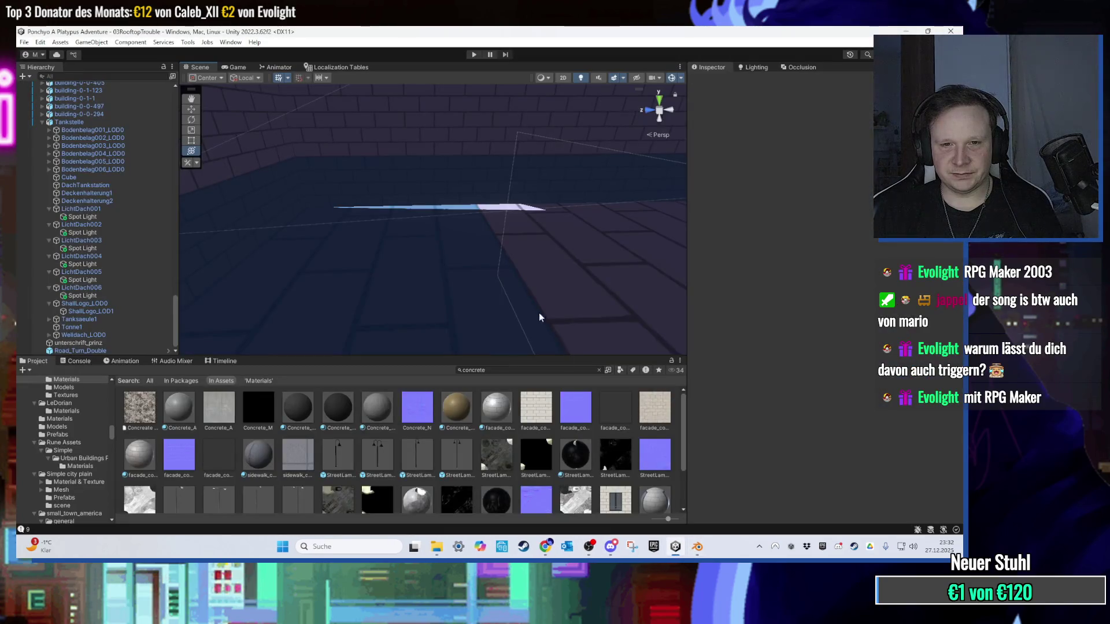
left_click(690, 547)
scroll(522, 293, "up", 5)
Step: Hide the building's right wall face to look into the tiled room
left_click_drag(569, 359, 452, 398)
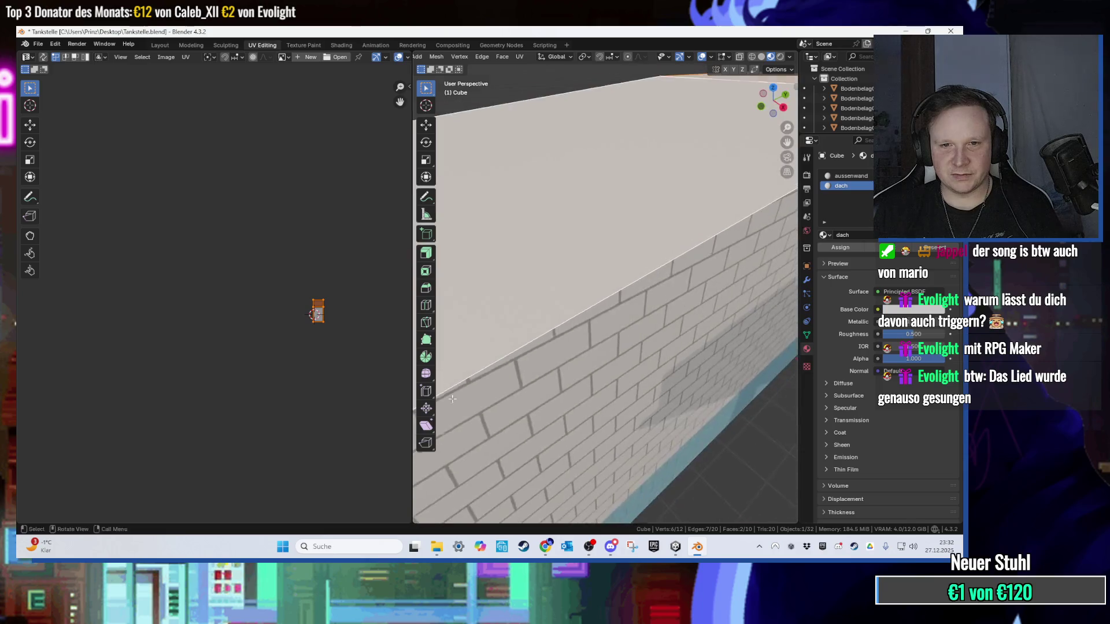
scroll(491, 387, "down", 5)
left_click(612, 353)
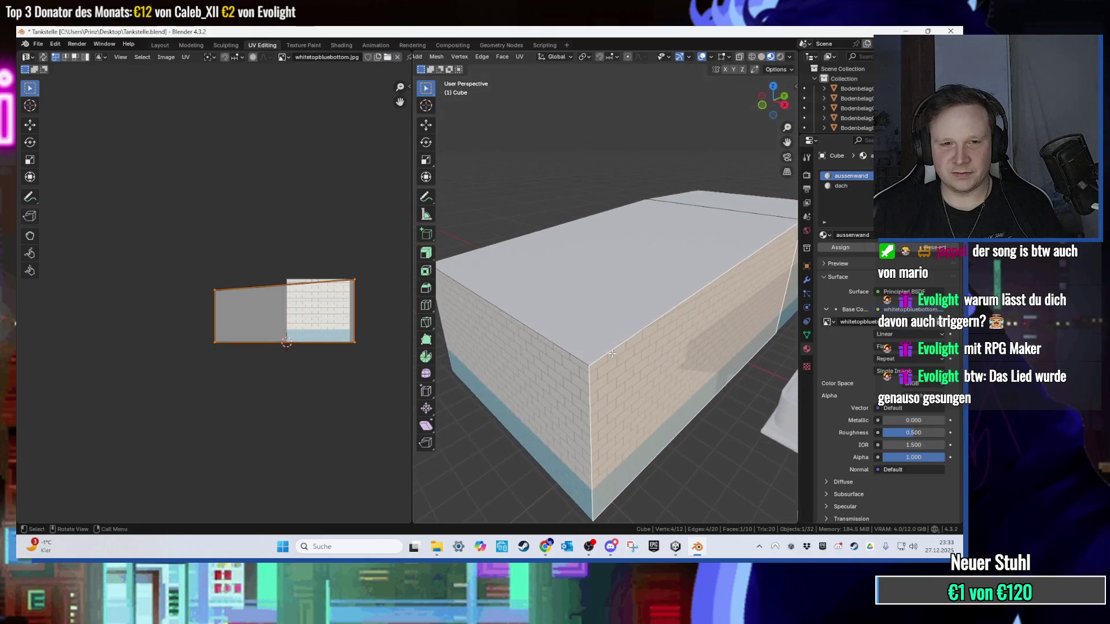
key("h")
scroll(615, 344, "up", 5)
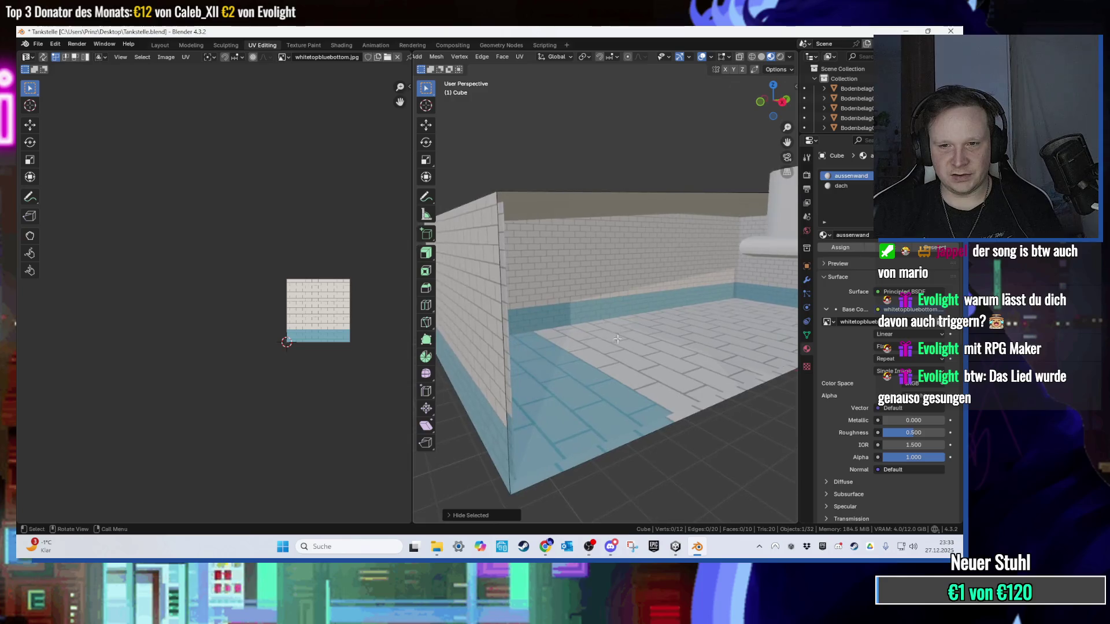
scroll(619, 345, "up", 2)
scroll(623, 365, "up", 2)
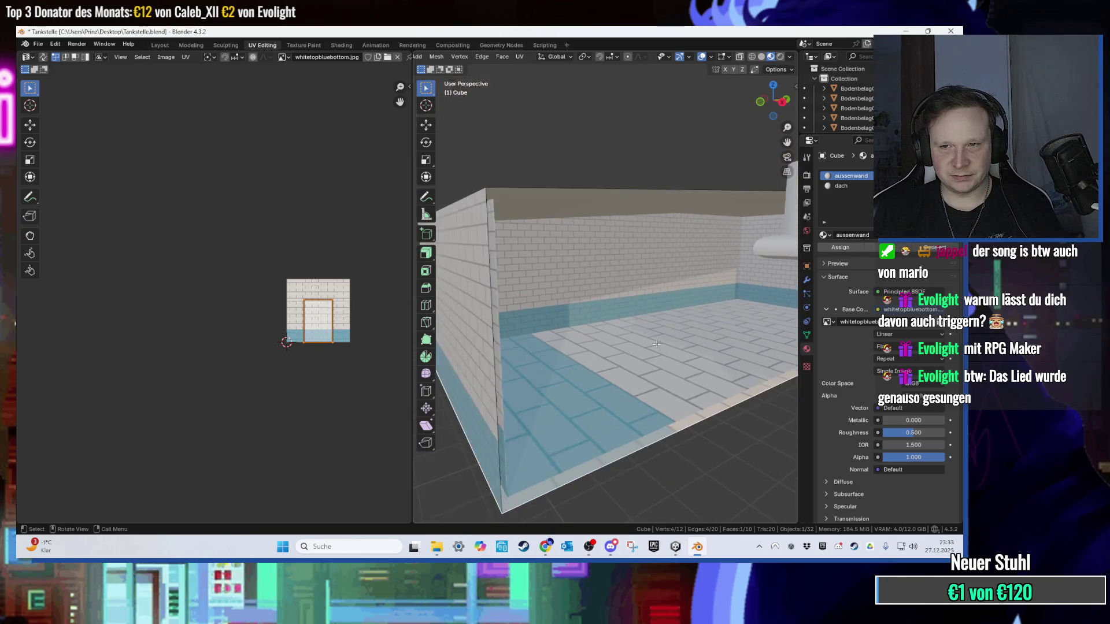
Step: Check the Solidify modifier and return to Object Mode to see the thickened walls
left_click(808, 281)
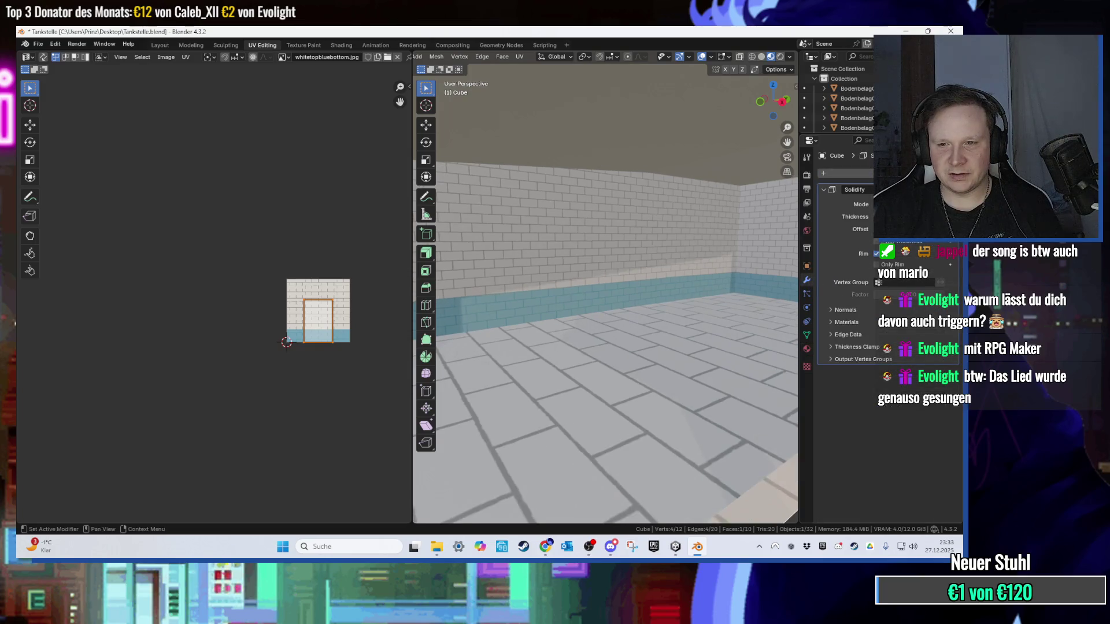
mouse_move(582, 274)
left_mouse_down()
mouse_move(621, 258)
mouse_move(568, 267)
mouse_move(633, 252)
mouse_move(600, 275)
mouse_move(651, 291)
mouse_move(629, 324)
left_mouse_up()
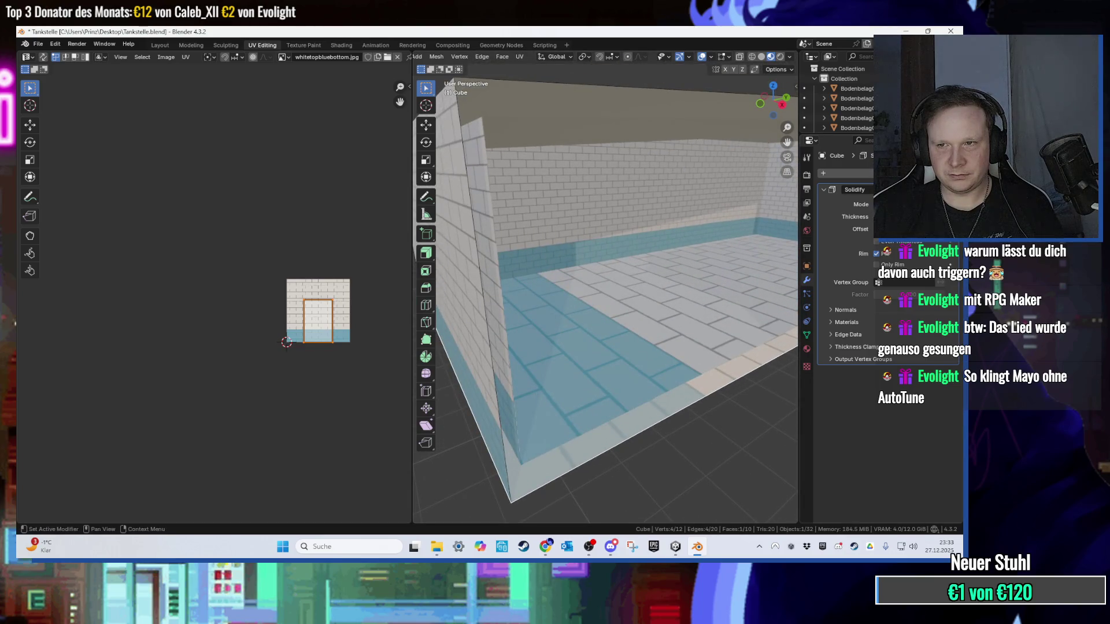
key("Tab")
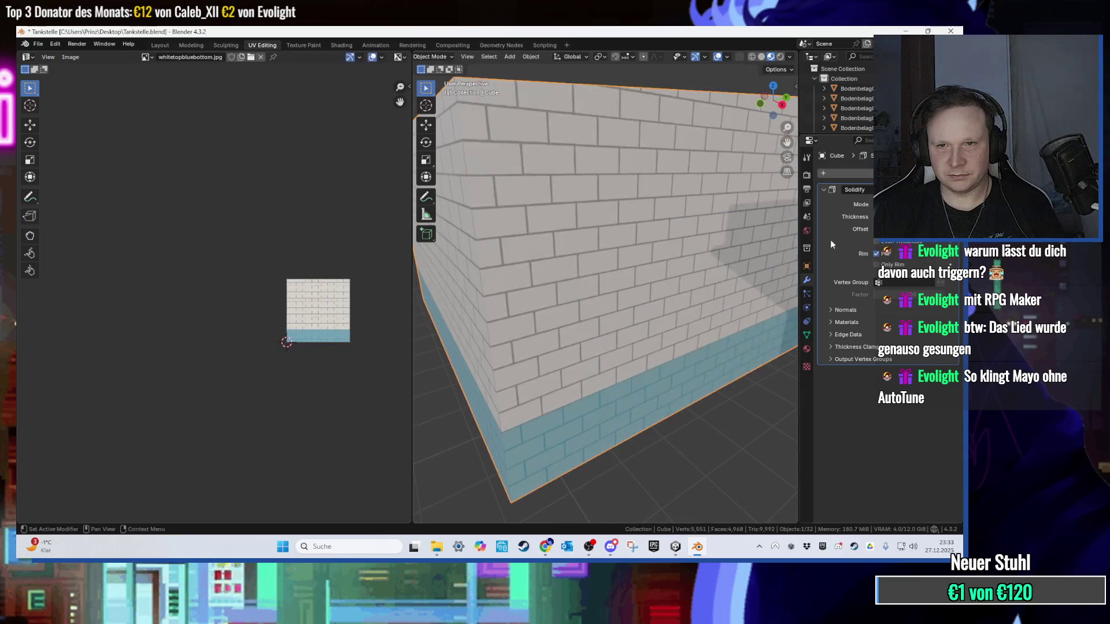
Step: Re-enter Edit Mode and select the room's two floor faces
key("Tab")
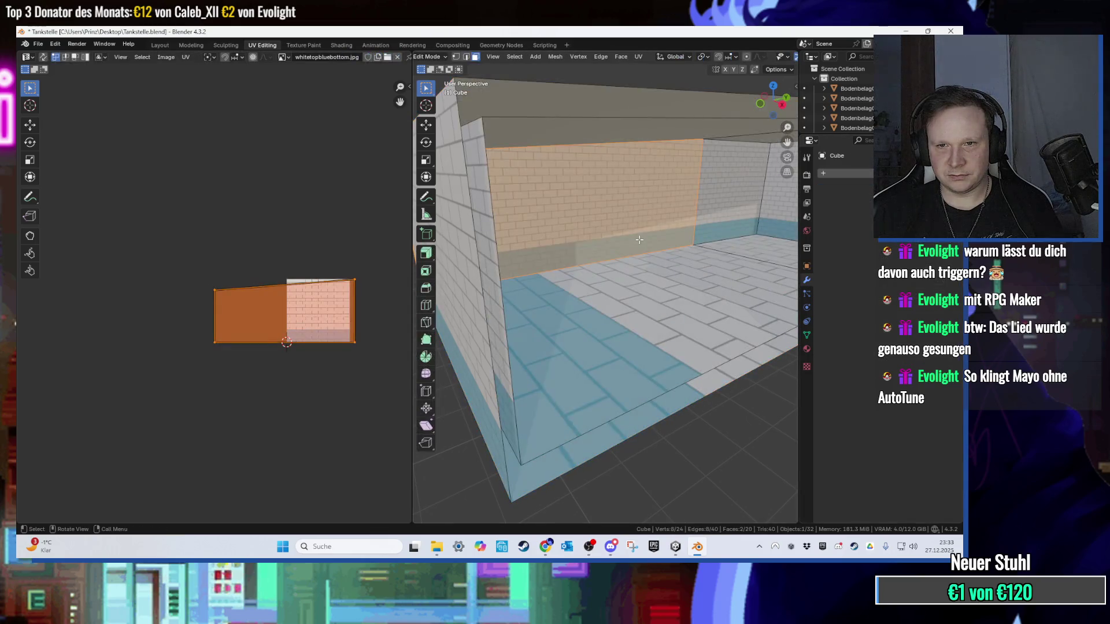
left_click(736, 257)
scroll(735, 258, "up", 2)
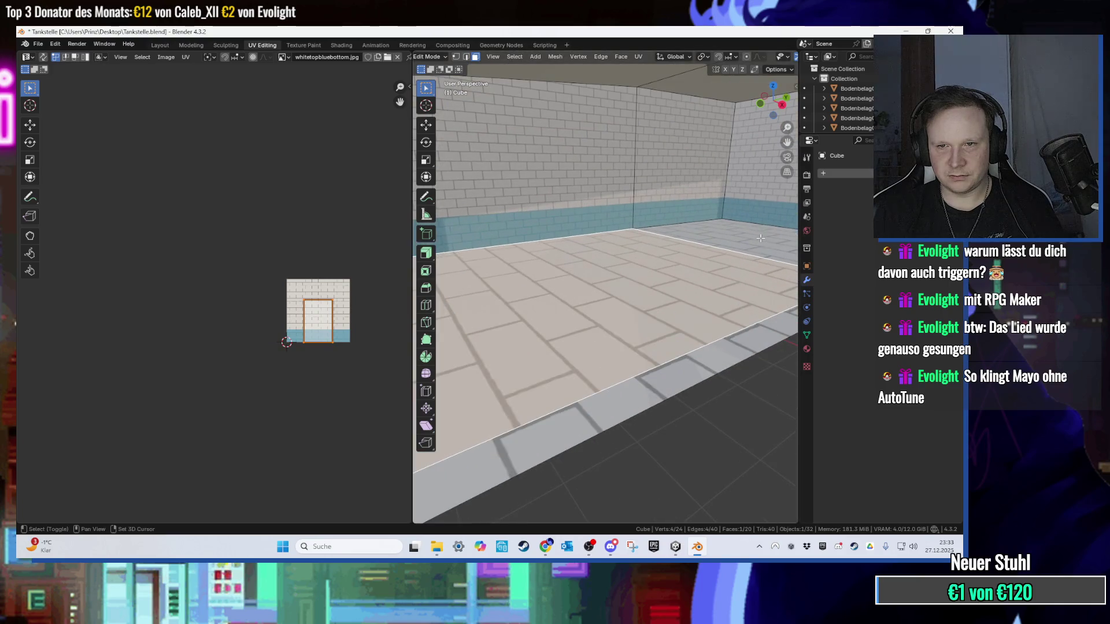
left_click(503, 347, "shift")
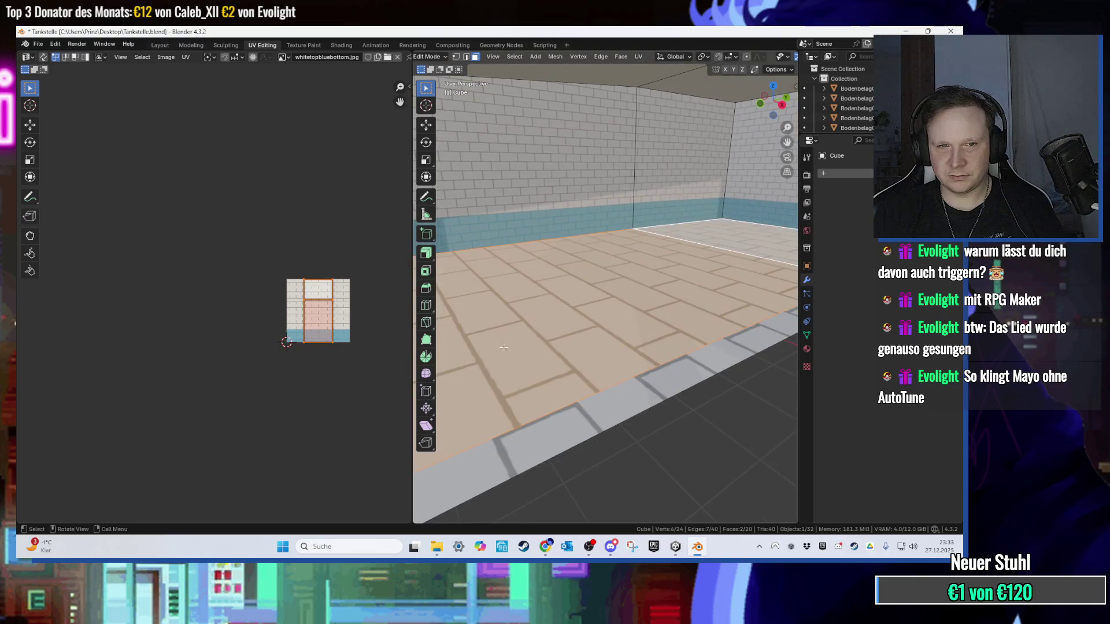
Step: Add a new material slot with a material named Boden and assign it to the floor faces
left_click(806, 349)
left_click(952, 176)
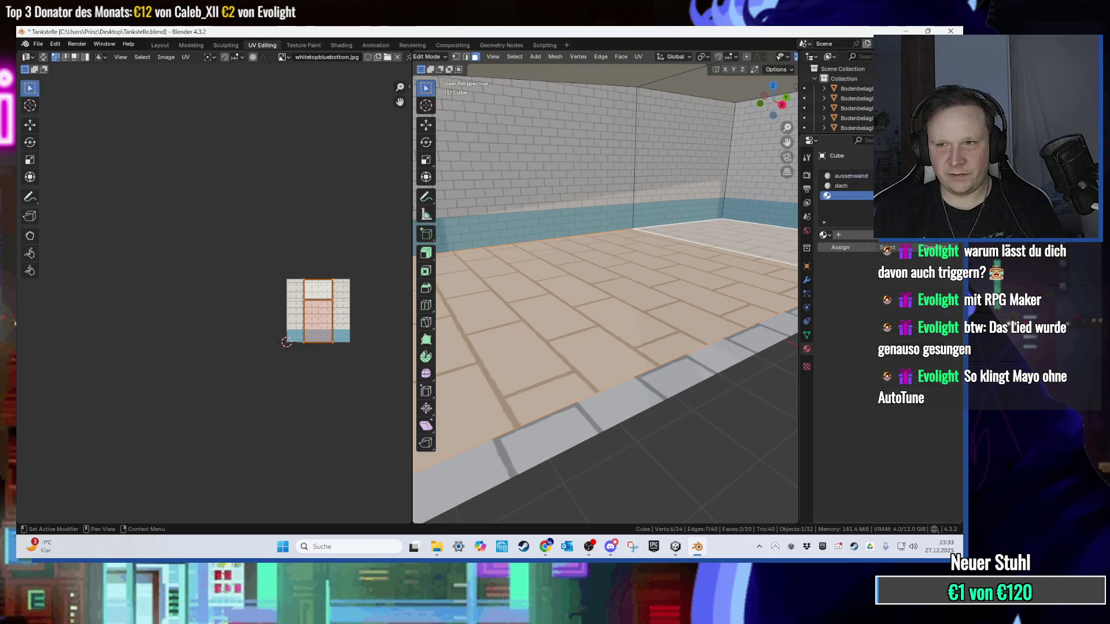
left_click(861, 235)
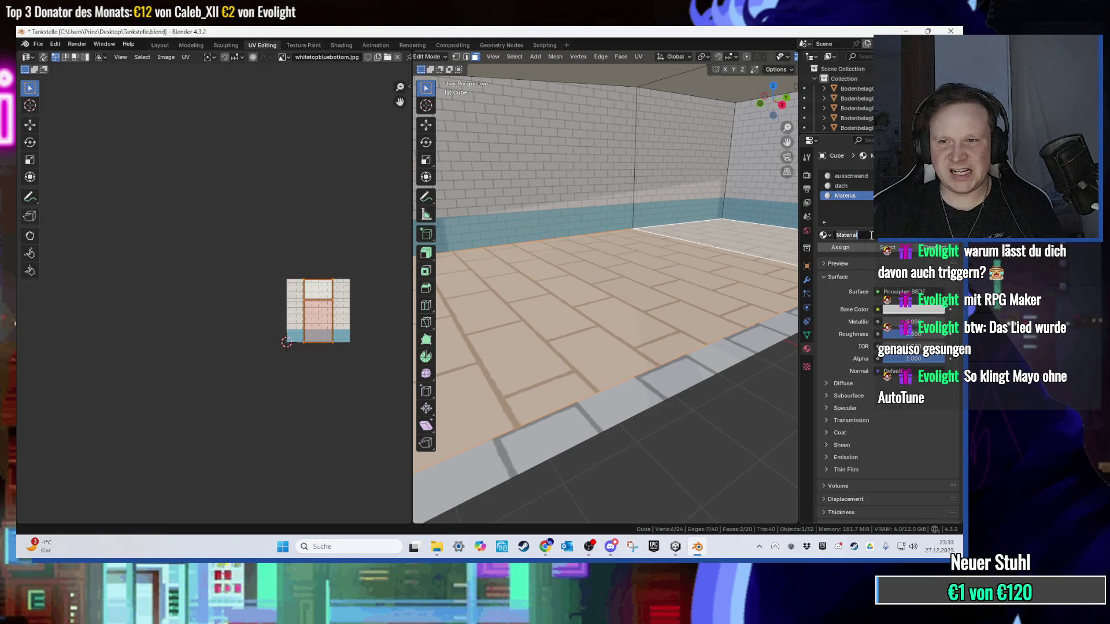
type("Bodn")
key("BackSpace")
type("en")
key("Return")
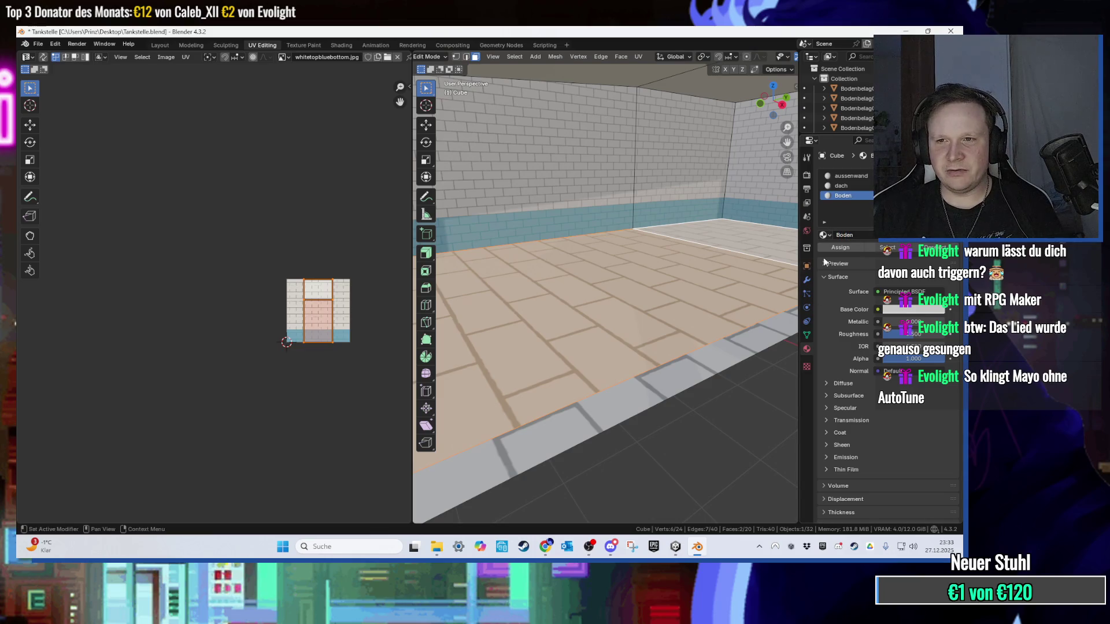
left_click(838, 248)
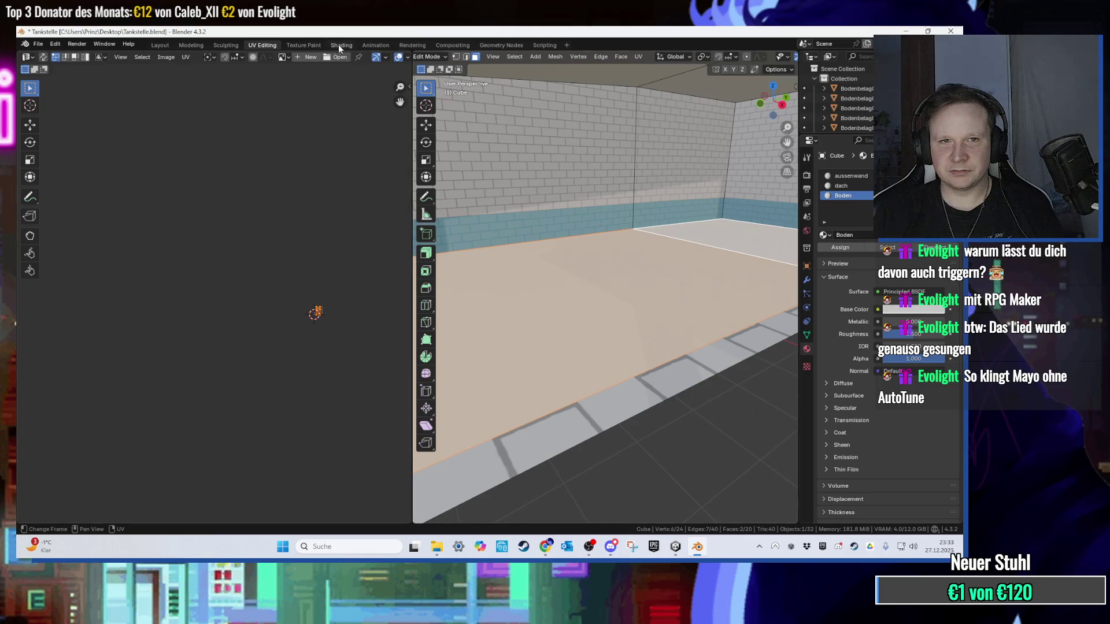
Step: Smart UV Project the floor, scale its UV island about 3.7 times and shift it along X
scroll(312, 346, "up", 8)
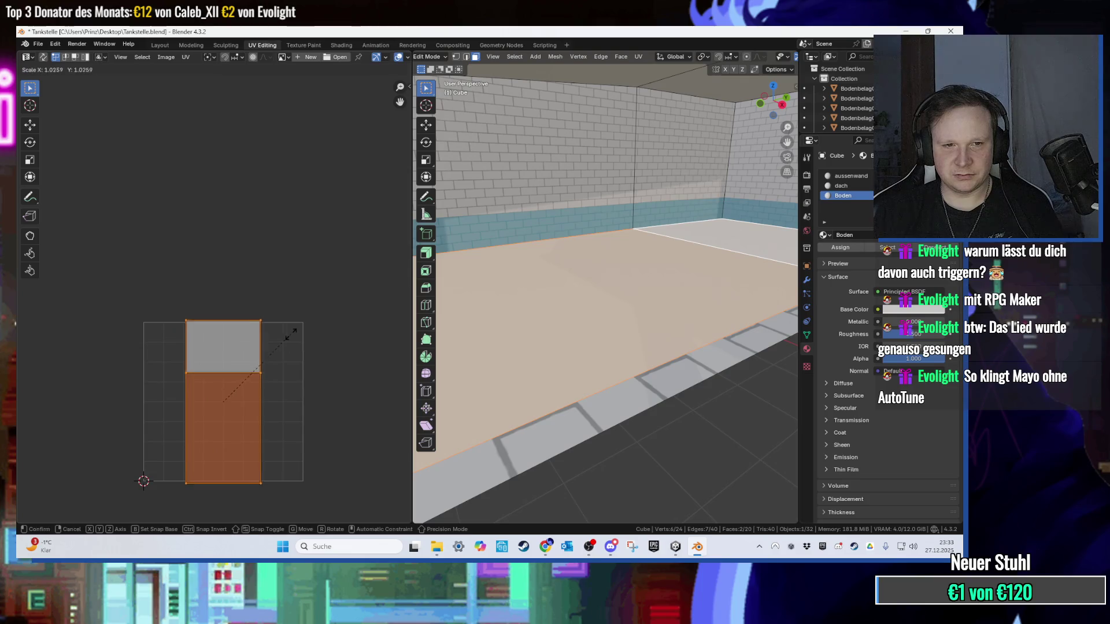
key("u")
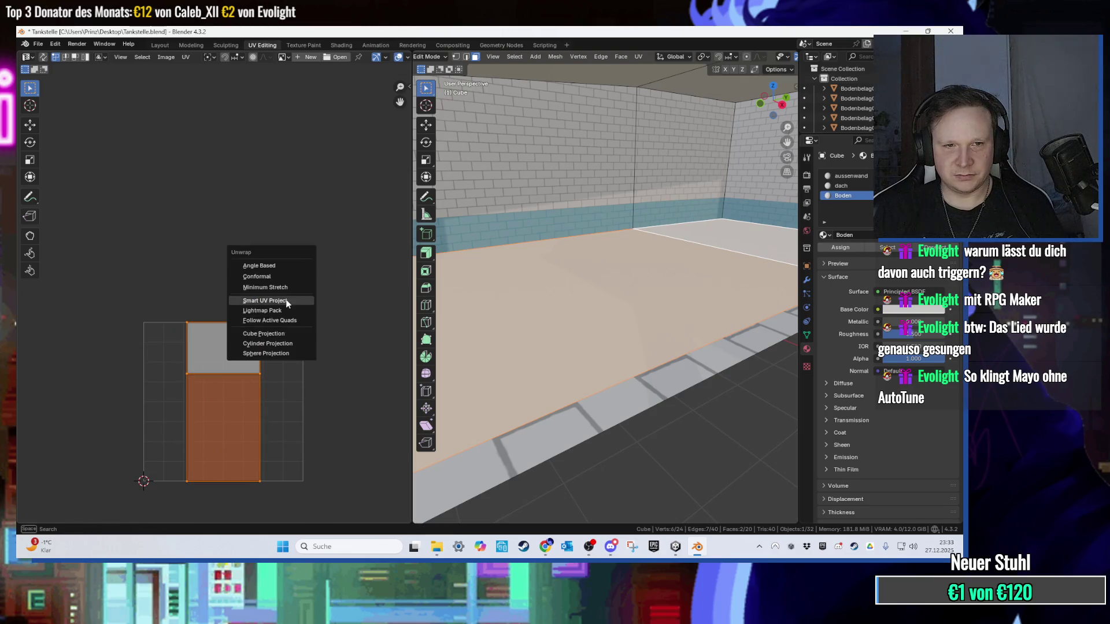
left_click(277, 301)
left_click(280, 393)
key("s")
left_click(177, 316)
key("g")
key("x")
left_click(231, 316)
scroll(238, 314, "down", 6)
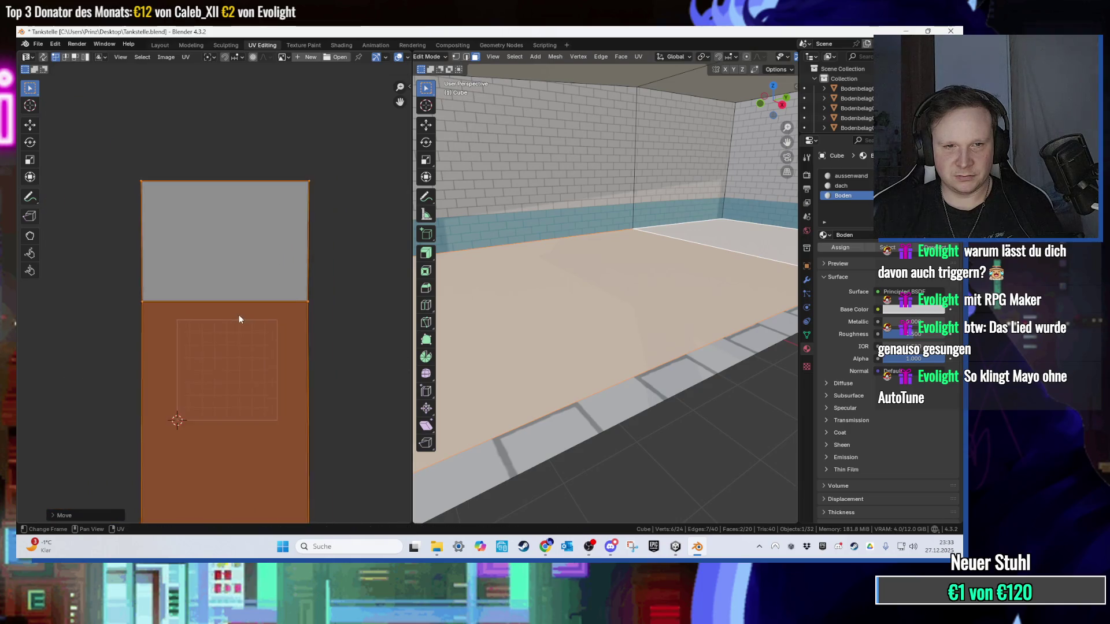
Step: Export the model as FBX over the existing file and switch back to Unity
left_click(38, 44)
mouse_move(54, 193)
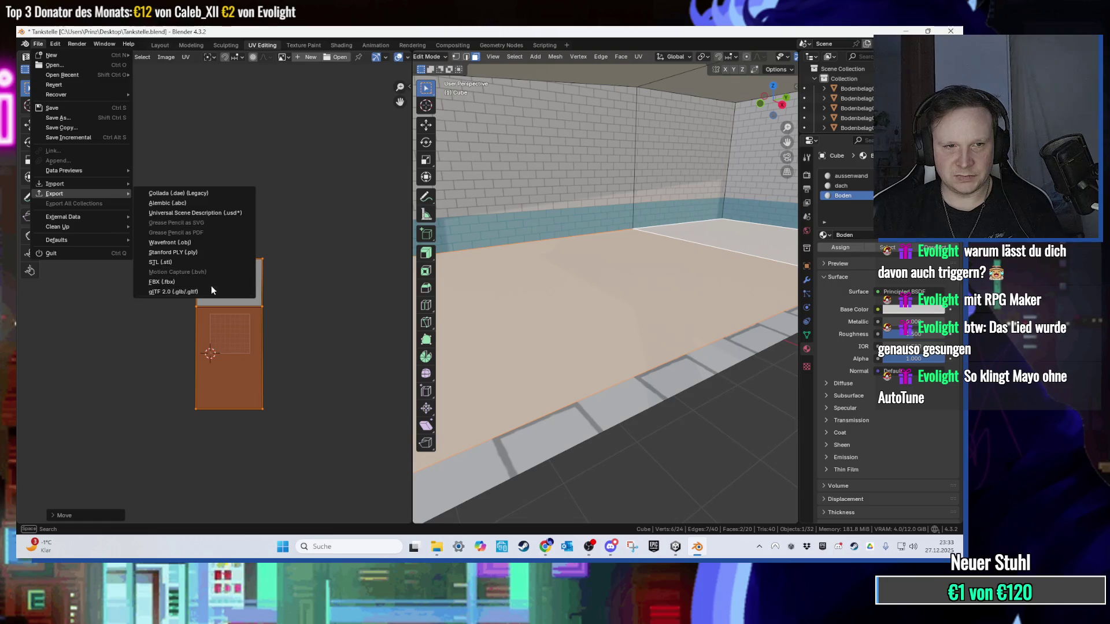
left_click(211, 284)
double_click(422, 225)
key("alt+Tab")
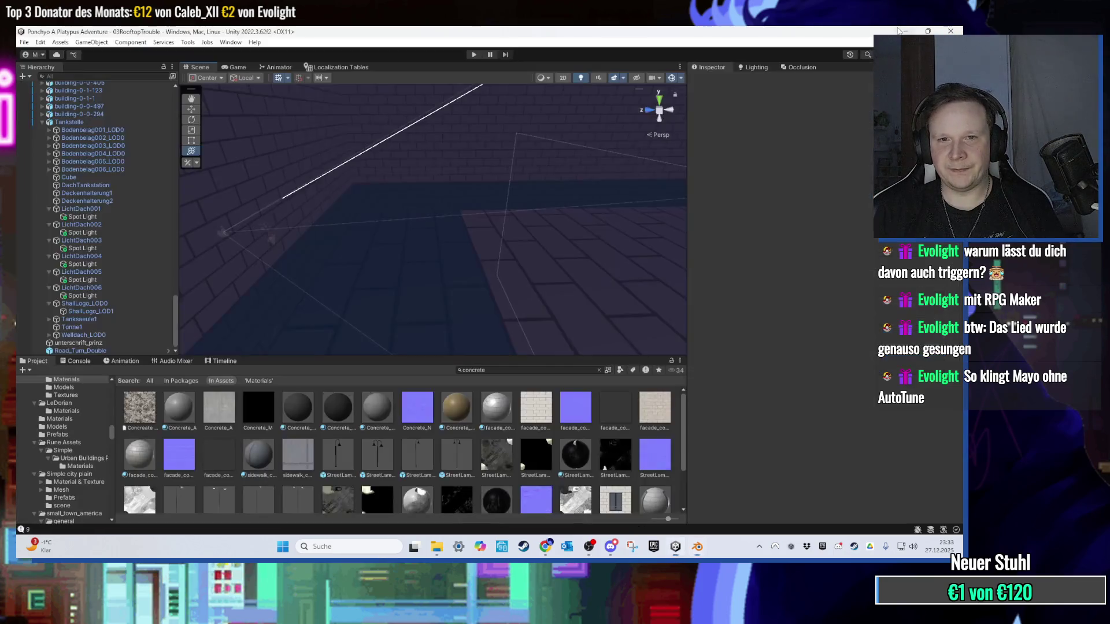
Step: Select the reimported Cube, ping its mesh asset, select the Tankstelle model, then minimise Unity
left_click(463, 245)
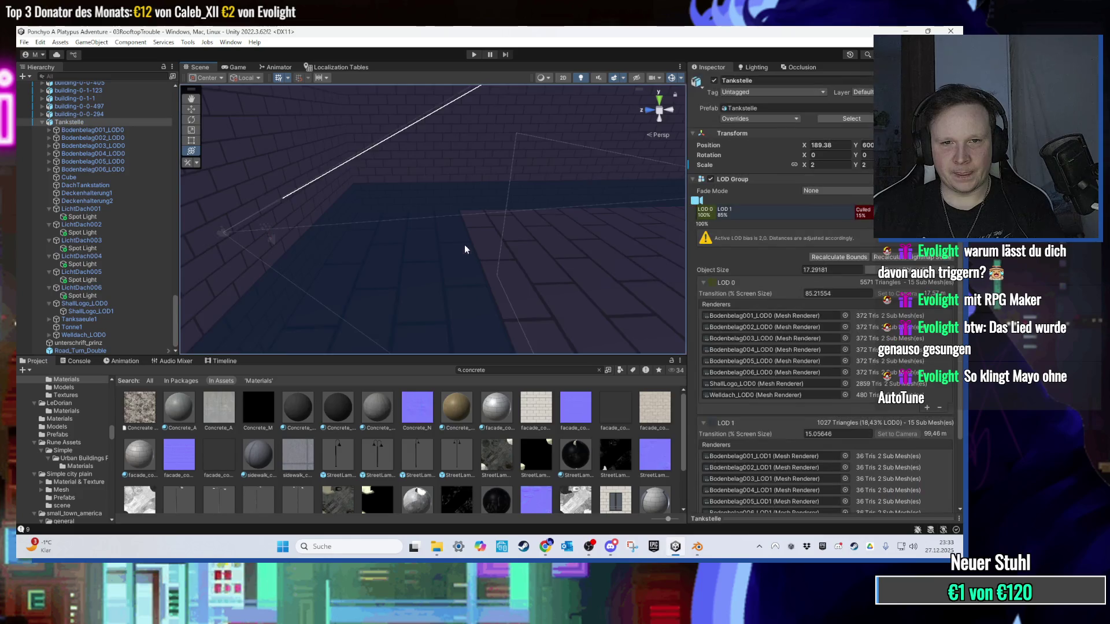
left_click(856, 165)
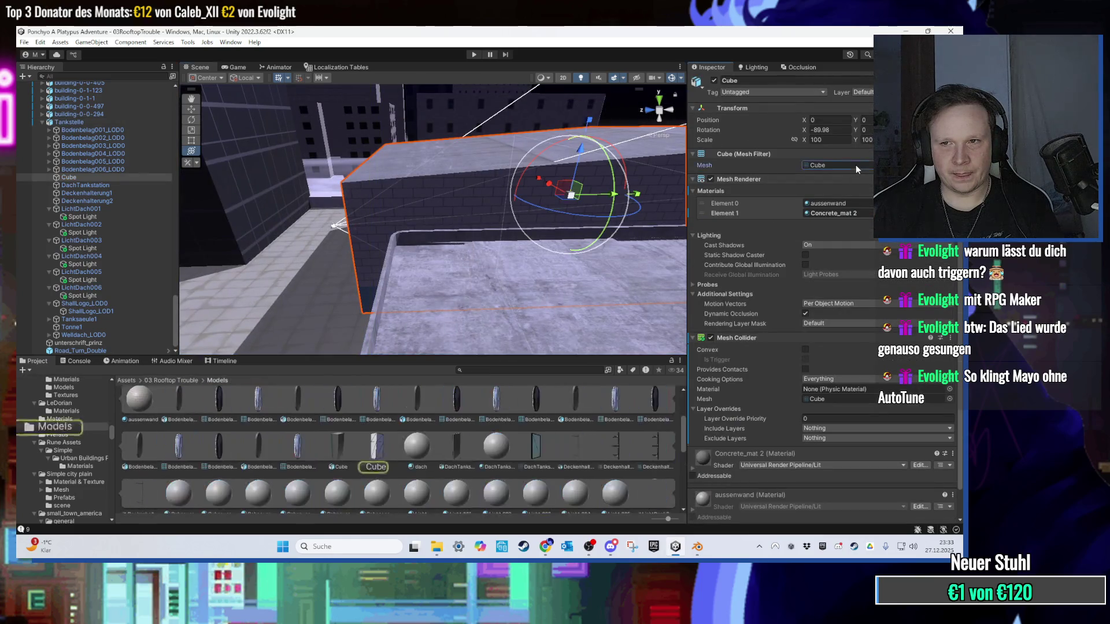
scroll(426, 431, "up", 1)
scroll(186, 432, "up", 1)
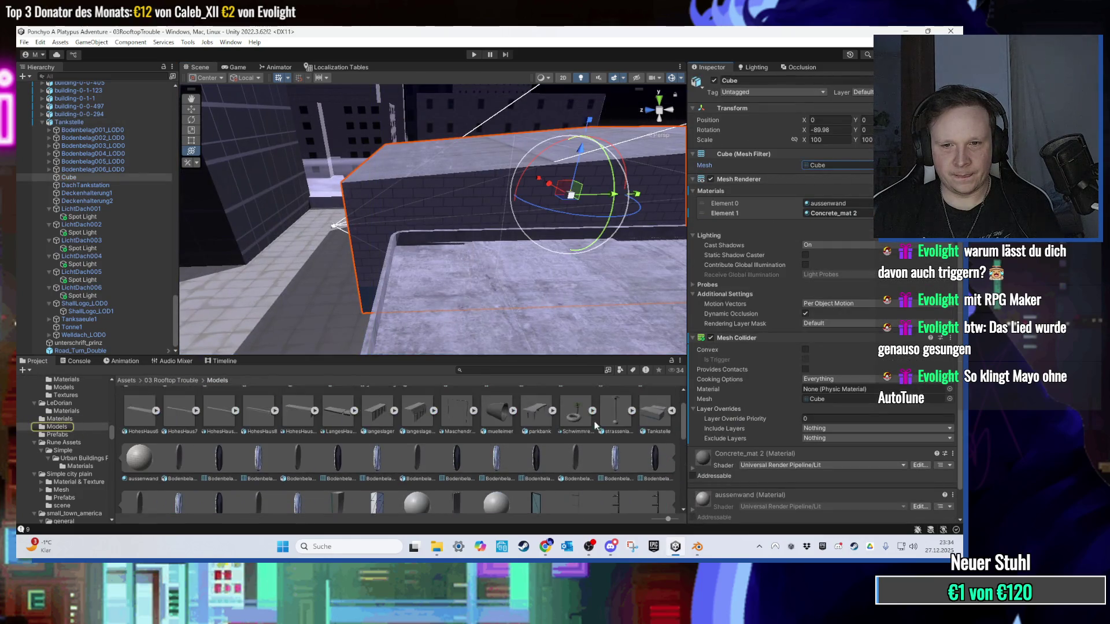
left_click(671, 411)
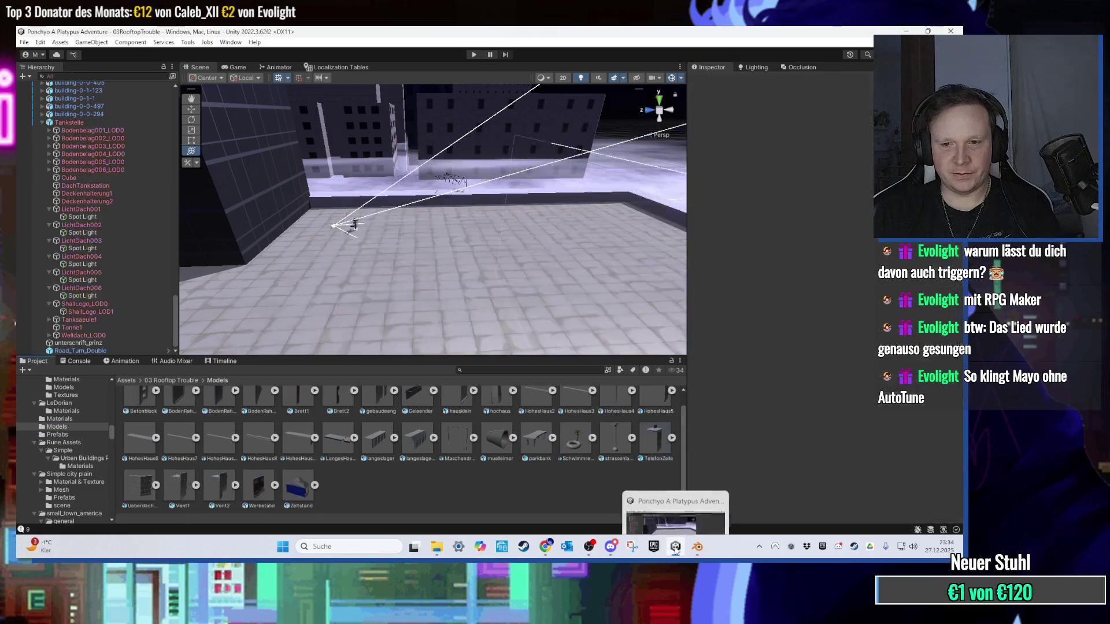
left_click(674, 546)
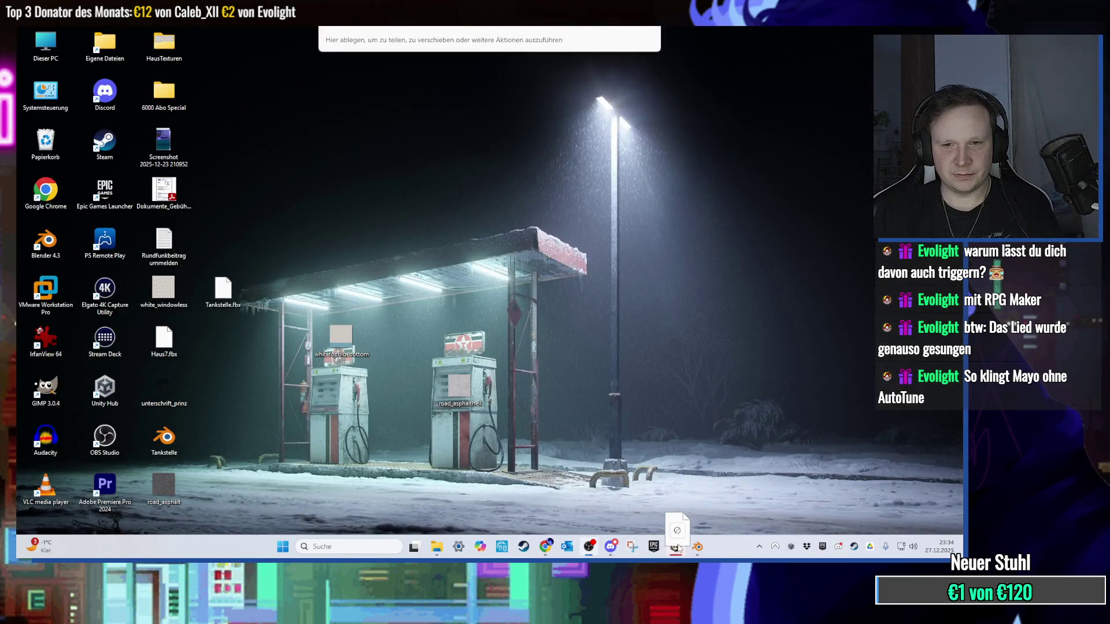
Step: Rearrange desktop icons (Tankstelle.fbx, Haus7.fbx, white_windowless, unterschrift_prinz), moving Tankstelle to a free spot
left_click(674, 546)
left_click(906, 30)
left_click_drag(223, 290, 401, 291)
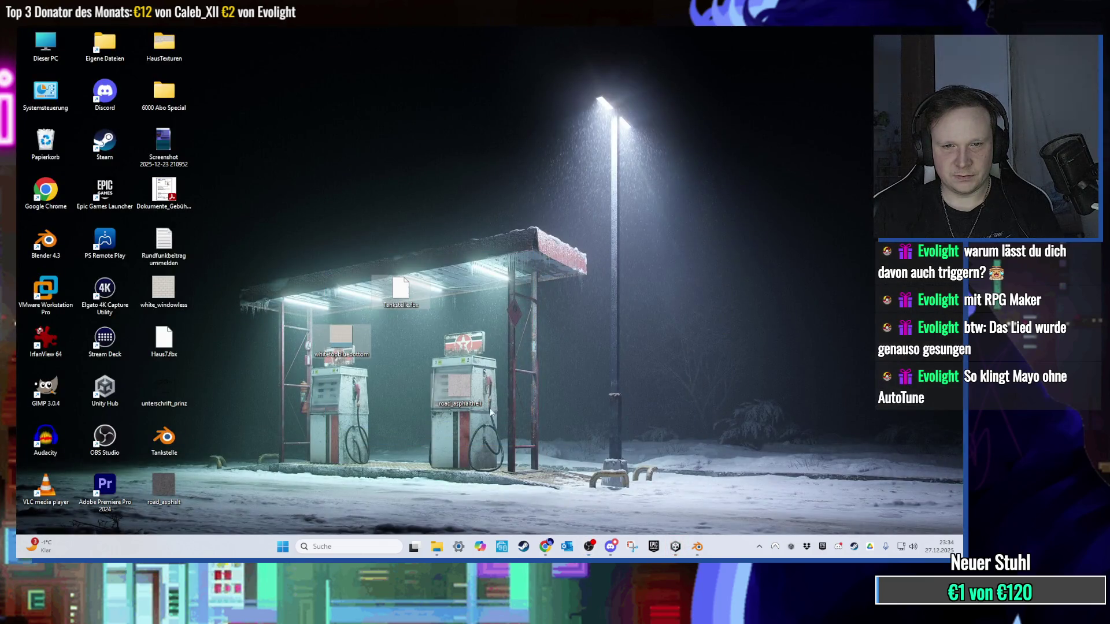
left_click_drag(159, 347, 401, 292)
mouse_move(164, 289)
left_mouse_down()
mouse_move(304, 223)
mouse_move(459, 242)
left_mouse_up()
mouse_move(164, 388)
left_mouse_down()
mouse_move(166, 442)
mouse_move(185, 474)
mouse_move(173, 483)
left_mouse_up()
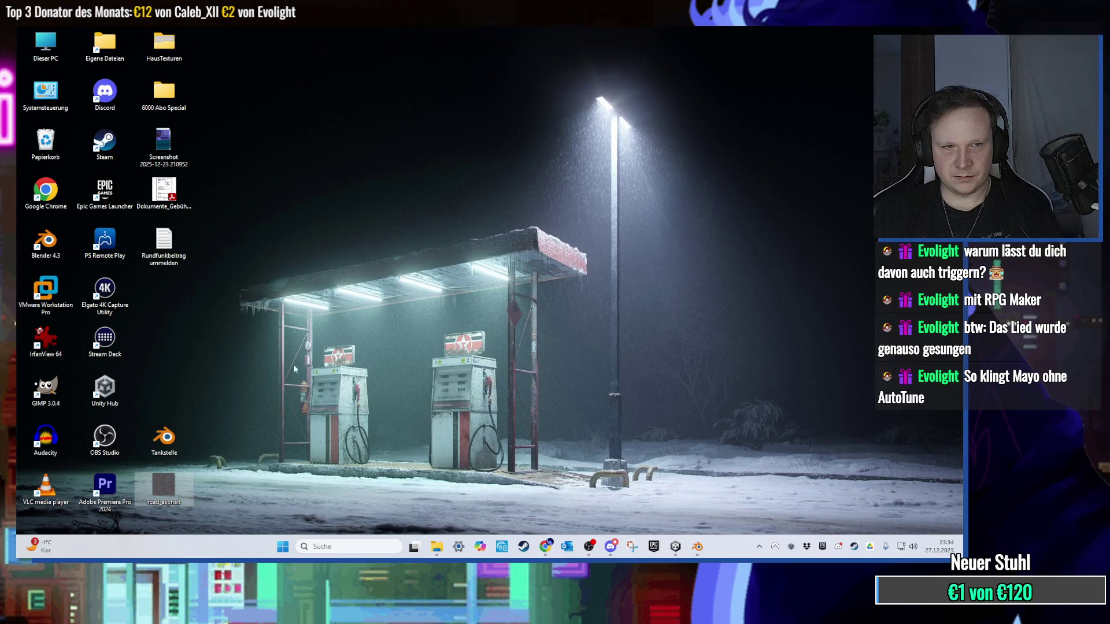
left_click_drag(186, 439, 174, 292)
Step: Open the saved screenshot in the image viewer, look it over and close it
double_click(164, 142)
scroll(451, 261, "up", 5)
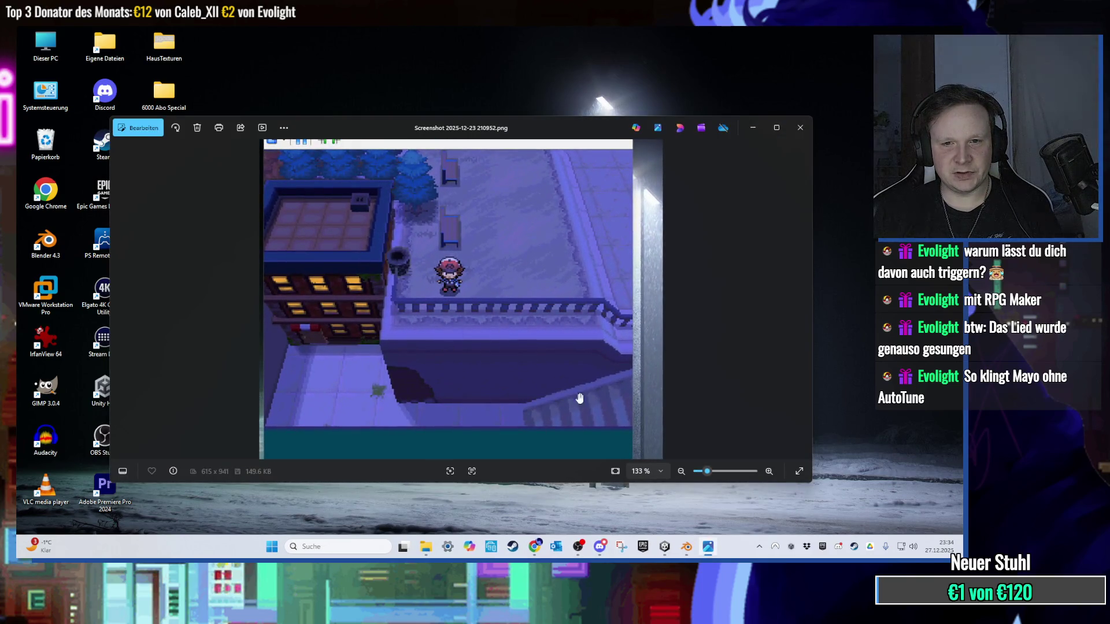
scroll(577, 392, "down", 3)
left_click(800, 127)
Step: Empty the recycle bin permanently and bring the Tankstelle Blender file back
right_click(42, 143)
left_click(86, 196)
left_click(523, 292)
left_click(697, 546)
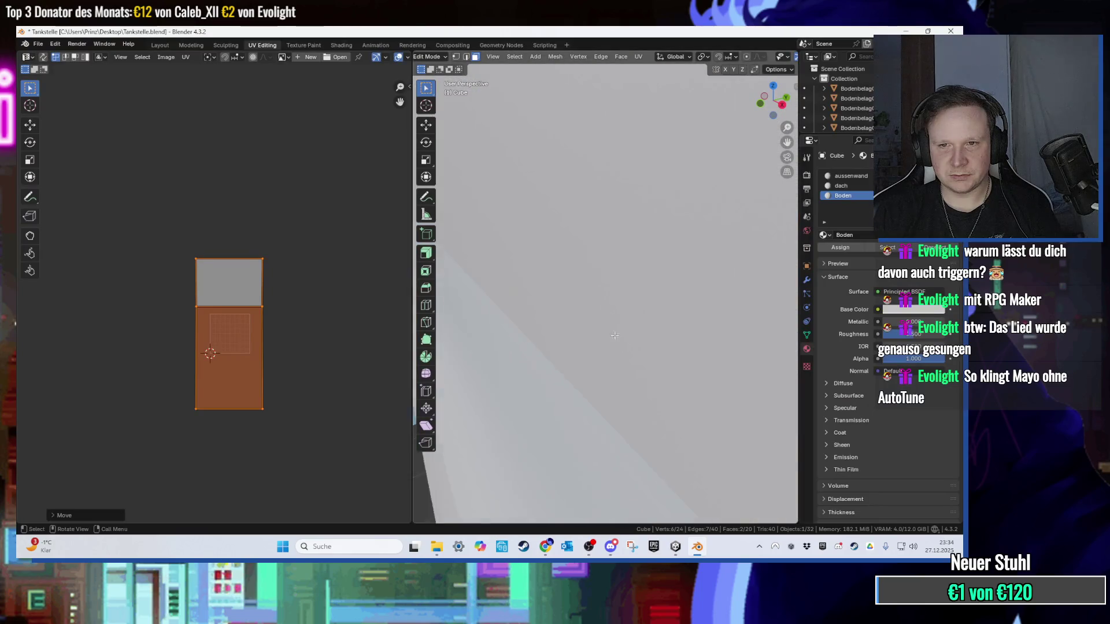
Step: Save Tankstelle.blend with Ctrl+S, close Blender and return to the Unity project
scroll(601, 300, "down", 5)
scroll(582, 287, "down", 4)
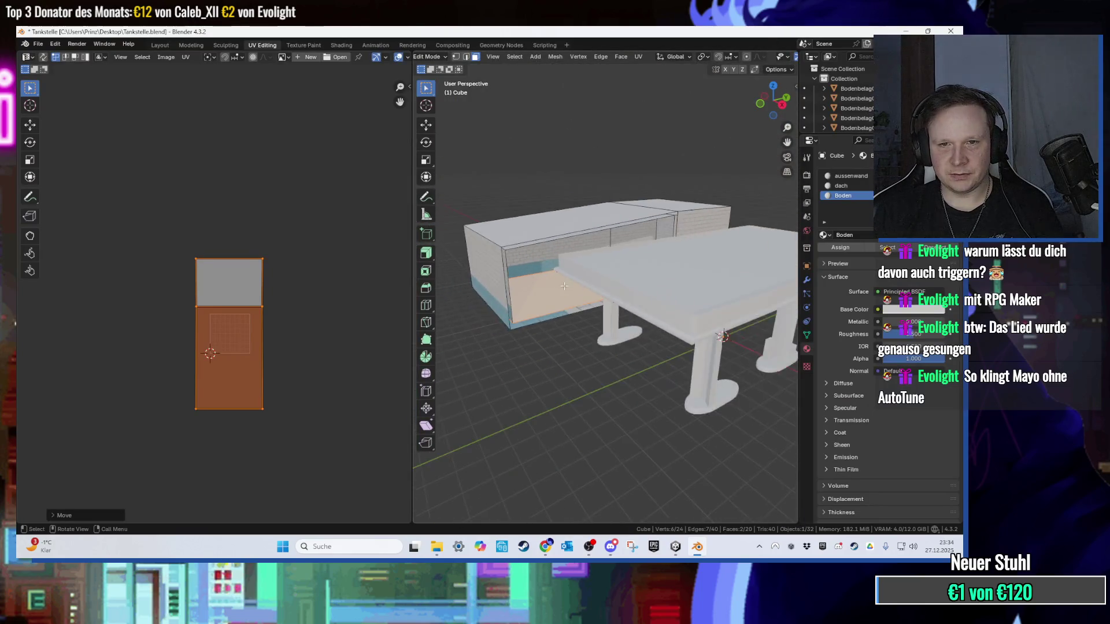
key("ctrl+s")
scroll(632, 241, "up", 5)
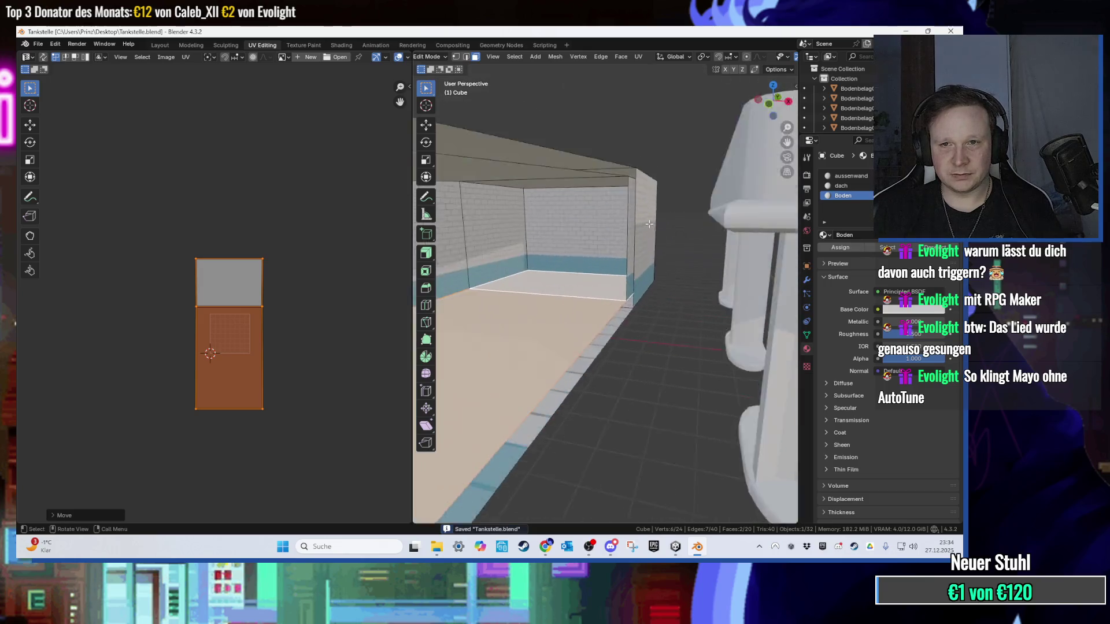
scroll(662, 224, "down", 6)
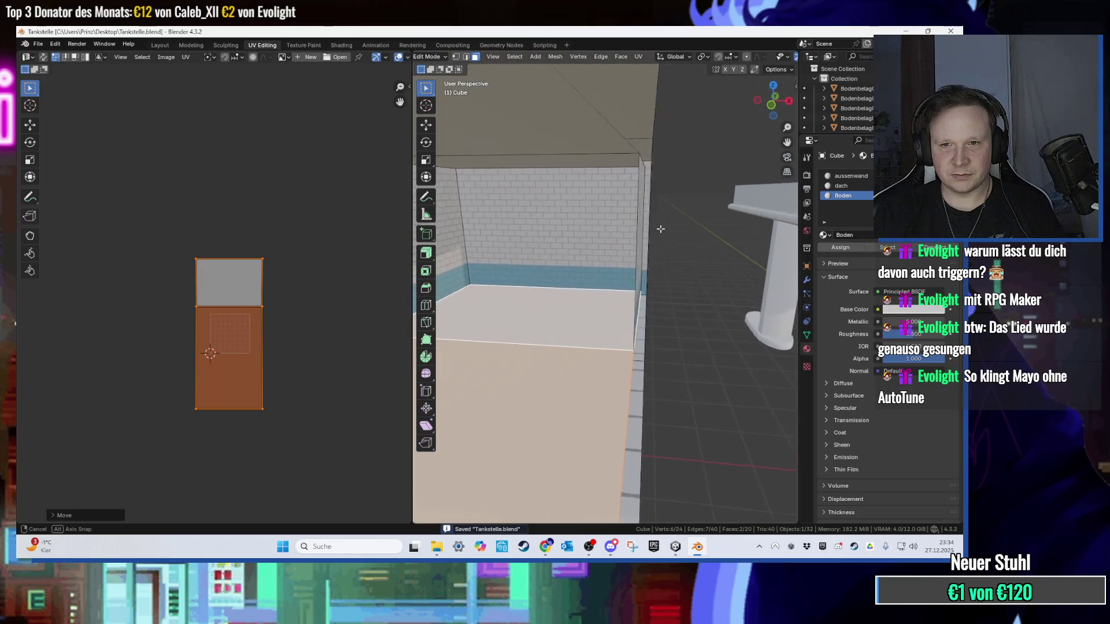
left_click(950, 31)
left_click(686, 546)
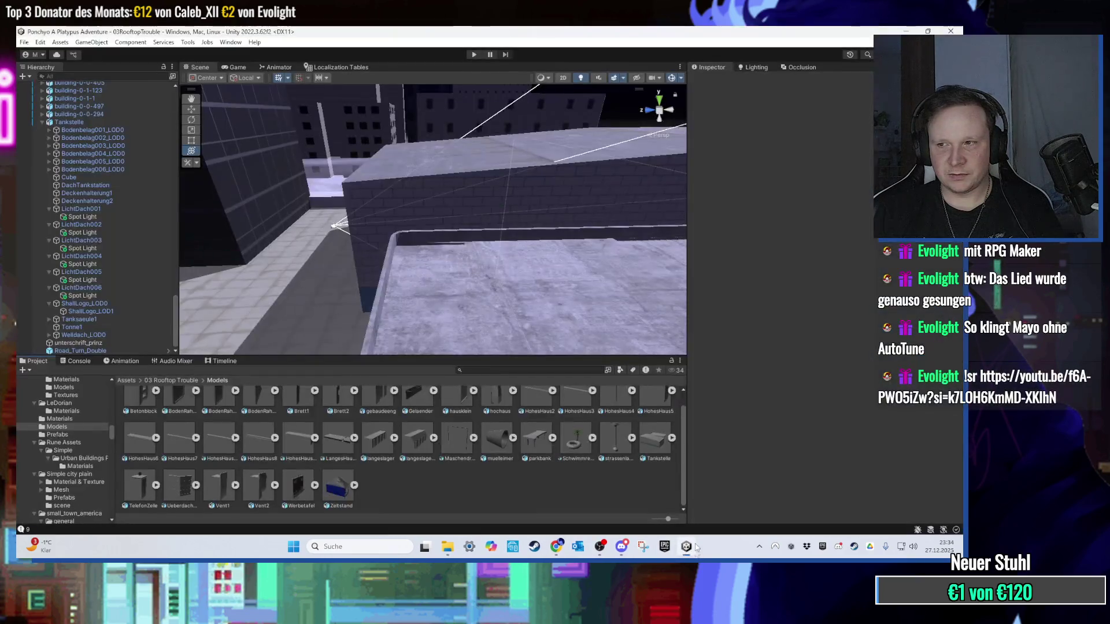
scroll(493, 239, "up", 10)
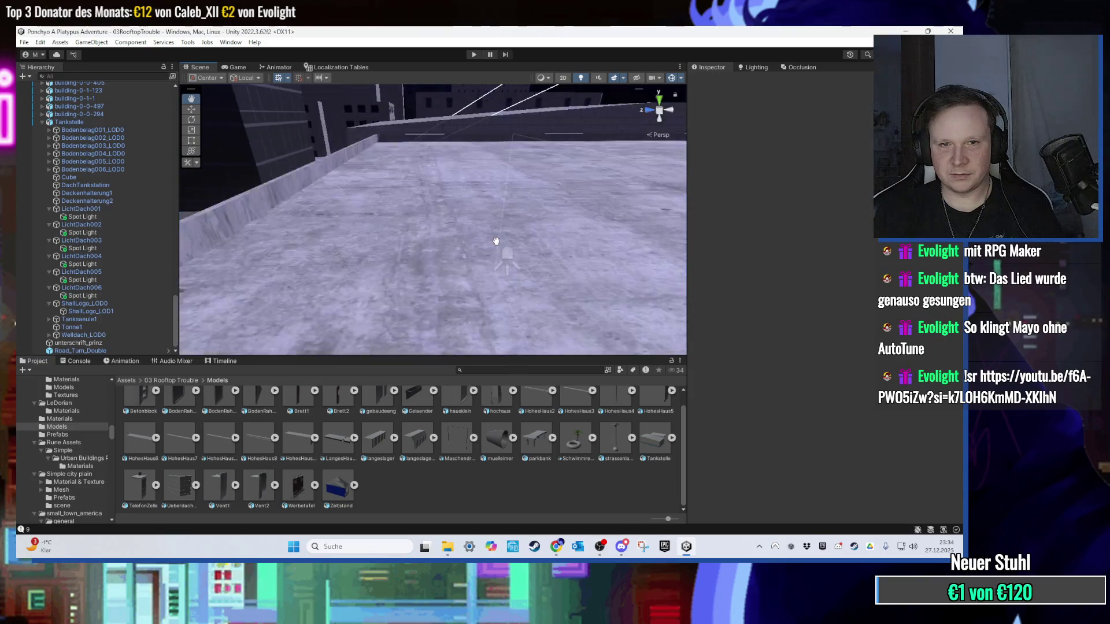
scroll(492, 248, "down", 10)
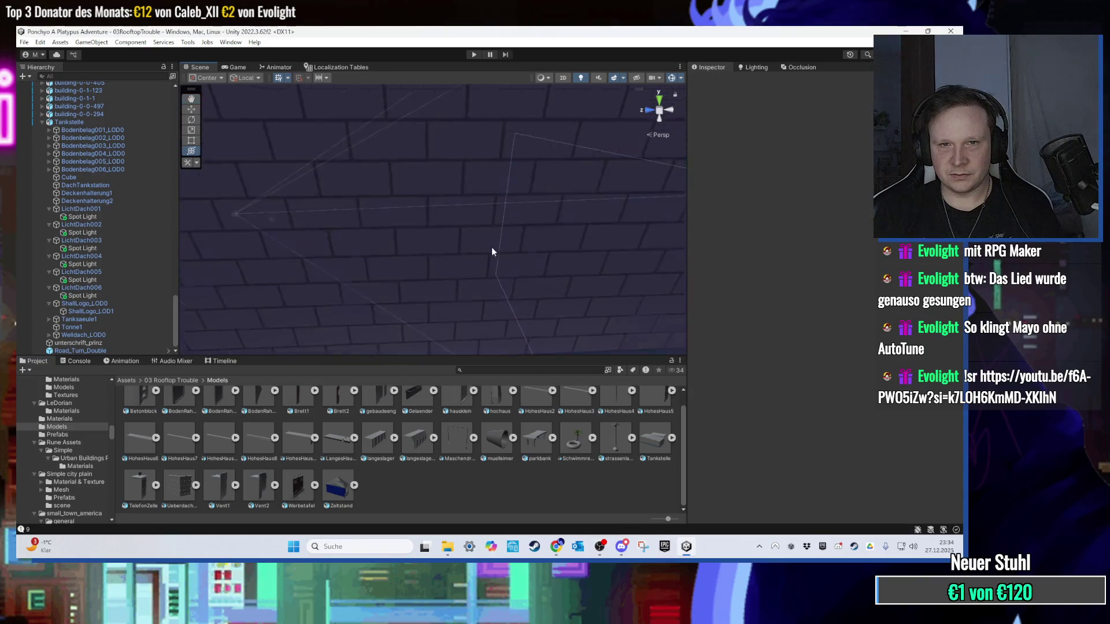
left_click_drag(459, 256, 594, 248)
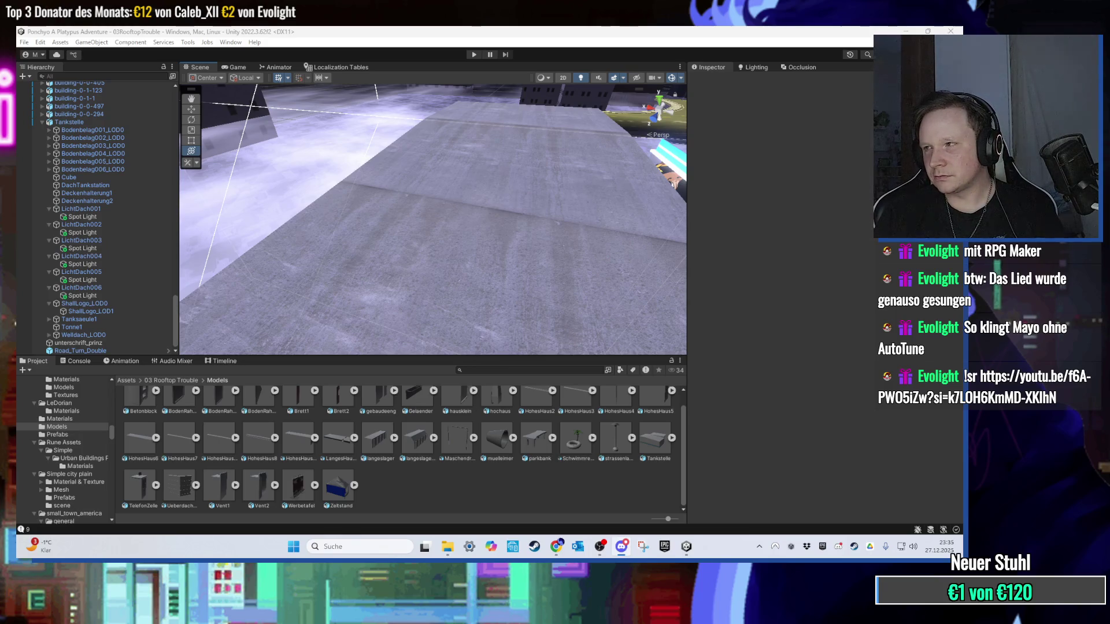
key("alt+Tab")
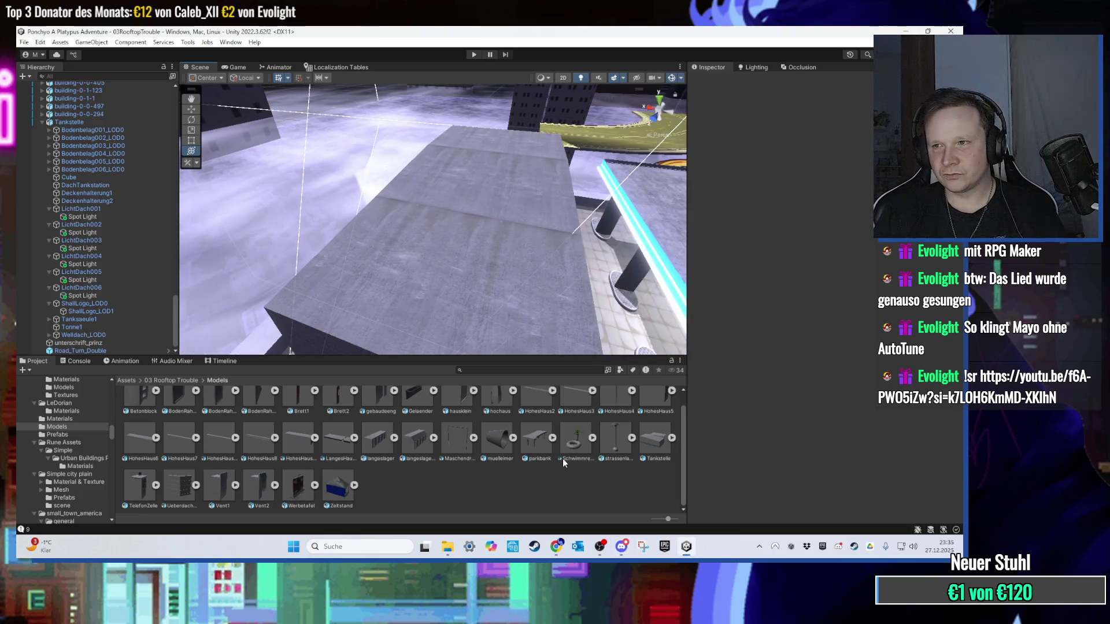
Step: Switch from Unity over to the chat app
key("alt+Tab")
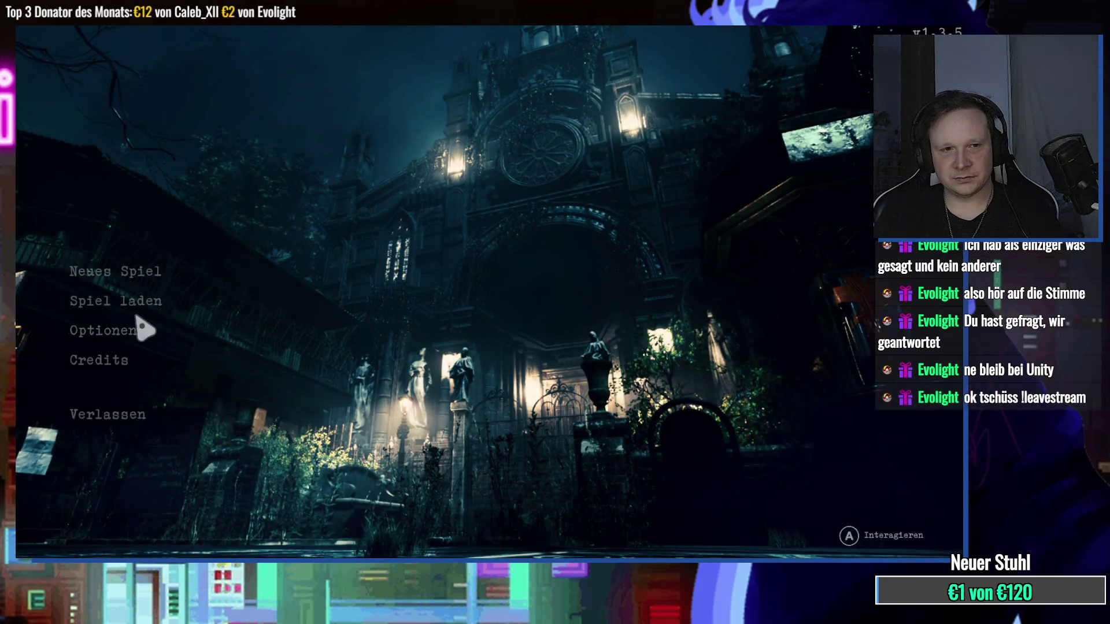
Step: Load the slot 1 save via Spiel laden, confirm with Ja, then pause the game
left_click(139, 302)
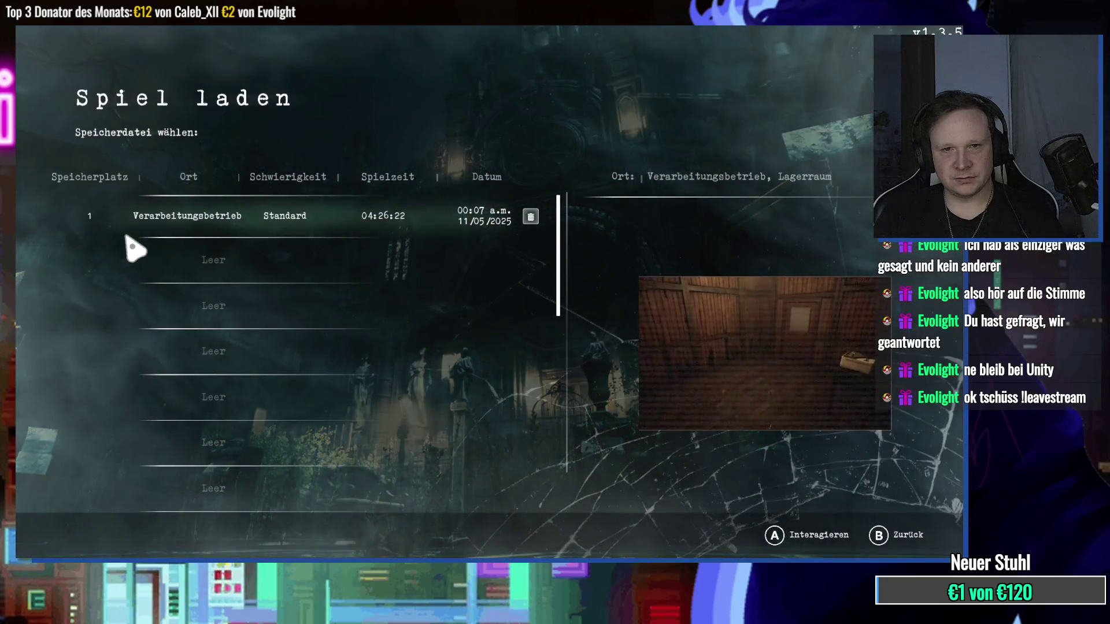
left_click(151, 225)
left_click(535, 331)
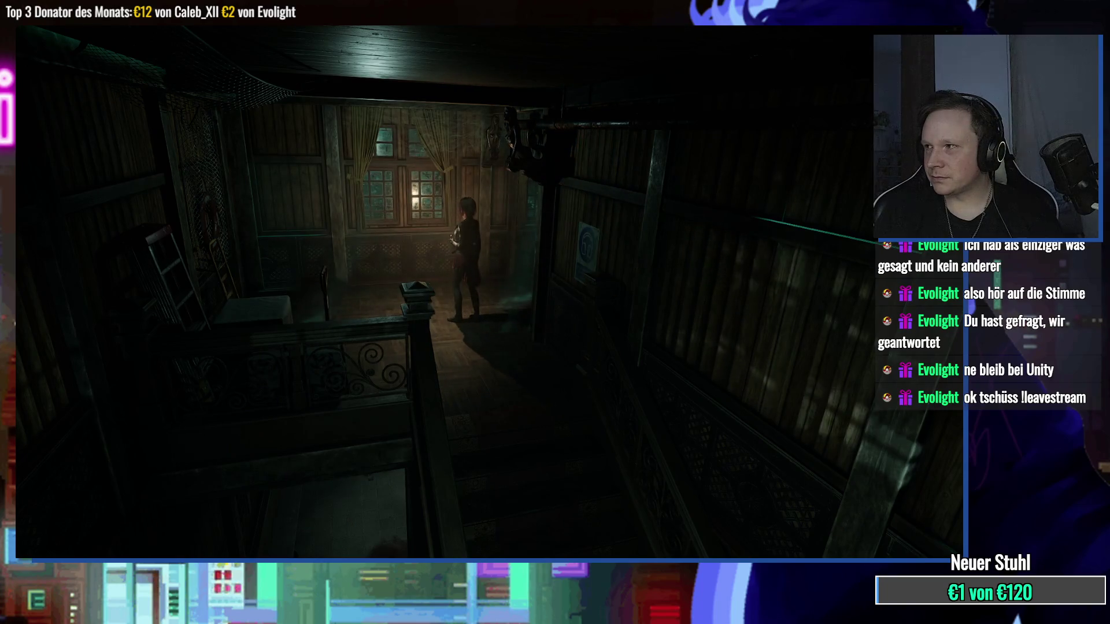
key("Escape")
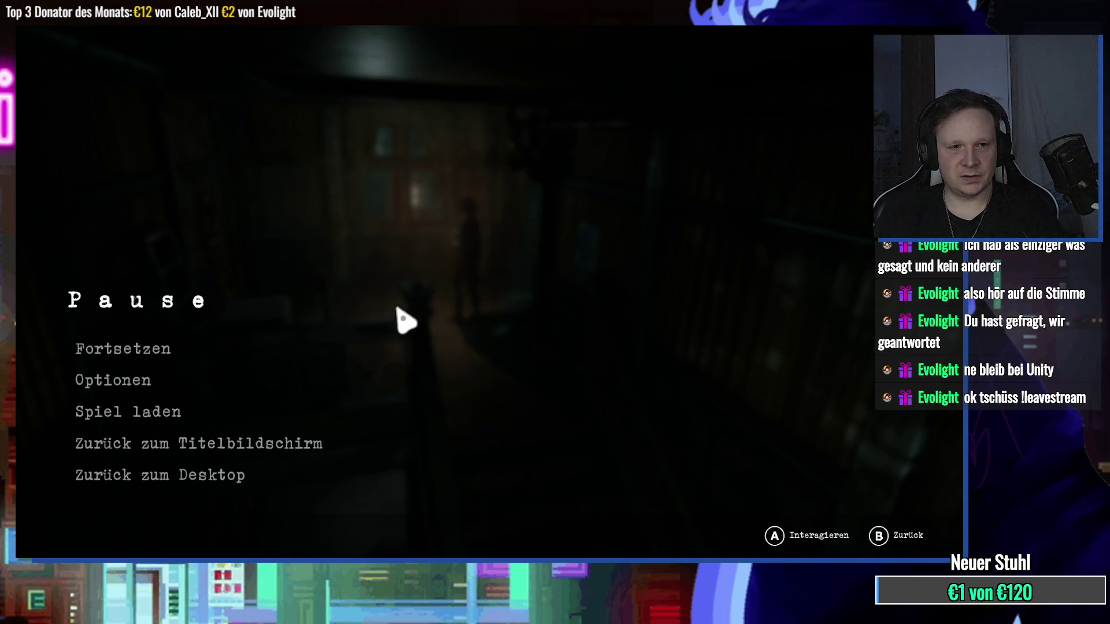
Step: Resume from the pause menu and bring up the floor map showing the Lagerraum
left_click(186, 349)
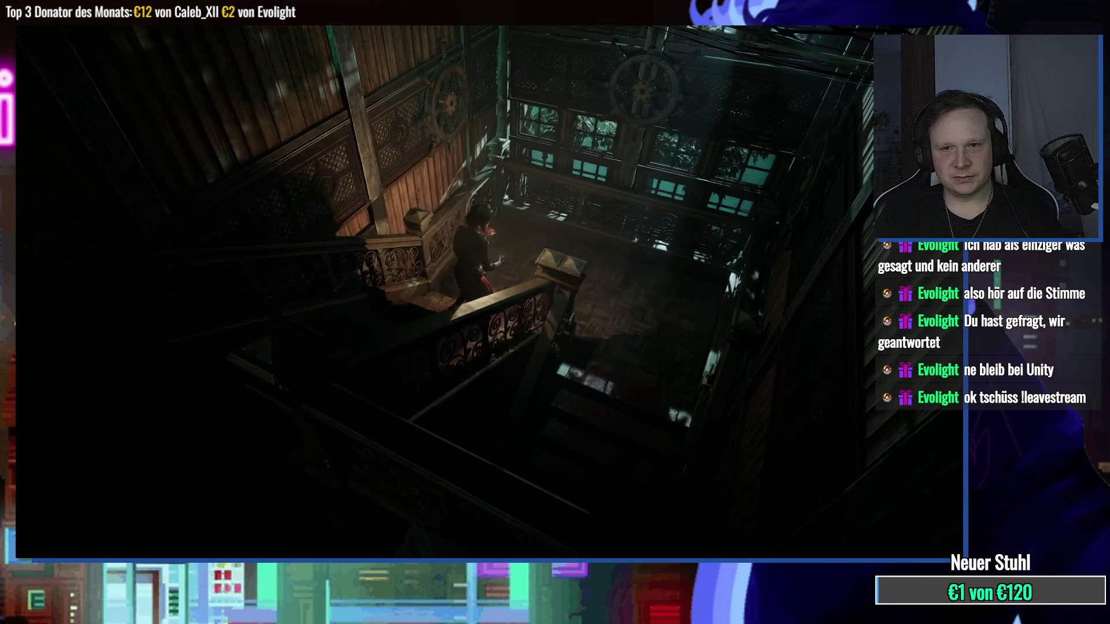
key("Escape")
left_click(280, 349)
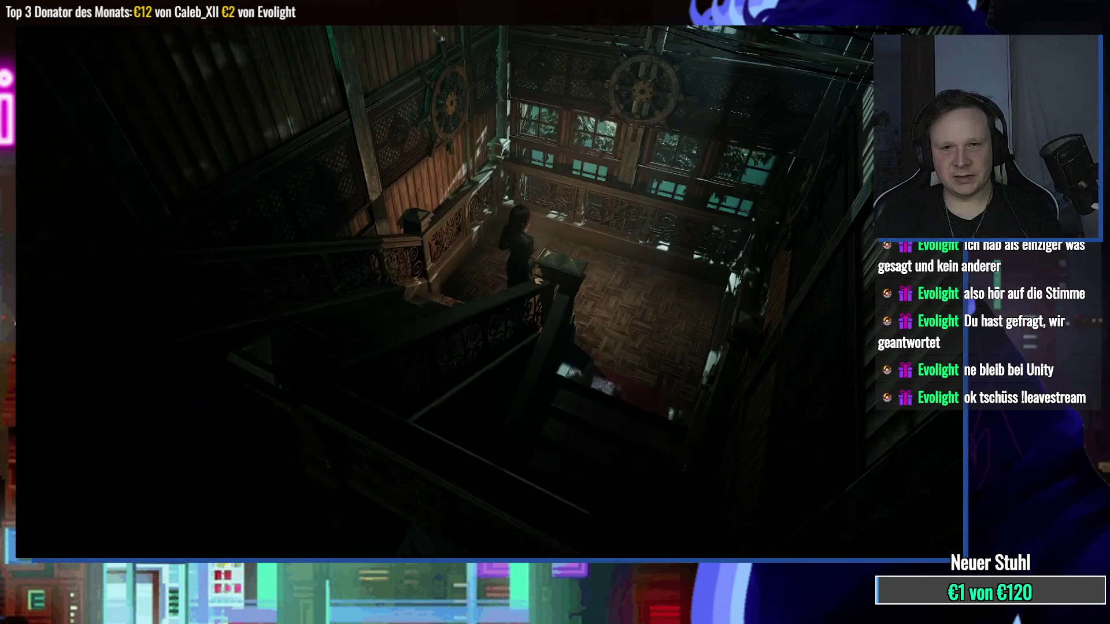
key("m")
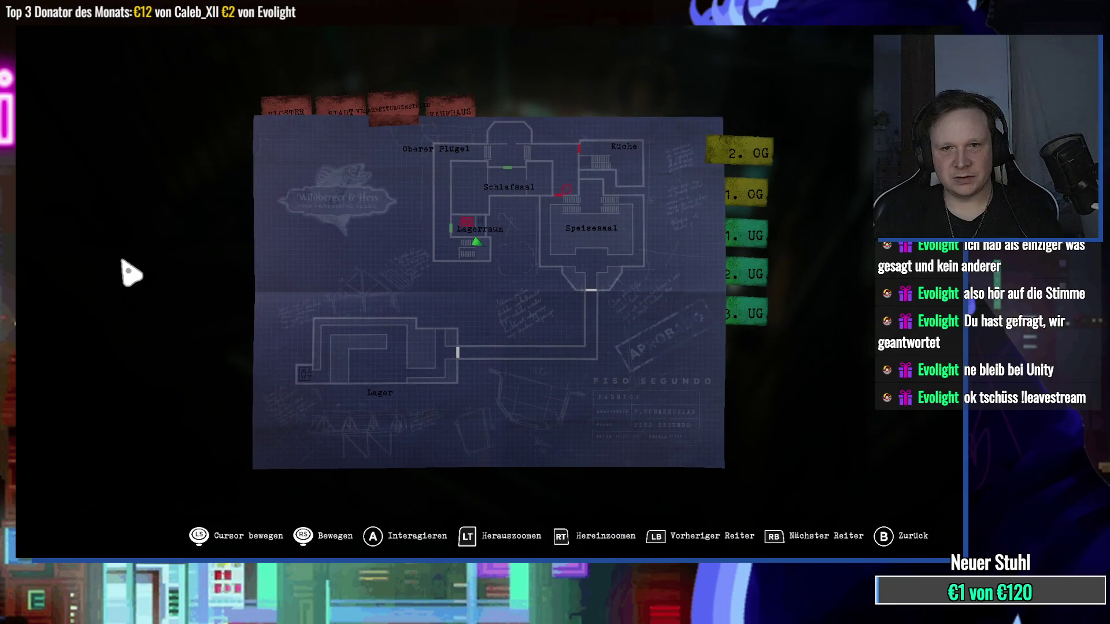
Step: Close the floor map and walk the heroine to the carpeted room stacked with boxes
key("Escape")
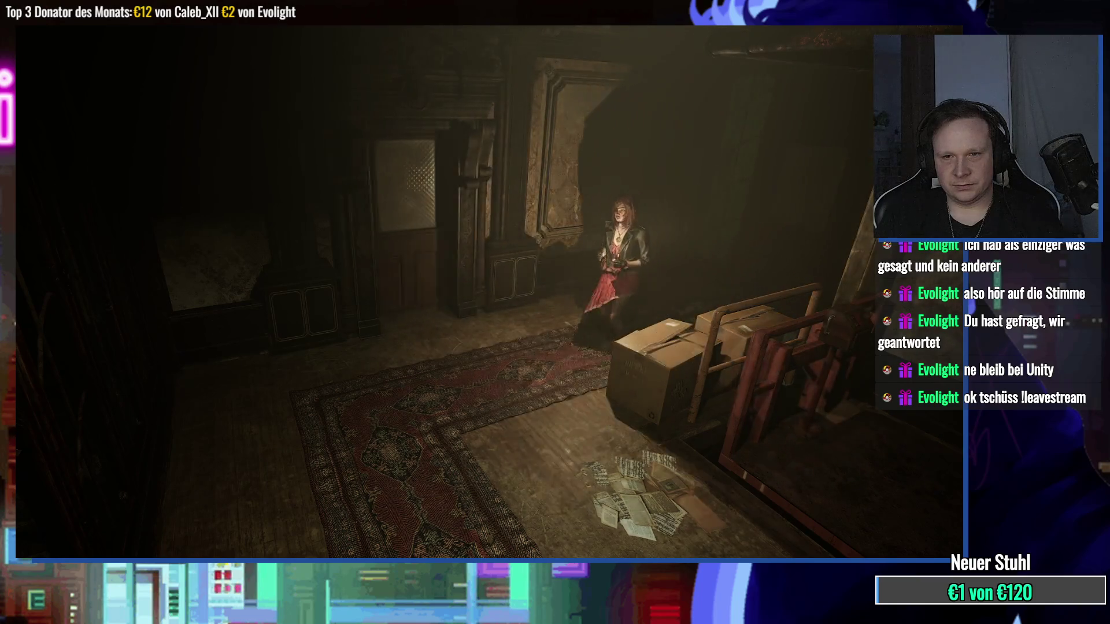
Step: Check the floor map, then examine the Dual Tone intercom's speaker grille, a voice-recognition module
key("e")
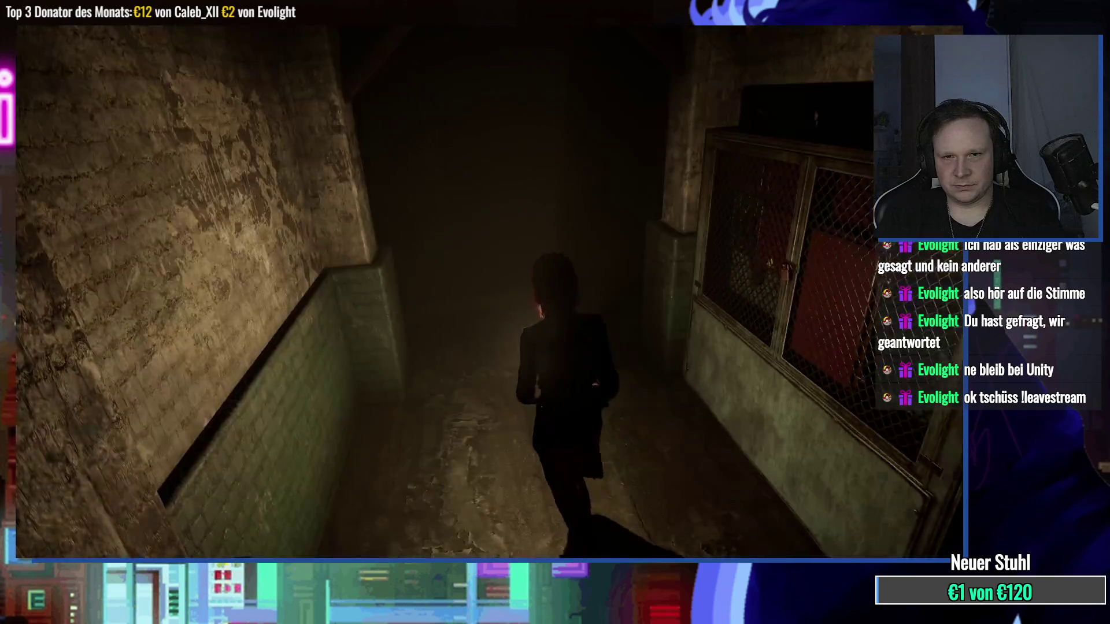
key("m")
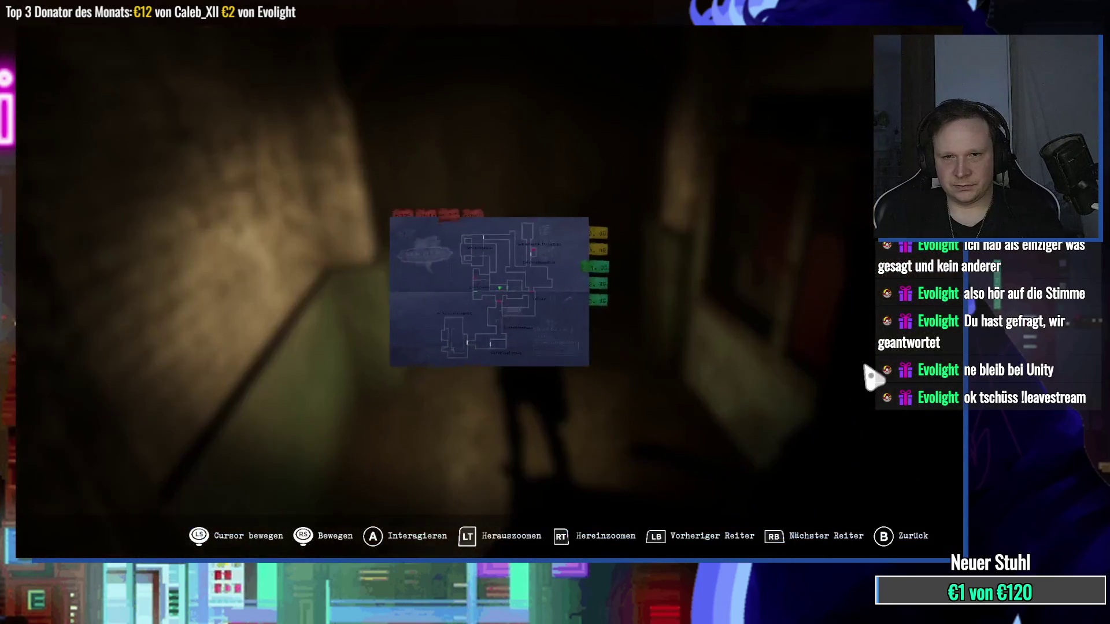
key("Escape")
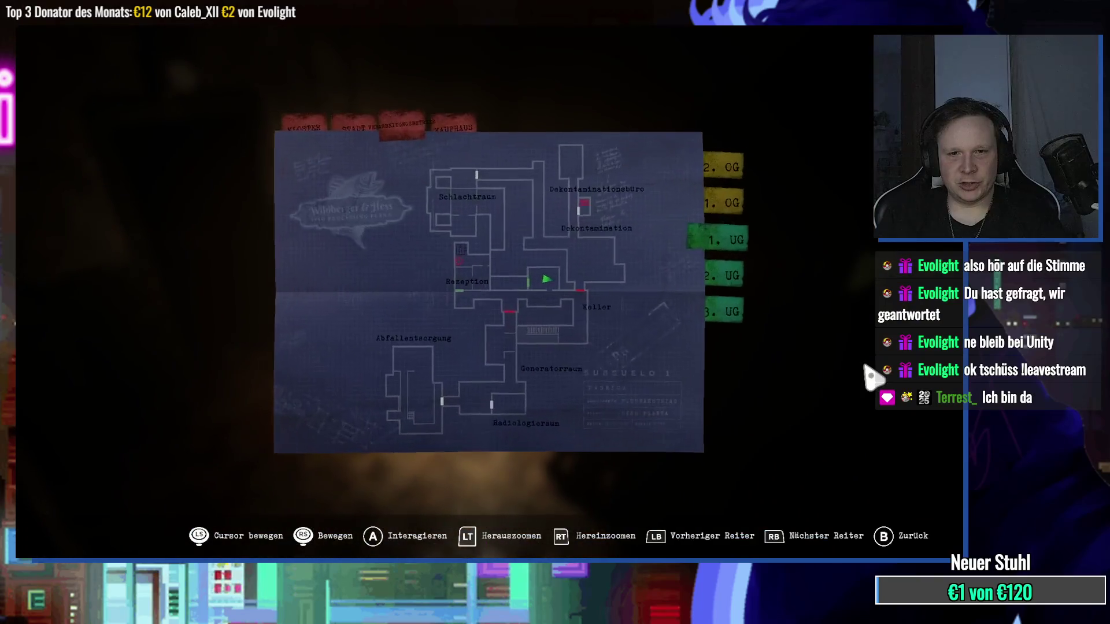
key("Escape")
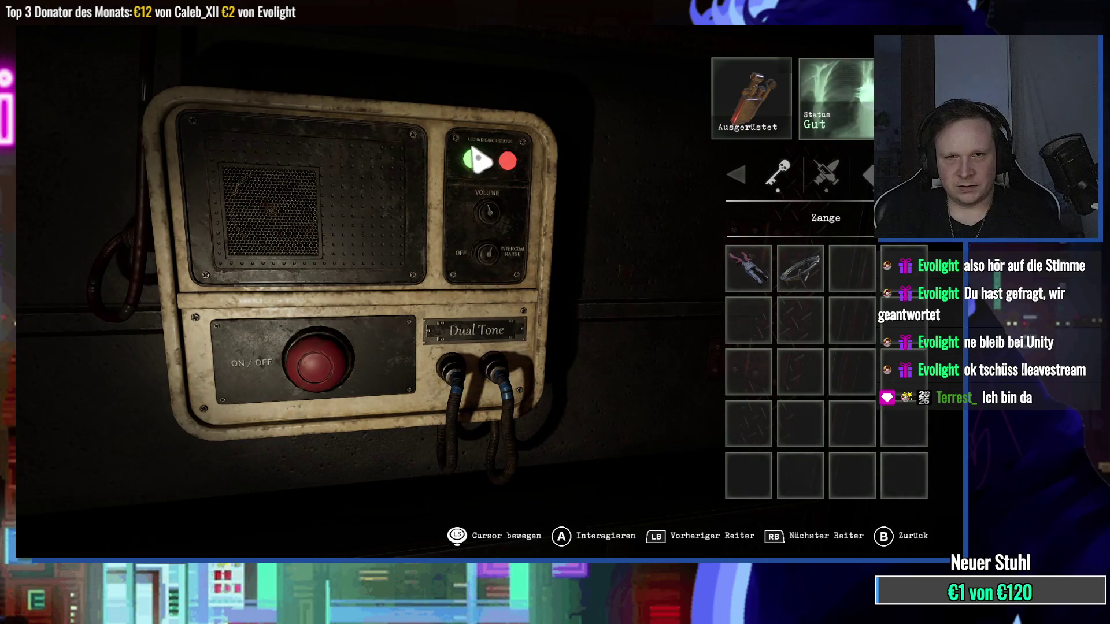
left_click(353, 208)
key("Escape")
key("Escape")
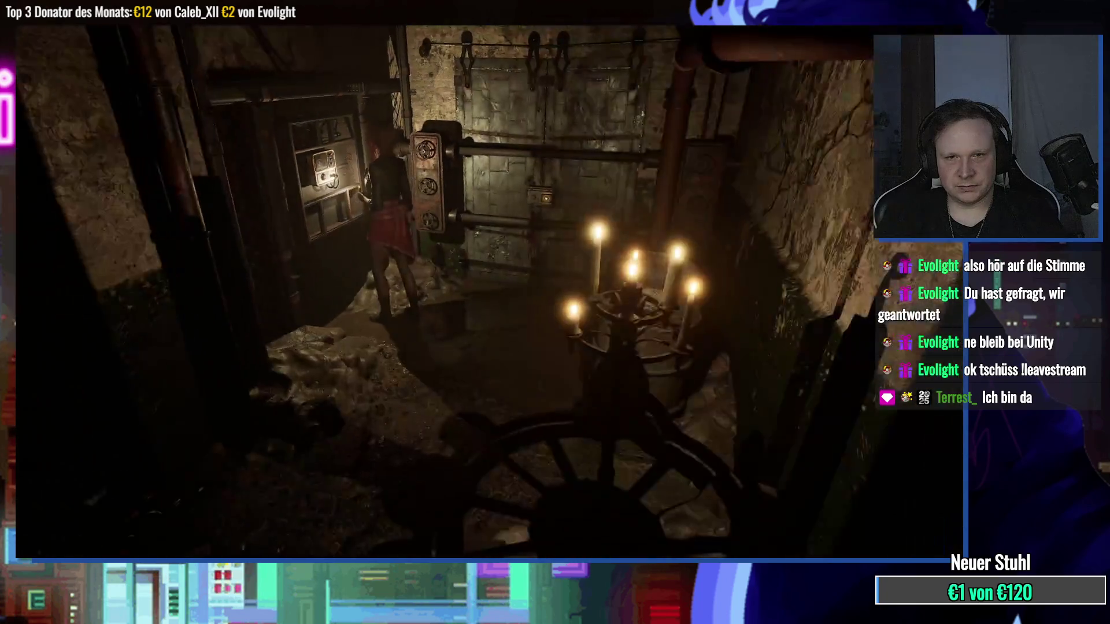
Step: Walk through the pipe-lined basement past the Do Not Enter door toward the barred gate
key("w")
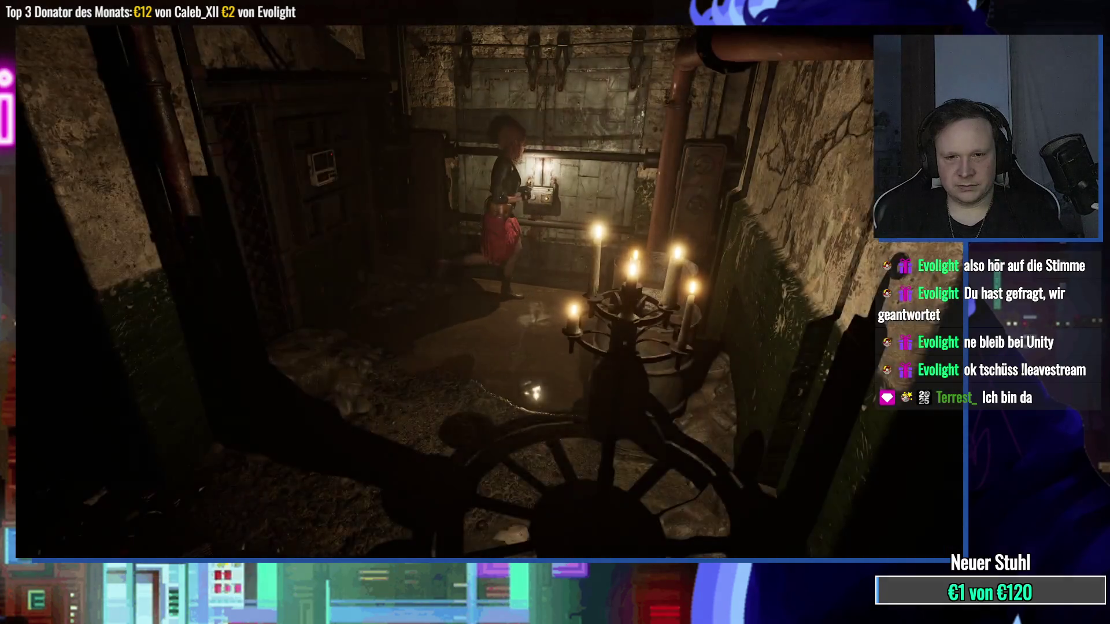
key("w")
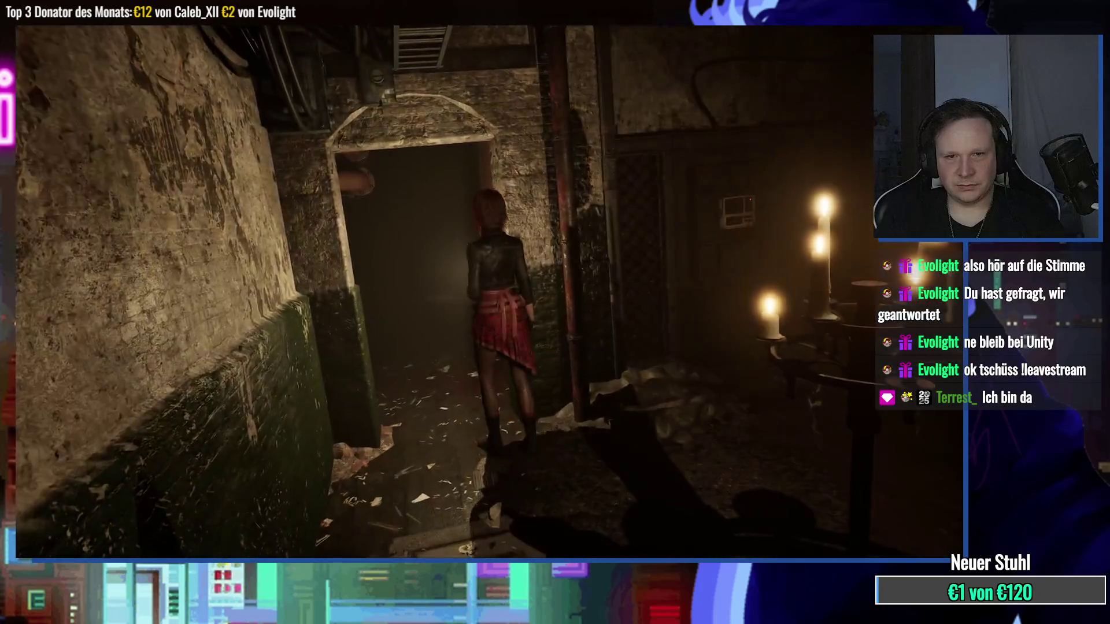
key("m")
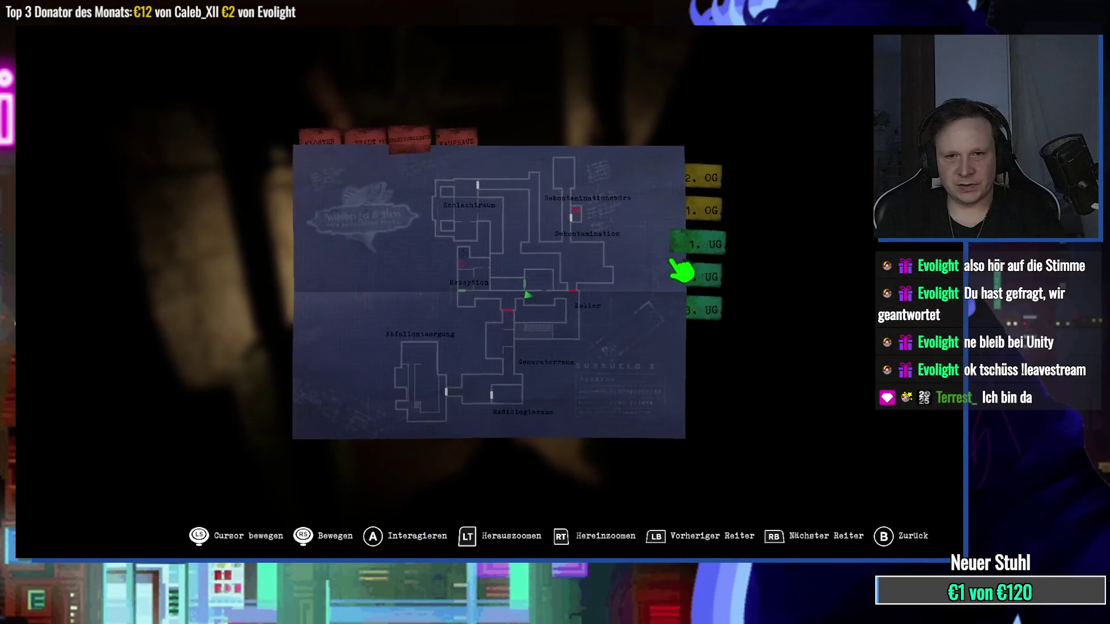
key("Escape")
key("Escape")
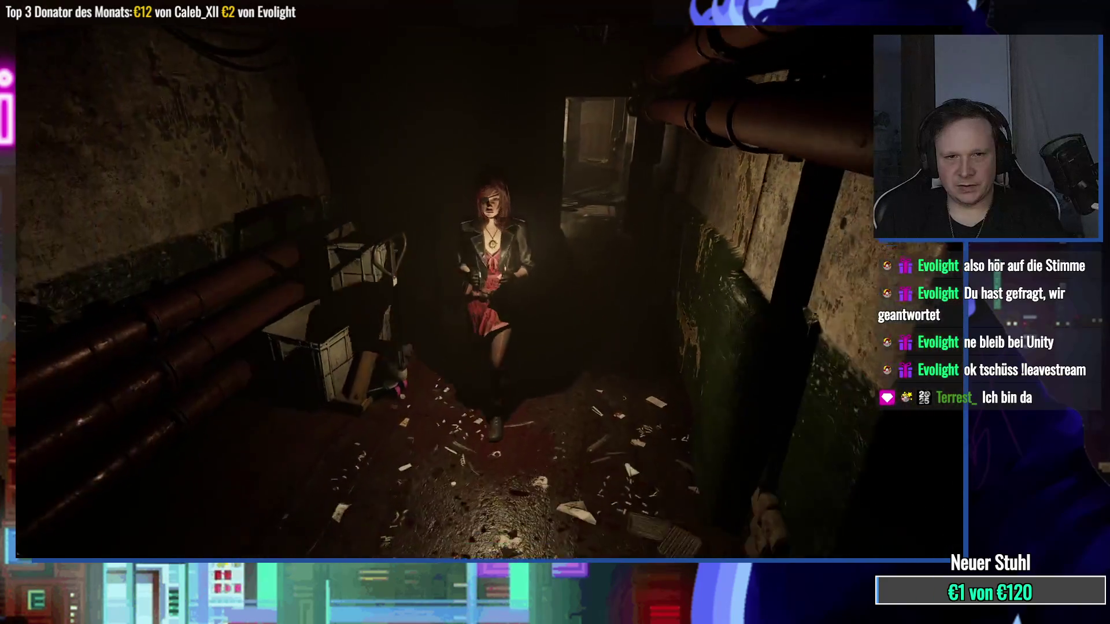
key("w")
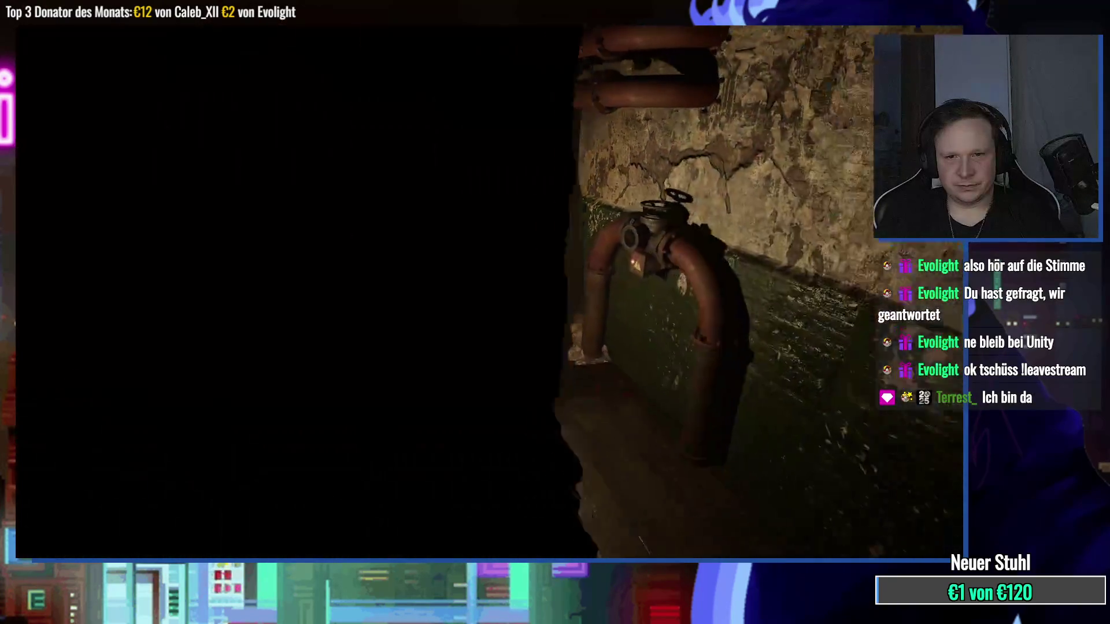
key("w")
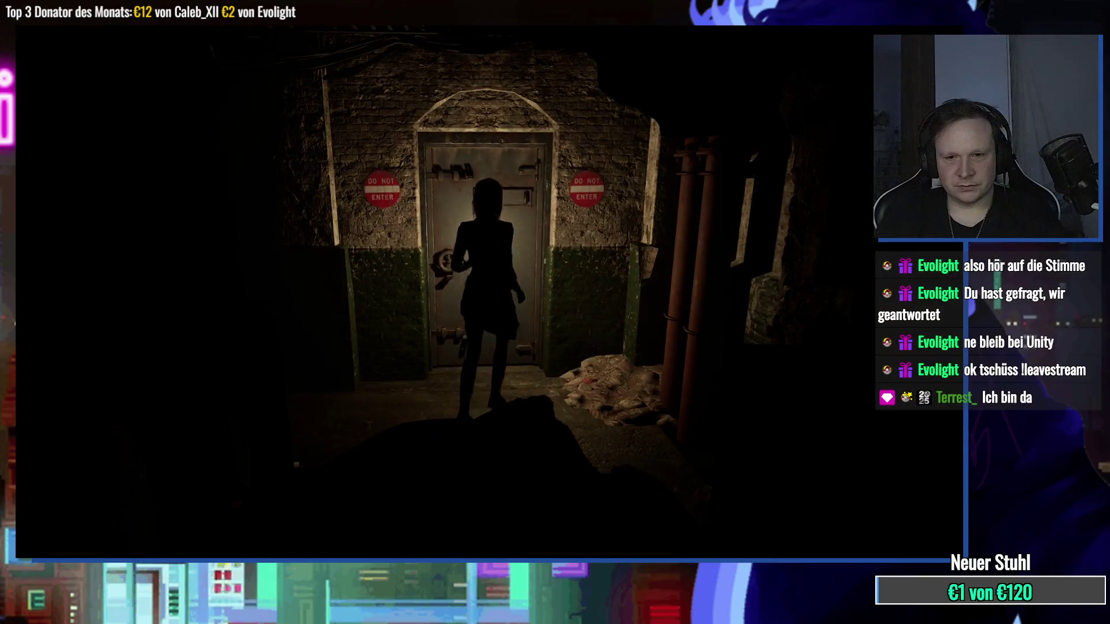
key("w")
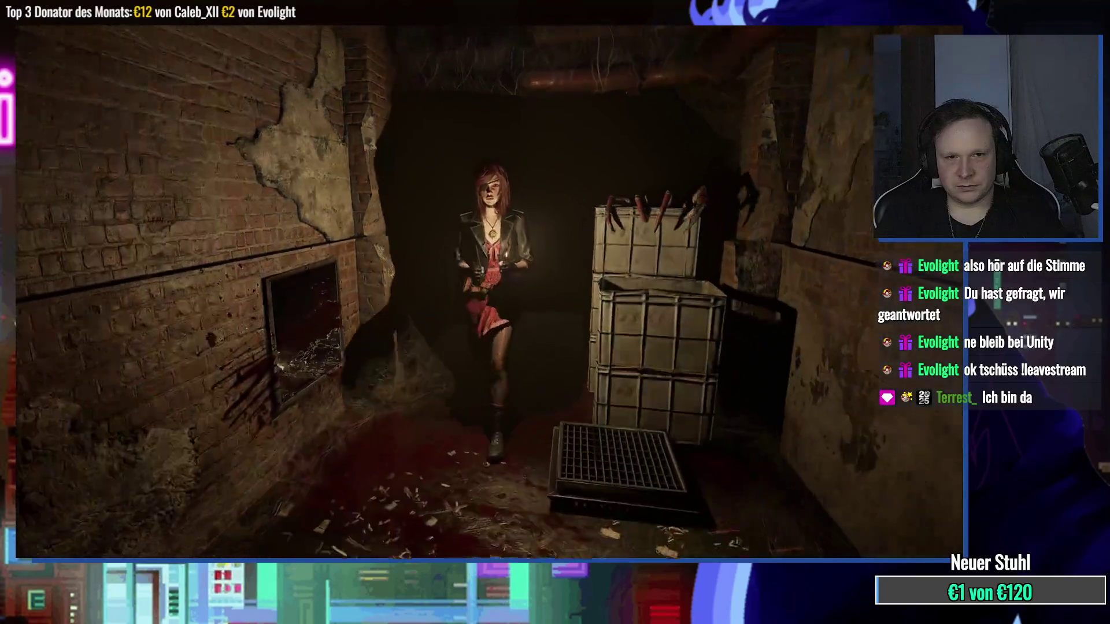
key("w")
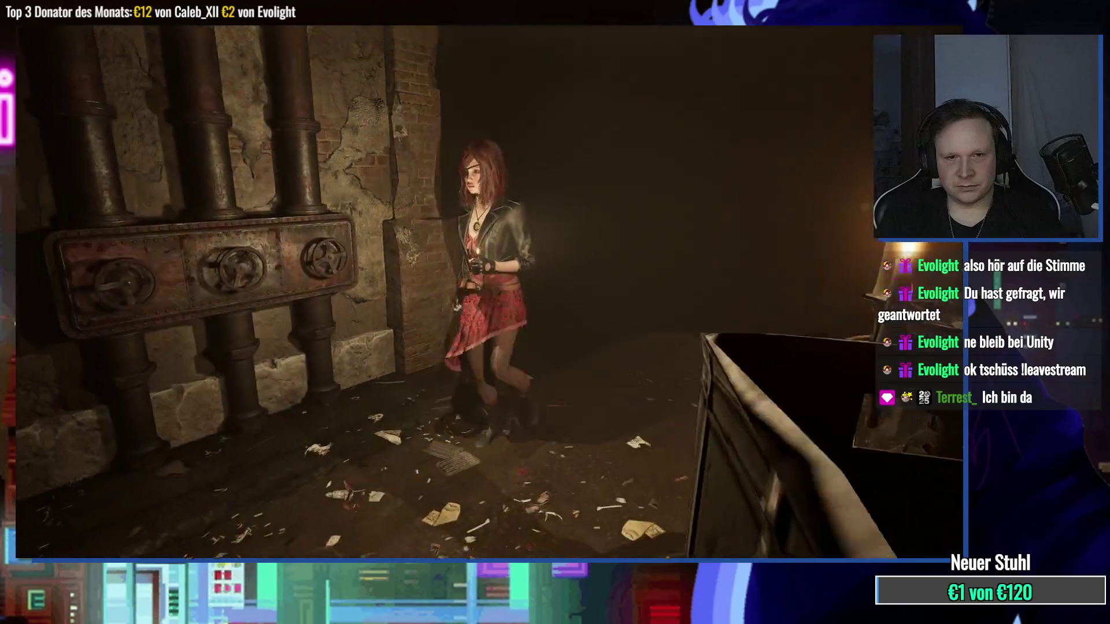
key("w")
key("w")
Step: Glance at the map, then walk down the dark staircase and through the metal doorway
key("m")
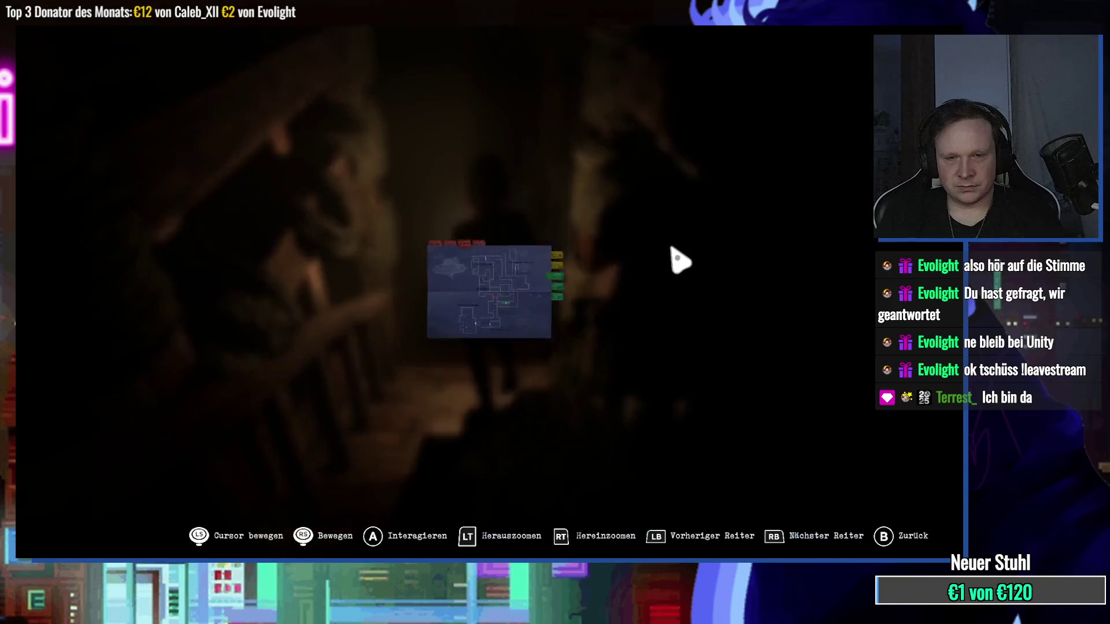
key("m")
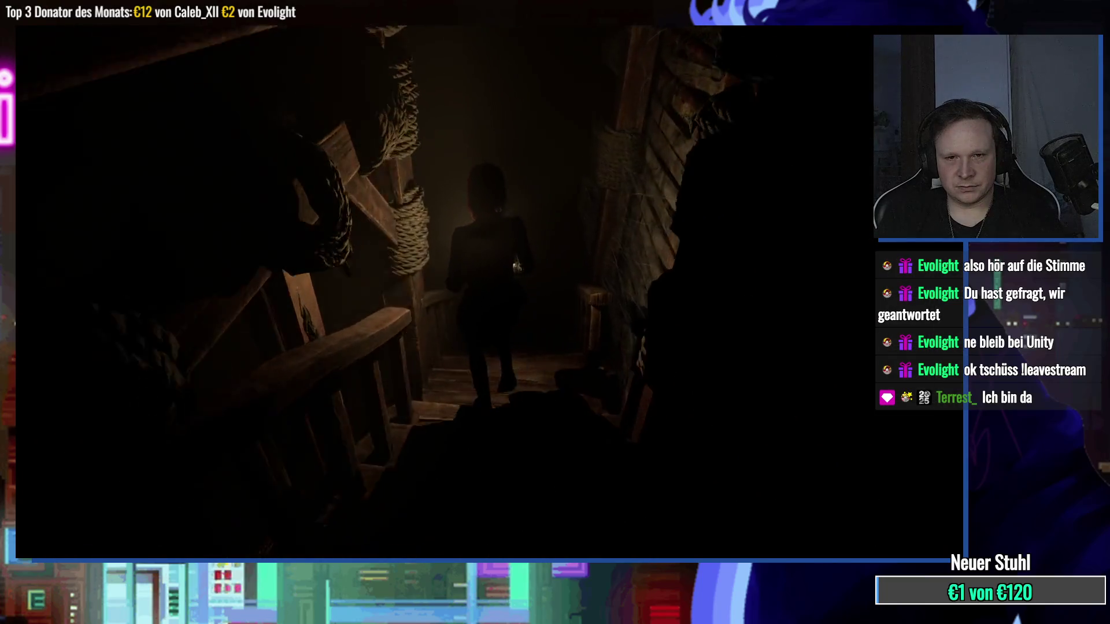
key("w")
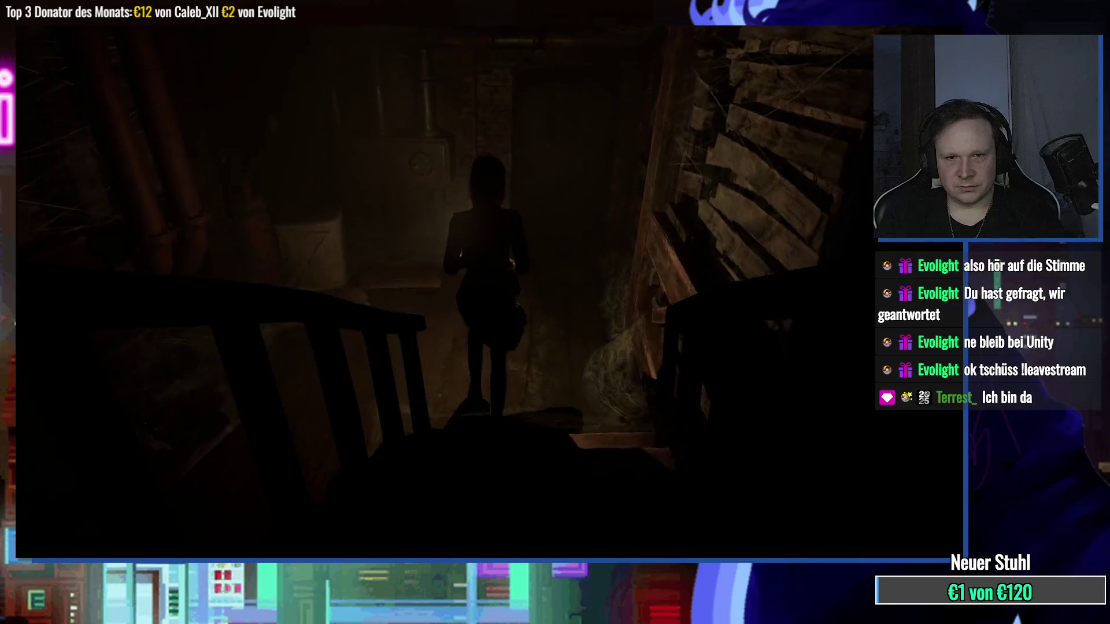
key("w")
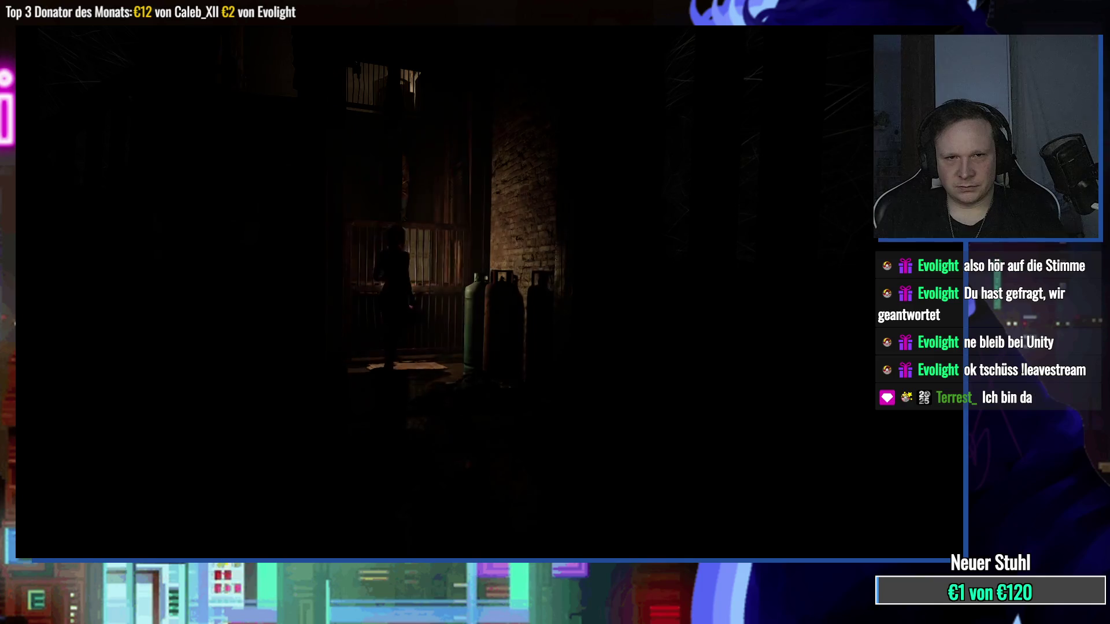
key("w")
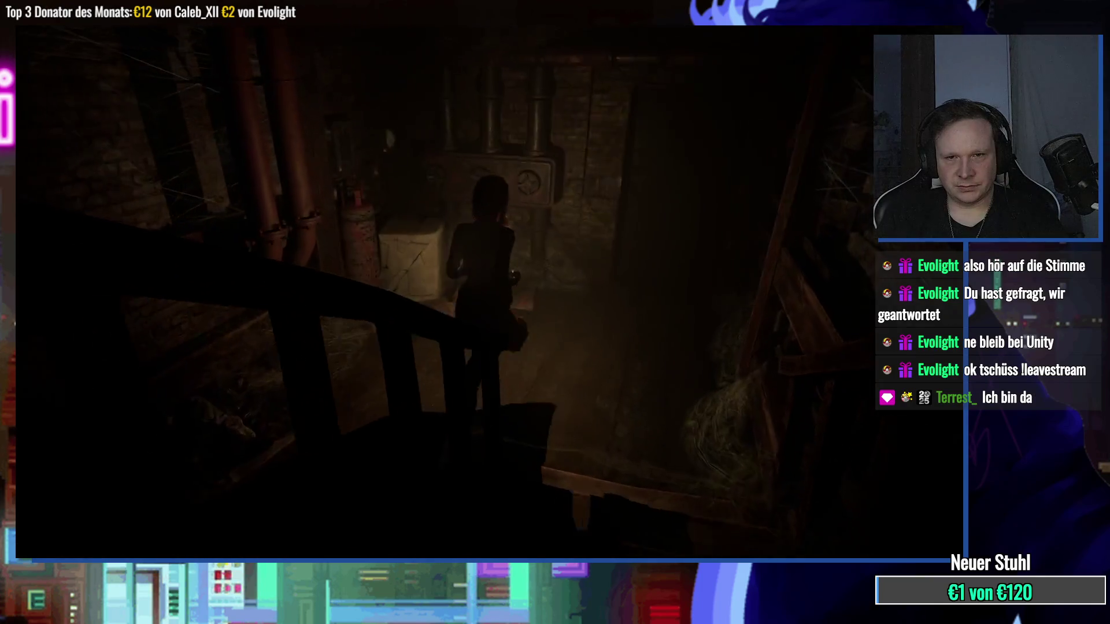
key("w")
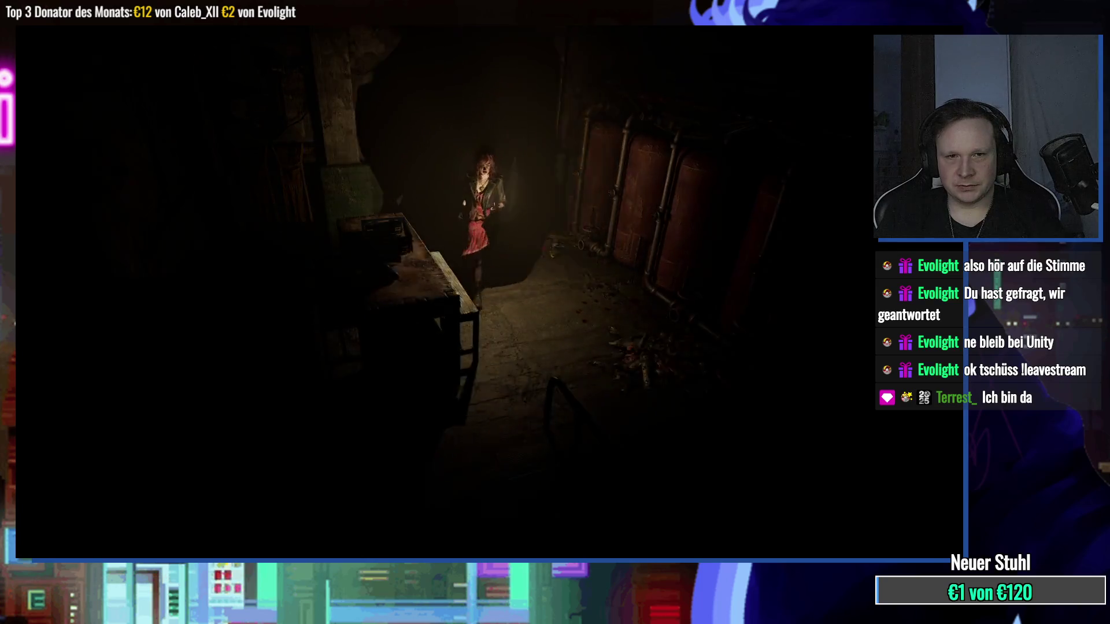
Step: Check location on the map and examine the framed old family photo up close
key("m")
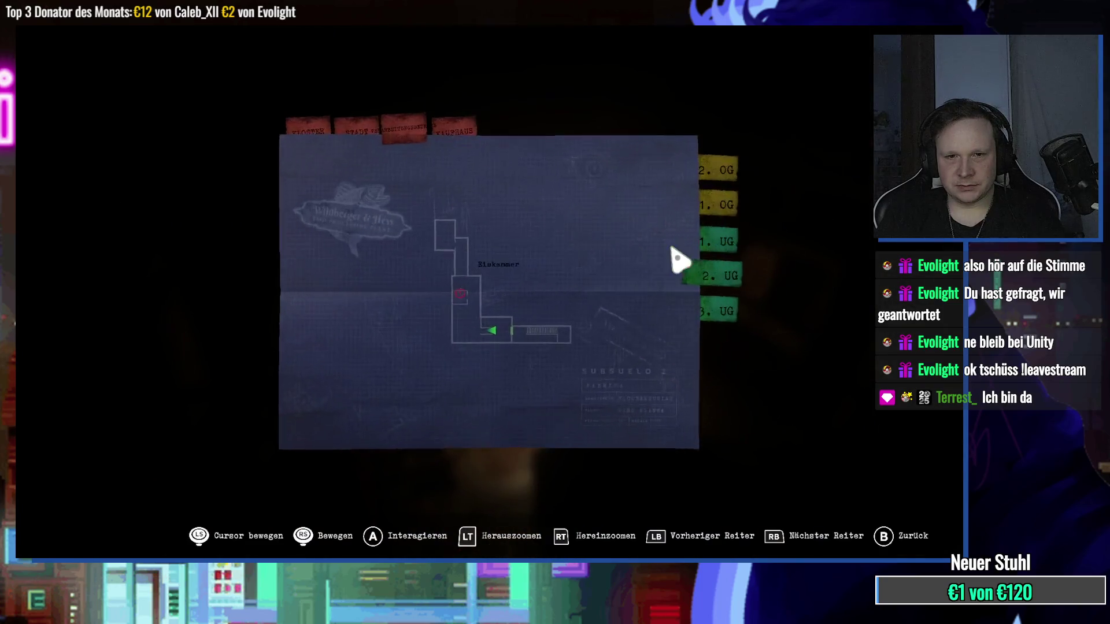
key("Escape")
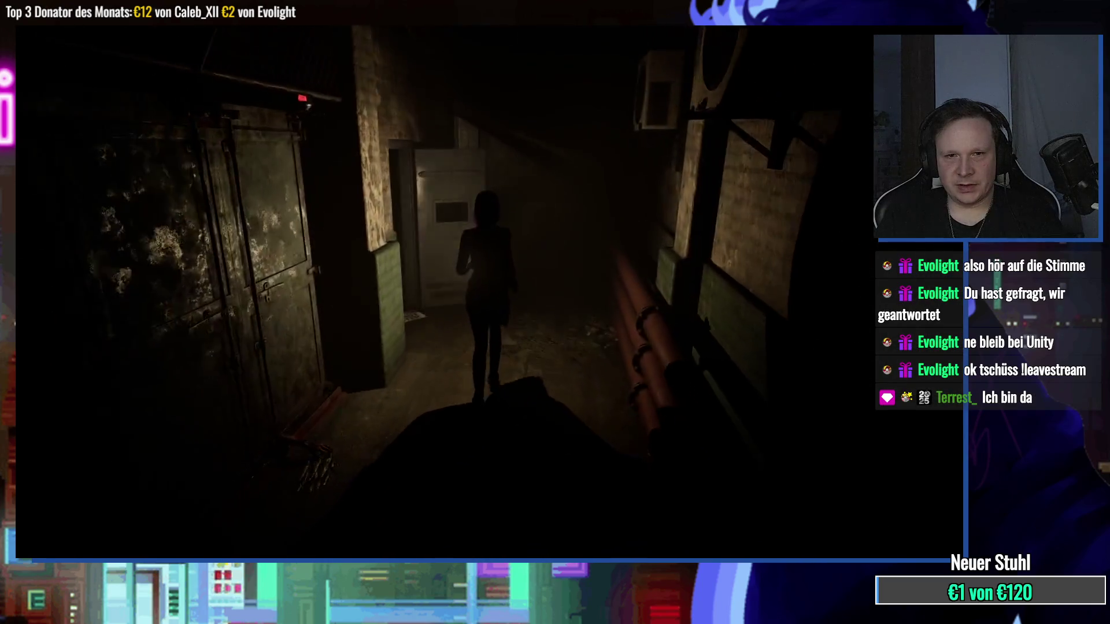
key("m")
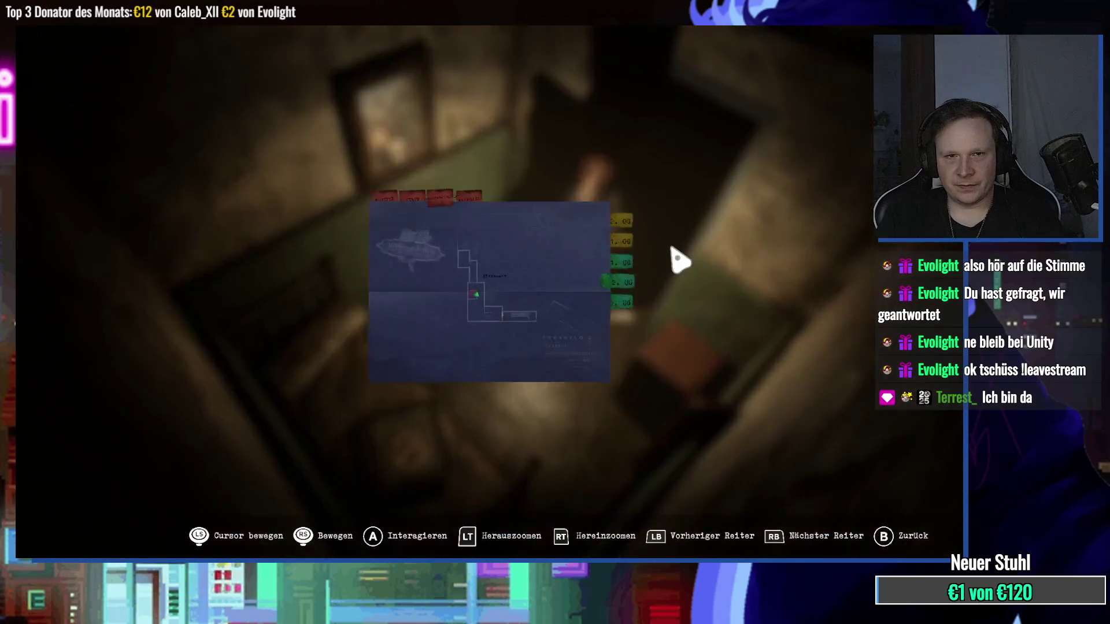
key("Escape")
key("Tab")
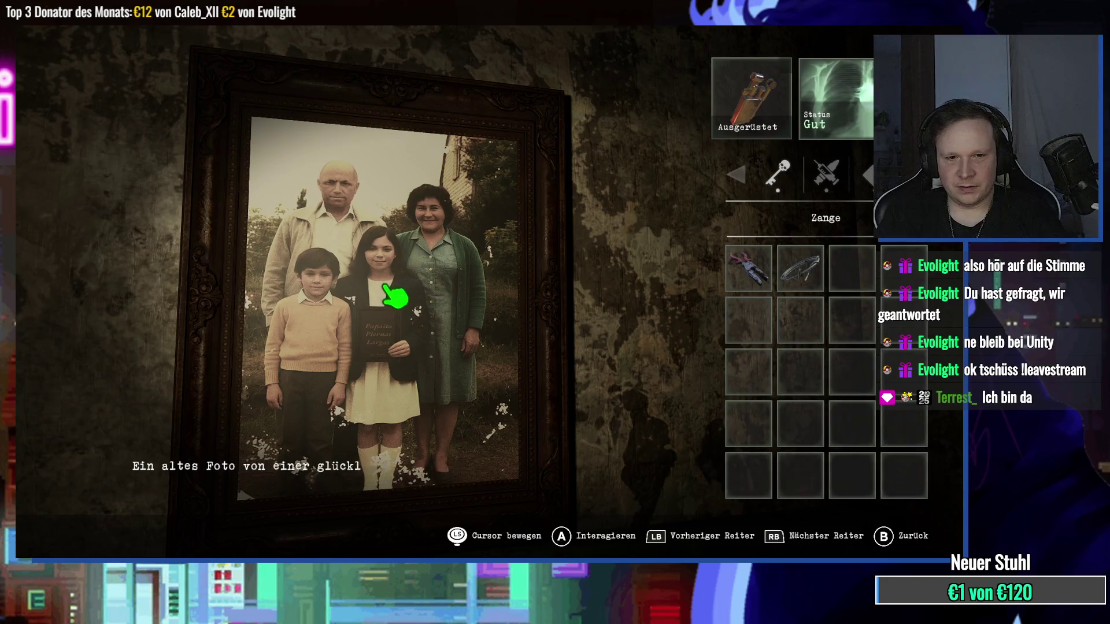
Step: Try the wire, crowbar and acid-filled test tubes on the family photo without success
left_click(794, 276)
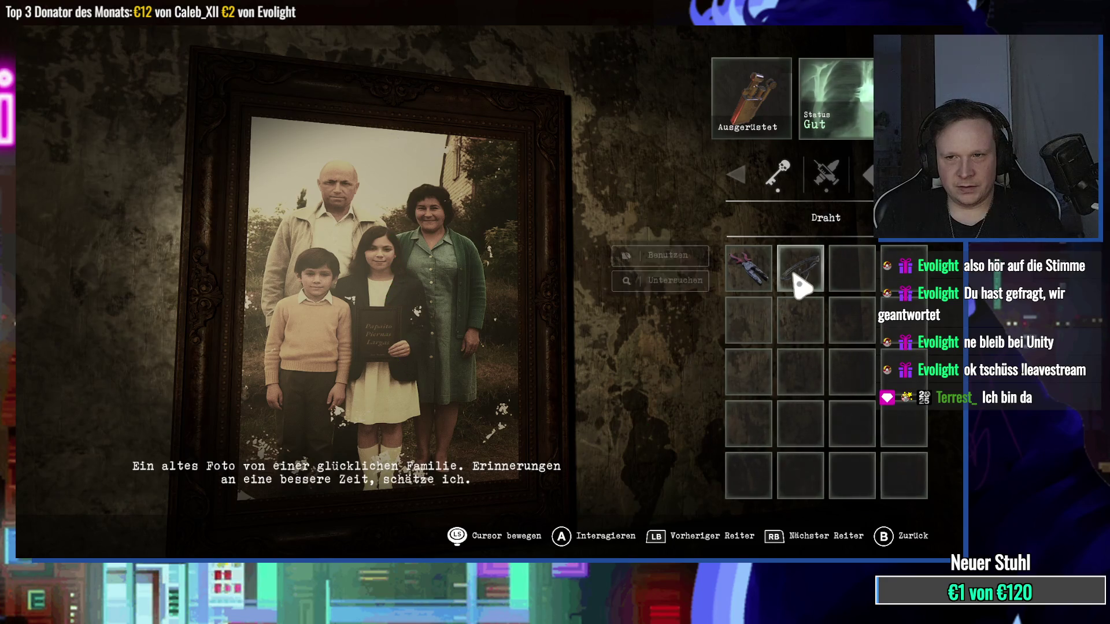
left_click(665, 255)
left_click(498, 289)
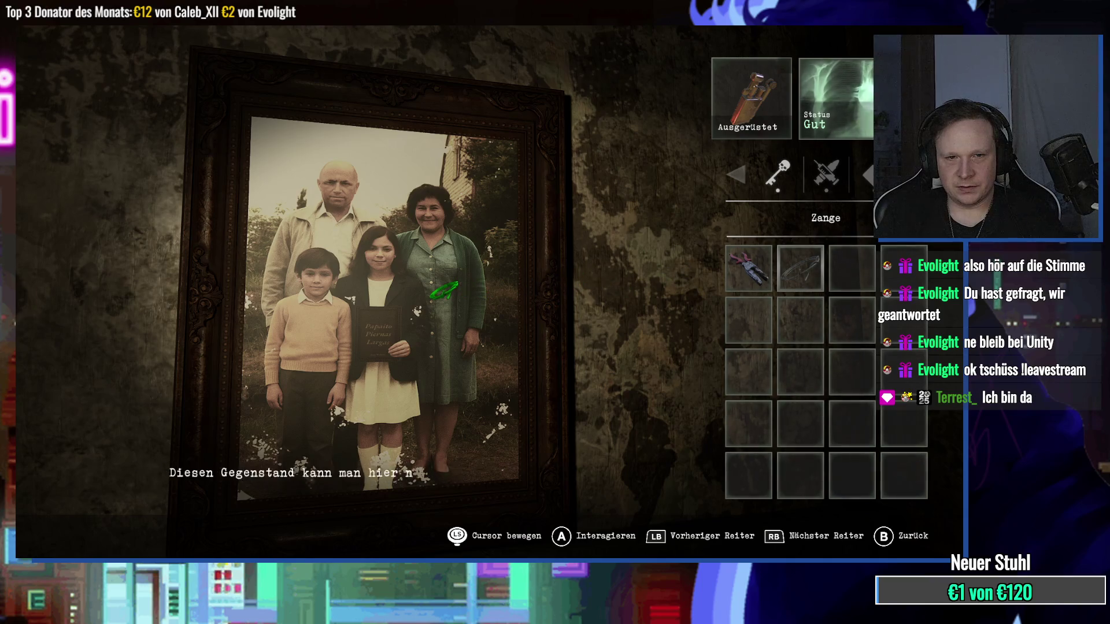
key("e")
left_click(747, 425)
left_click(665, 255)
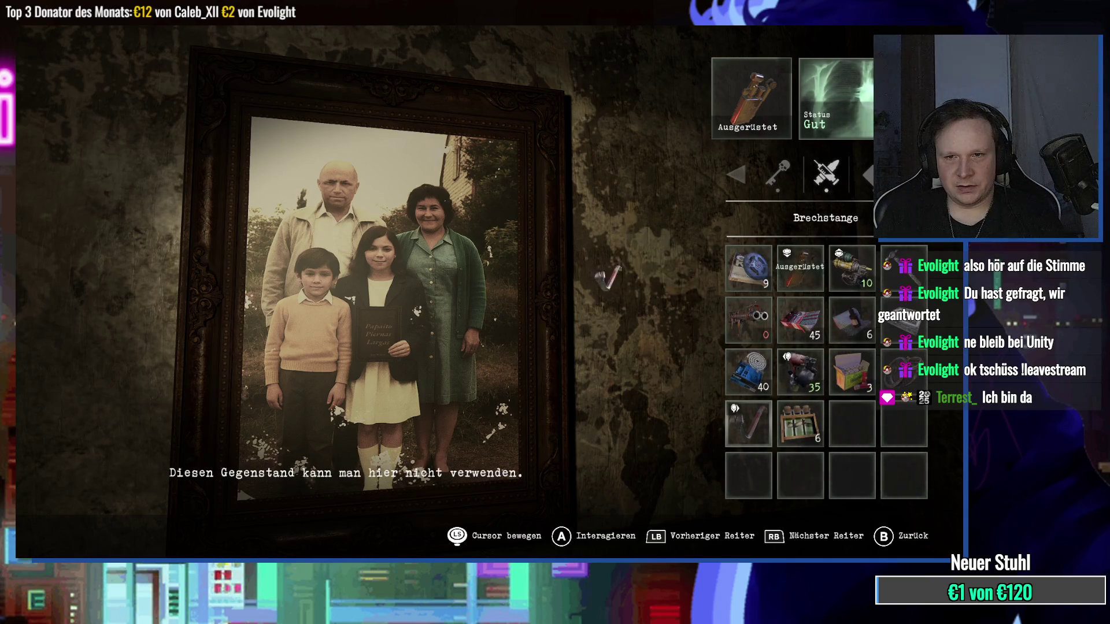
right_click(515, 281)
left_click(800, 423)
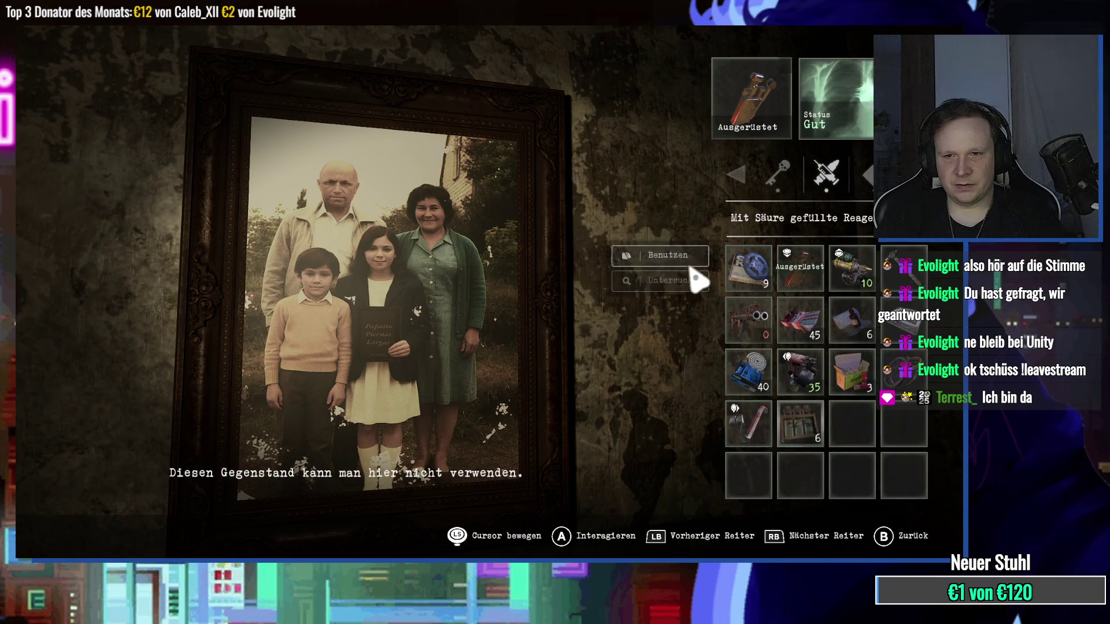
left_click(665, 255)
left_click(473, 293)
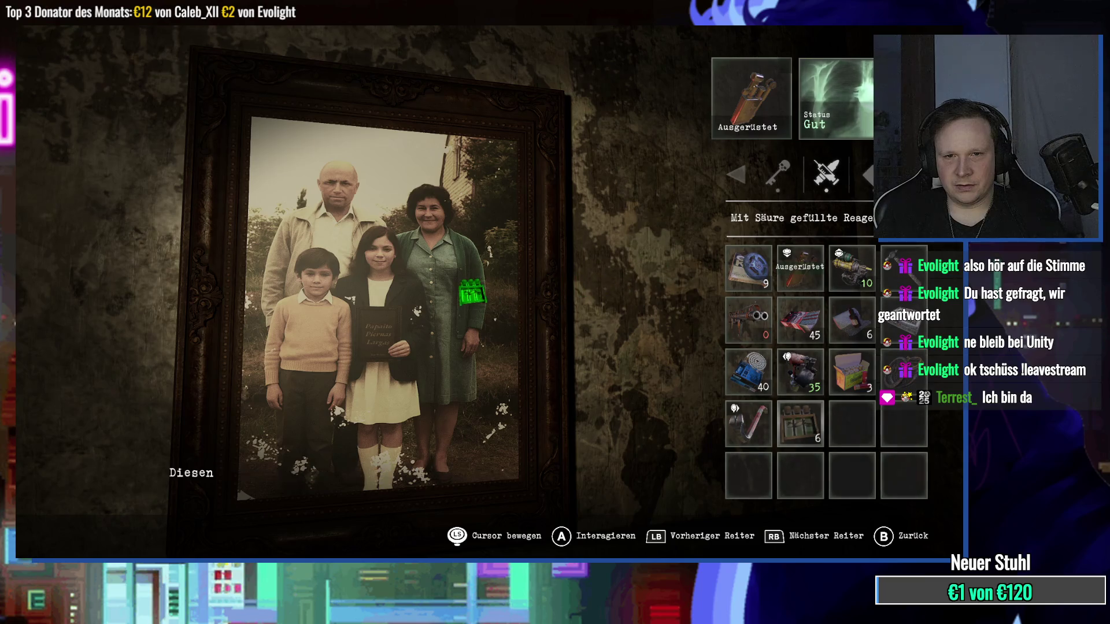
right_click(472, 293)
Step: Try the bicycle parts and pliers, check the Hammer, then leave the inventory
left_click(748, 267)
left_click(665, 255)
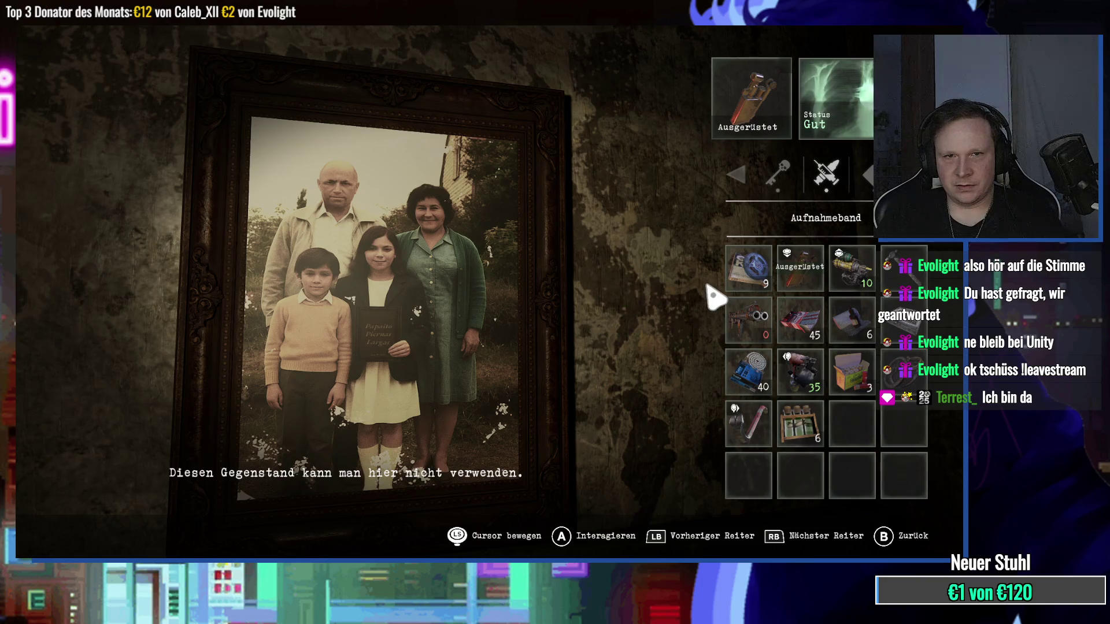
right_click(715, 298)
key("Tab")
left_click(749, 267)
left_click(665, 254)
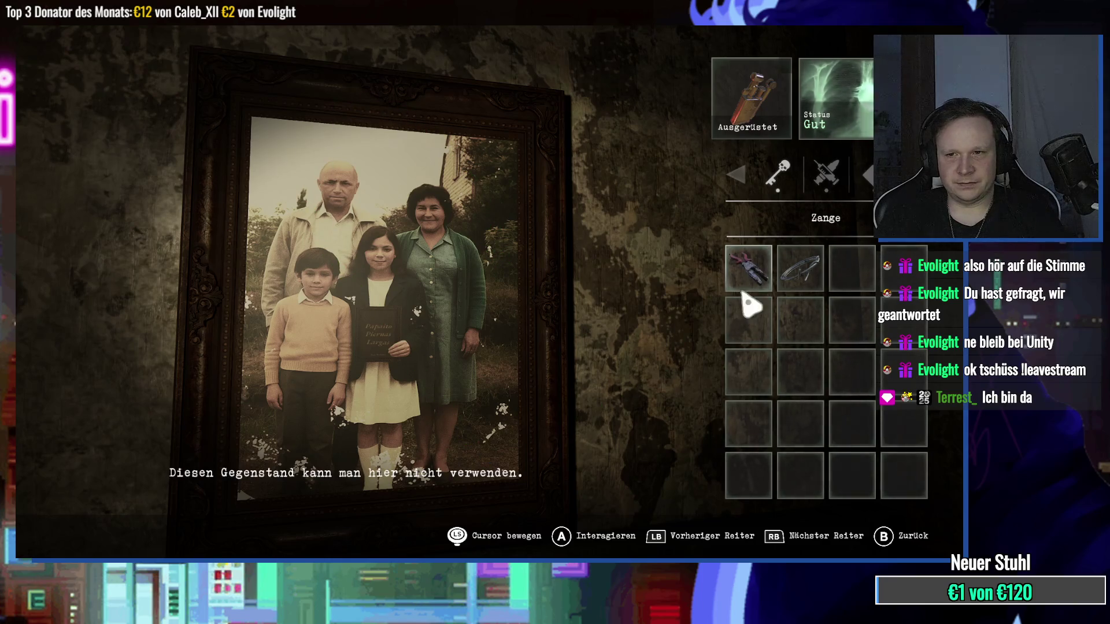
key("e")
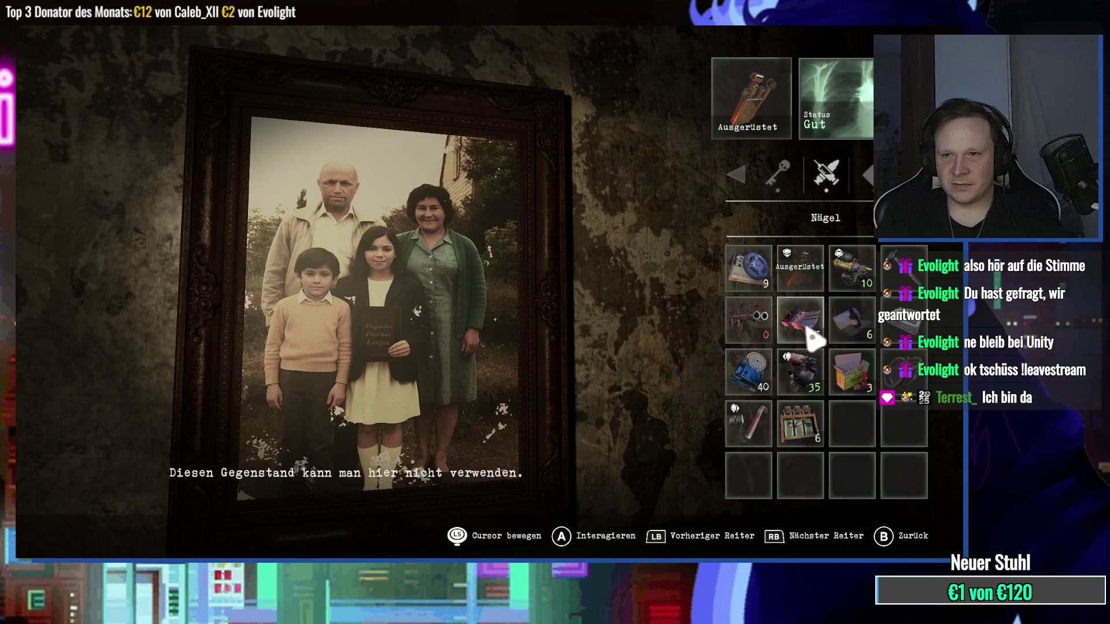
left_click(819, 266)
key("Escape")
key("Escape")
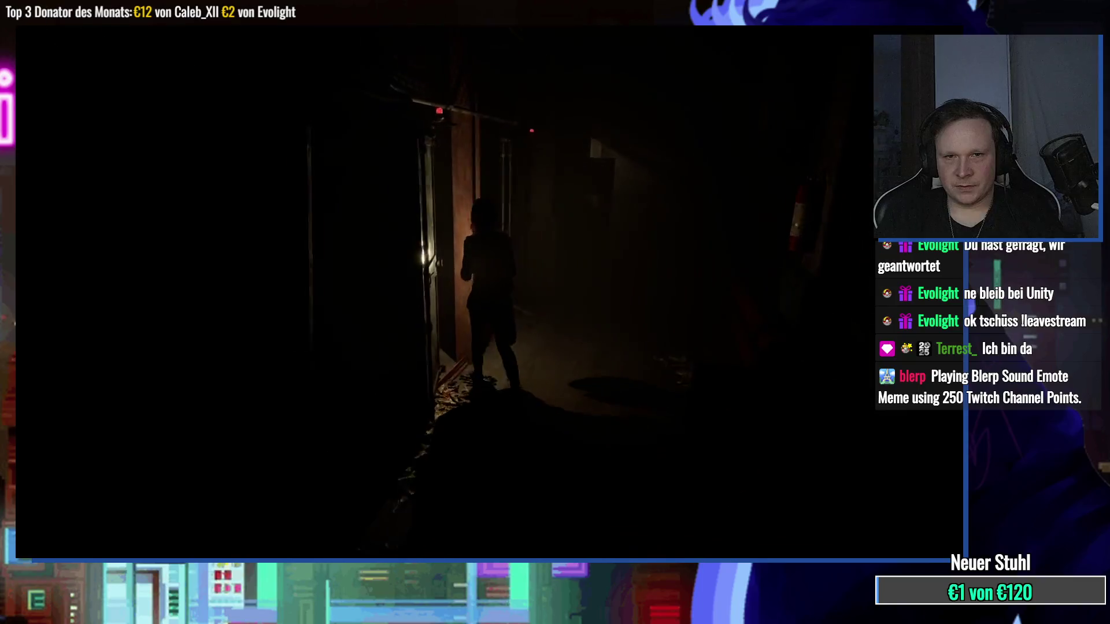
Step: Return to the picture by the bed and show the documents page with Miguel's diary and Polaroid
key("w")
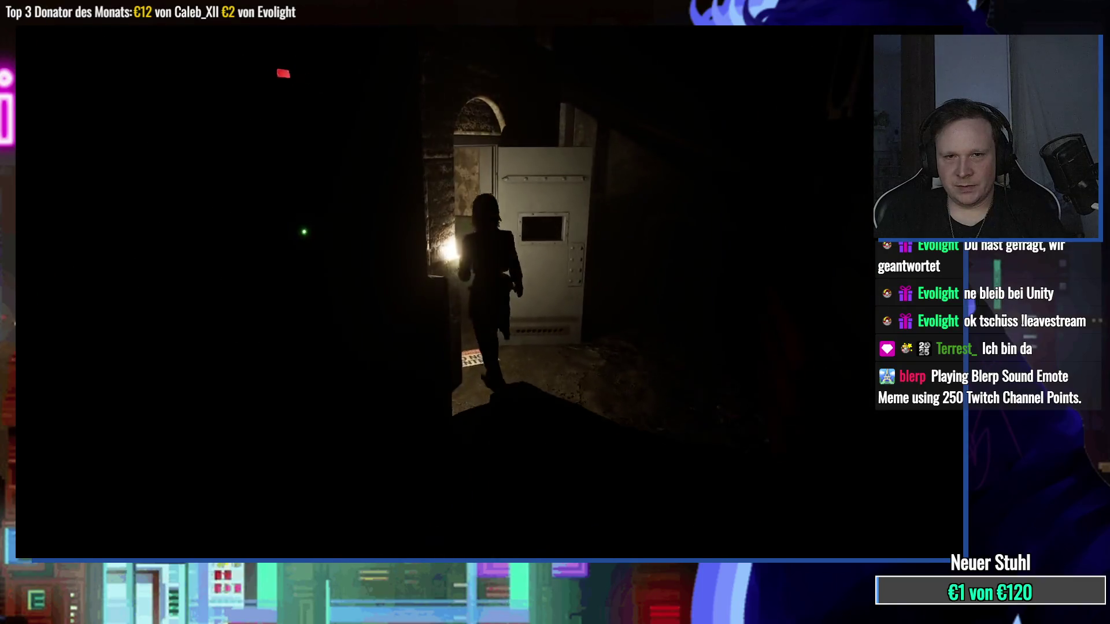
key("w")
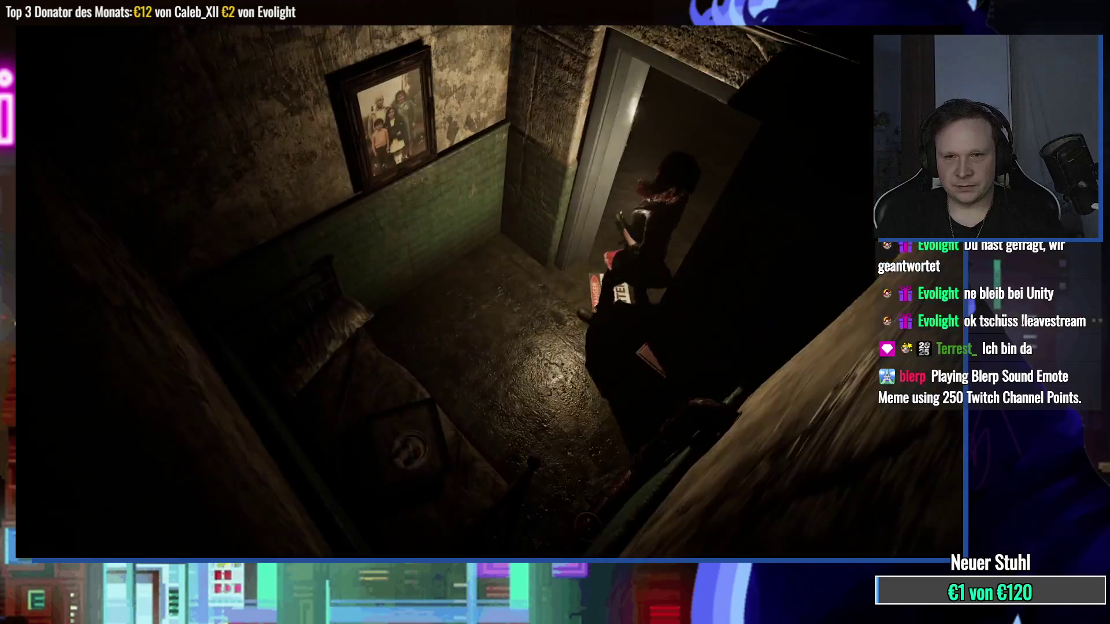
key("w")
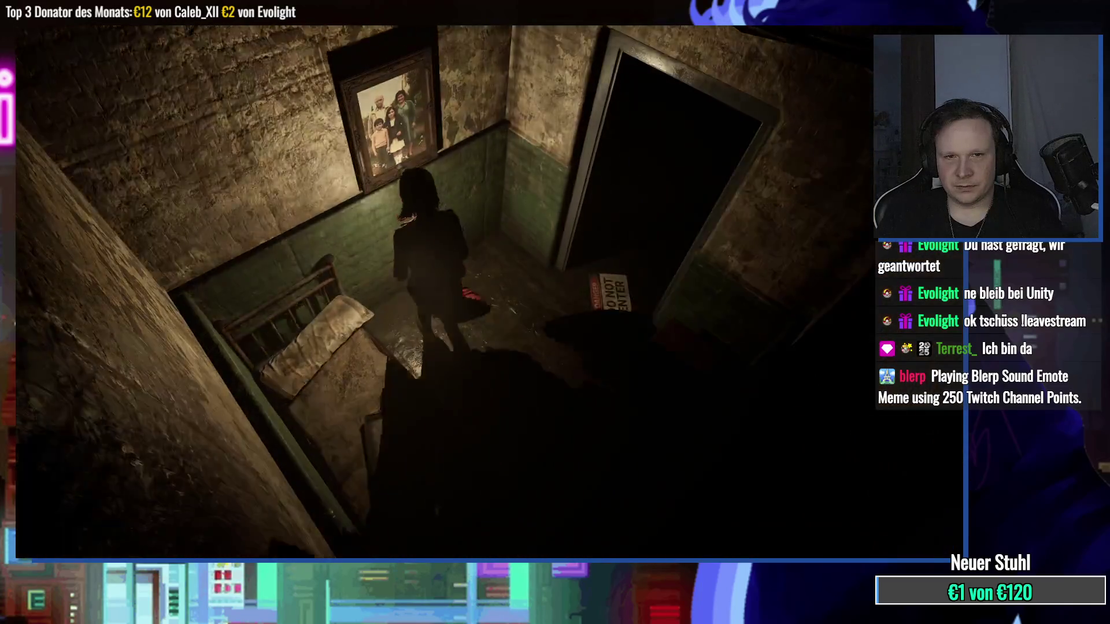
key("e")
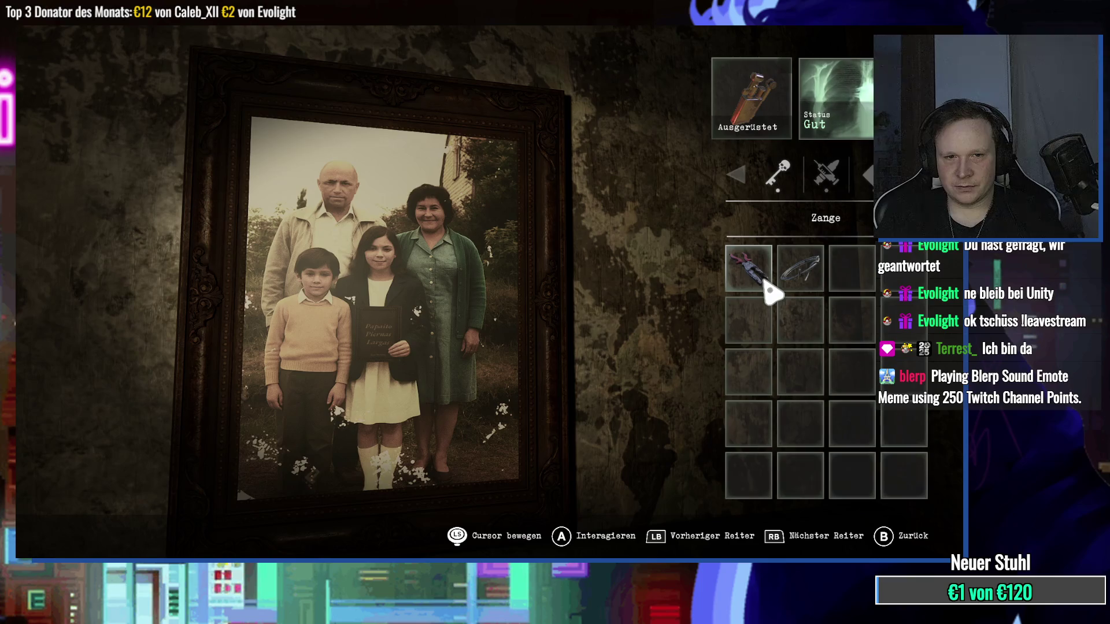
key("e")
key("e")
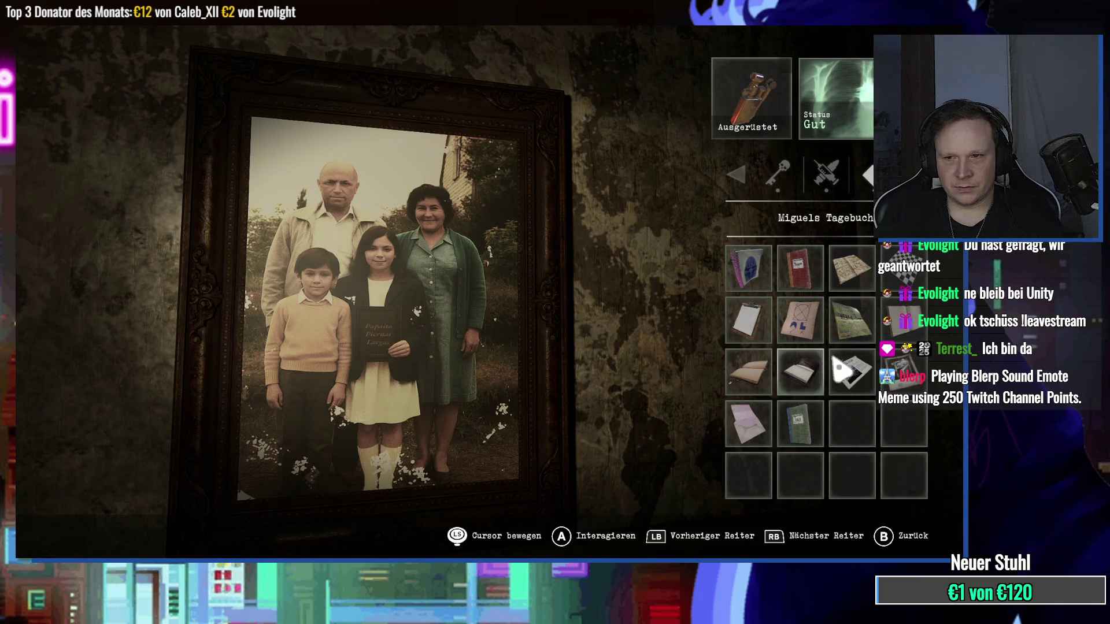
left_click(915, 398)
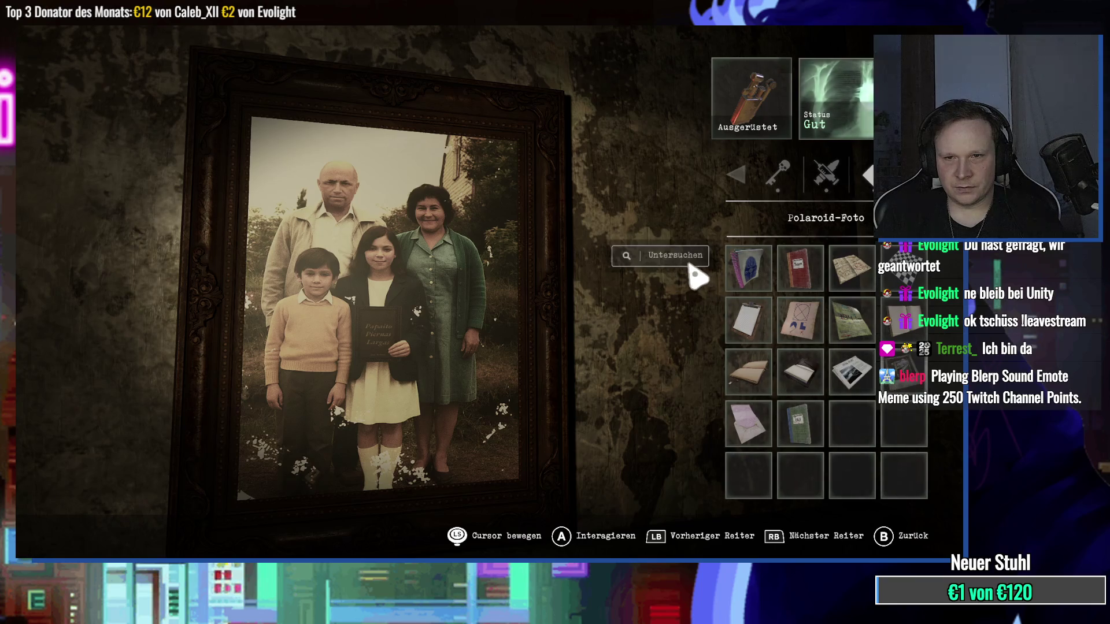
Step: Examine the Polaroid photo and read the full letter to Zacarías
left_click(699, 273)
key("Escape")
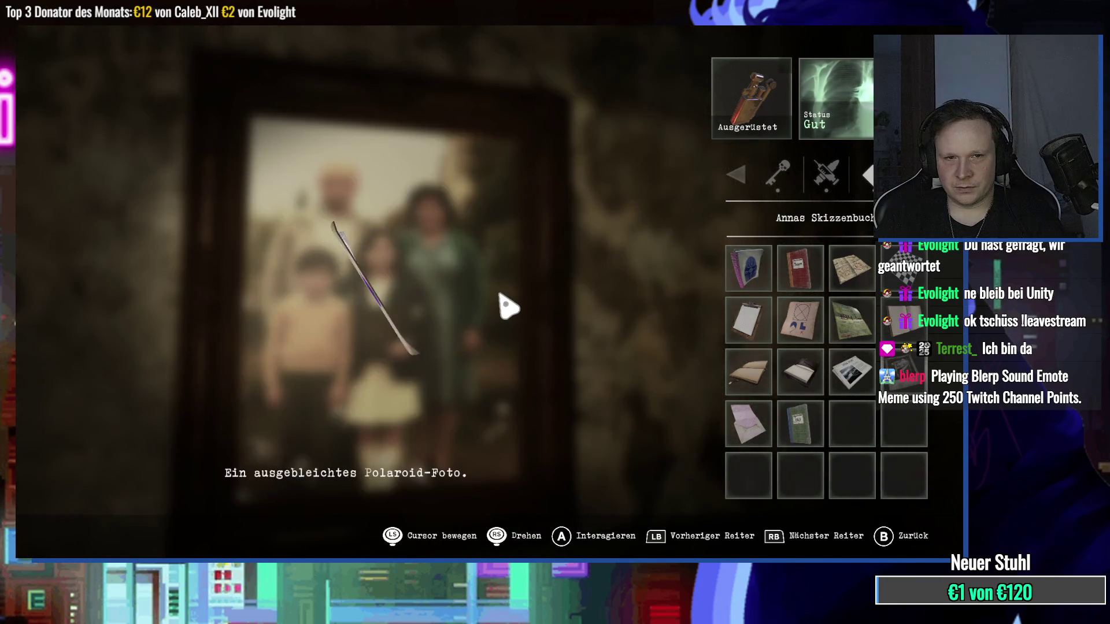
left_click(717, 405)
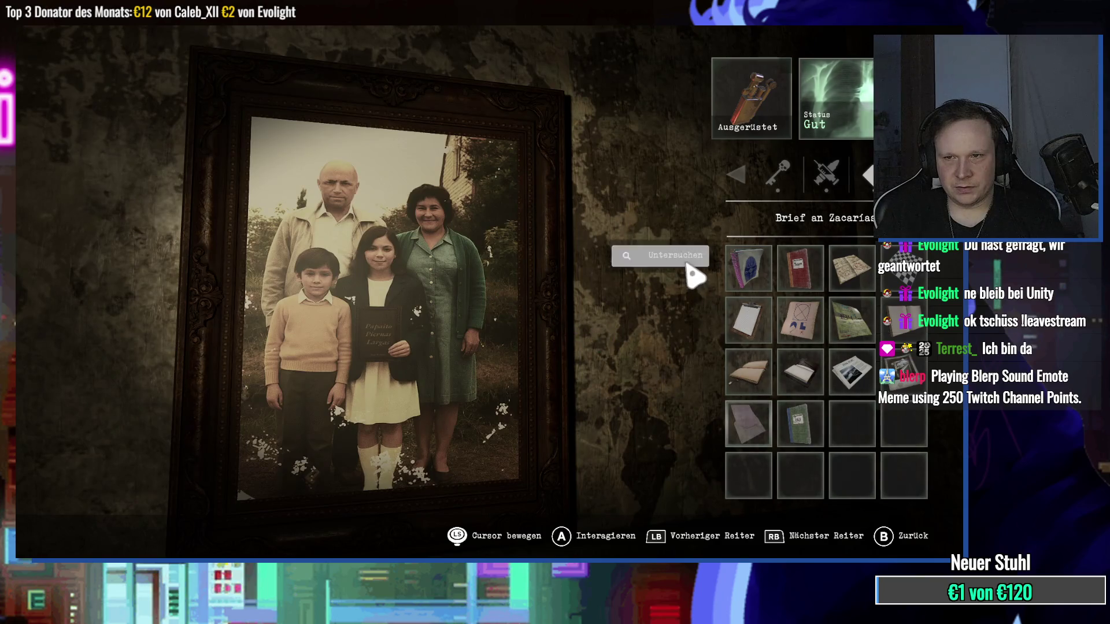
left_click(688, 263)
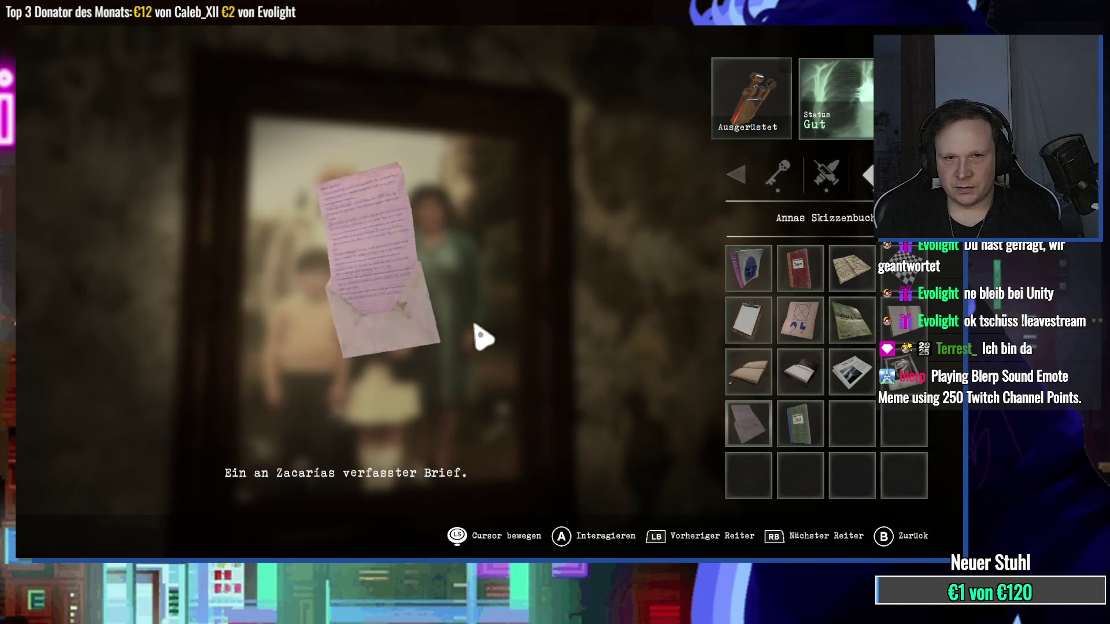
left_click(399, 264)
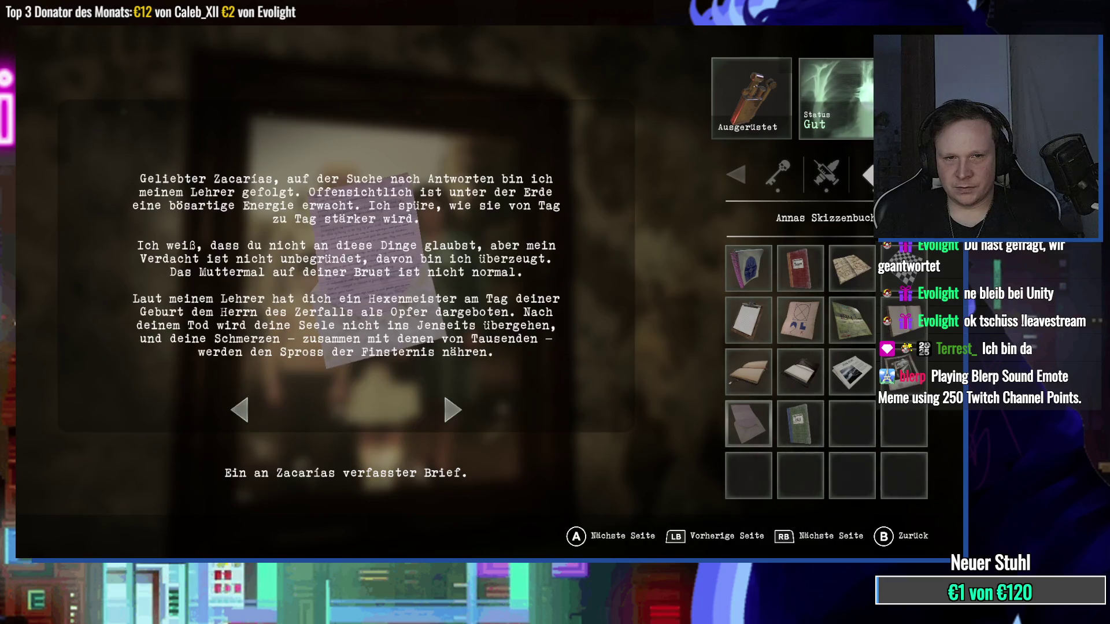
left_click(453, 262)
Step: Read factory worker Juan's diary, then close the inventory to resume play
left_click(788, 315)
left_click(665, 254)
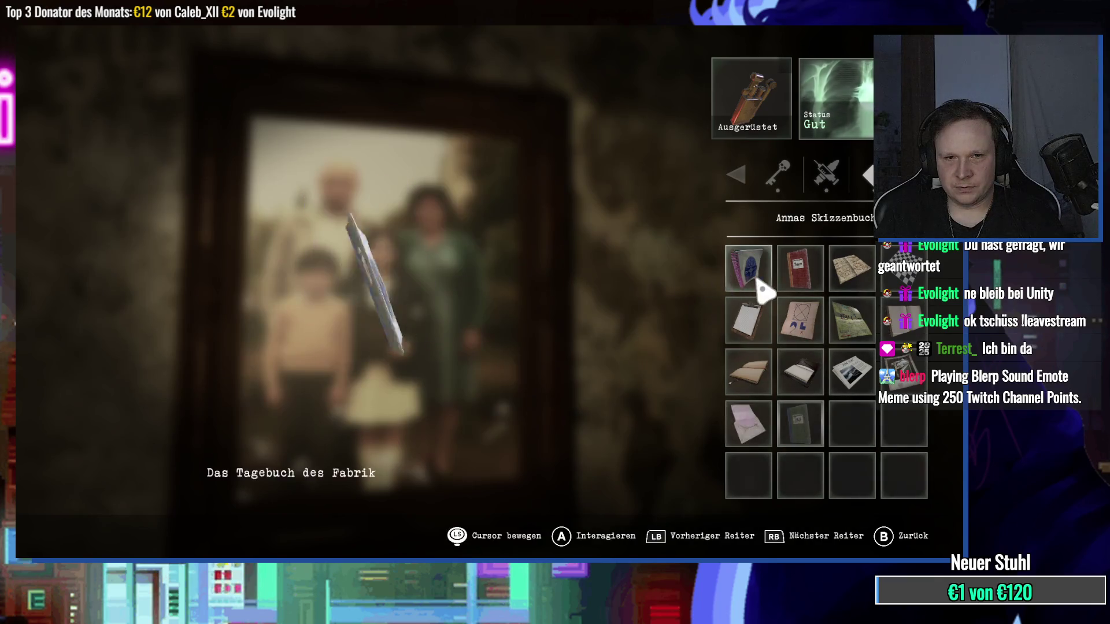
left_click(606, 290)
right_click(760, 292)
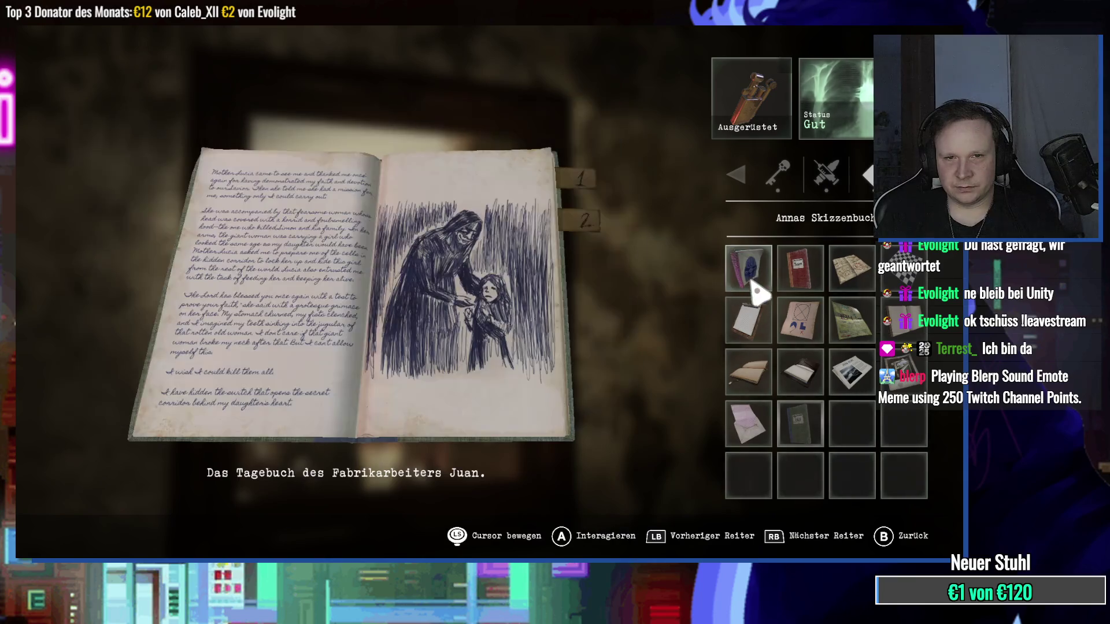
left_click(754, 285)
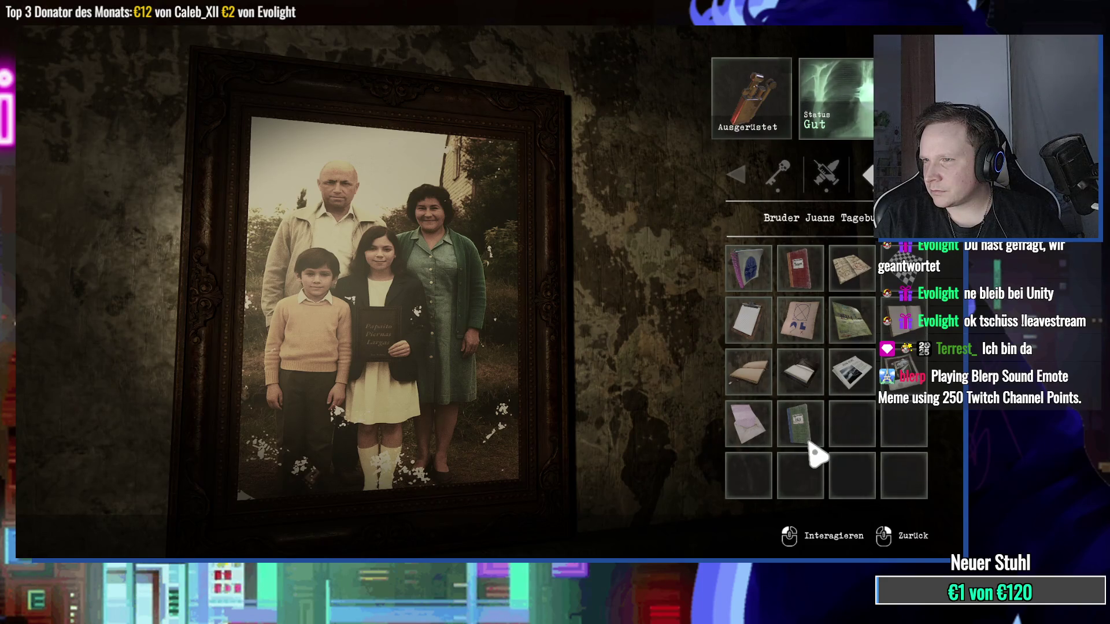
right_click(811, 444)
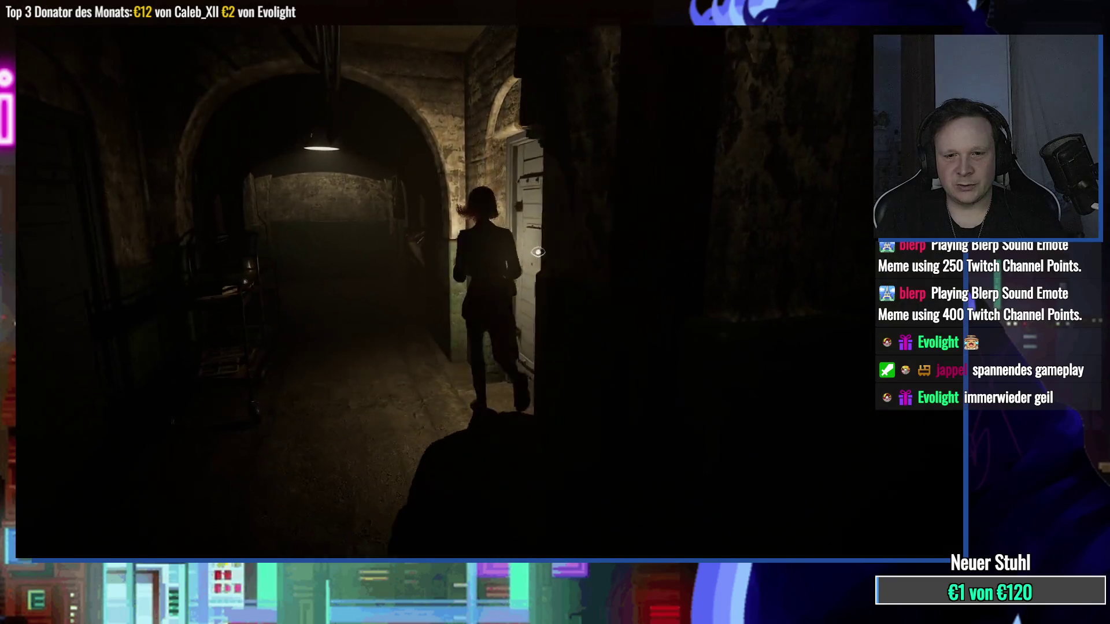
Step: Dismiss the Nägel message, find the door locked, and inspect the wall switch box
key("Return")
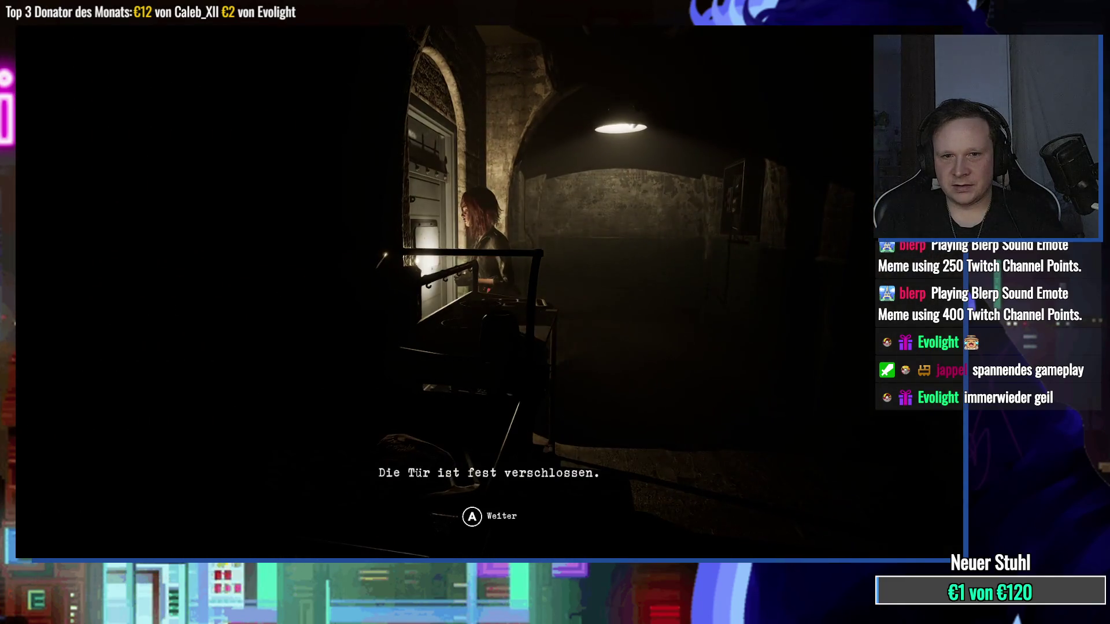
key("Return")
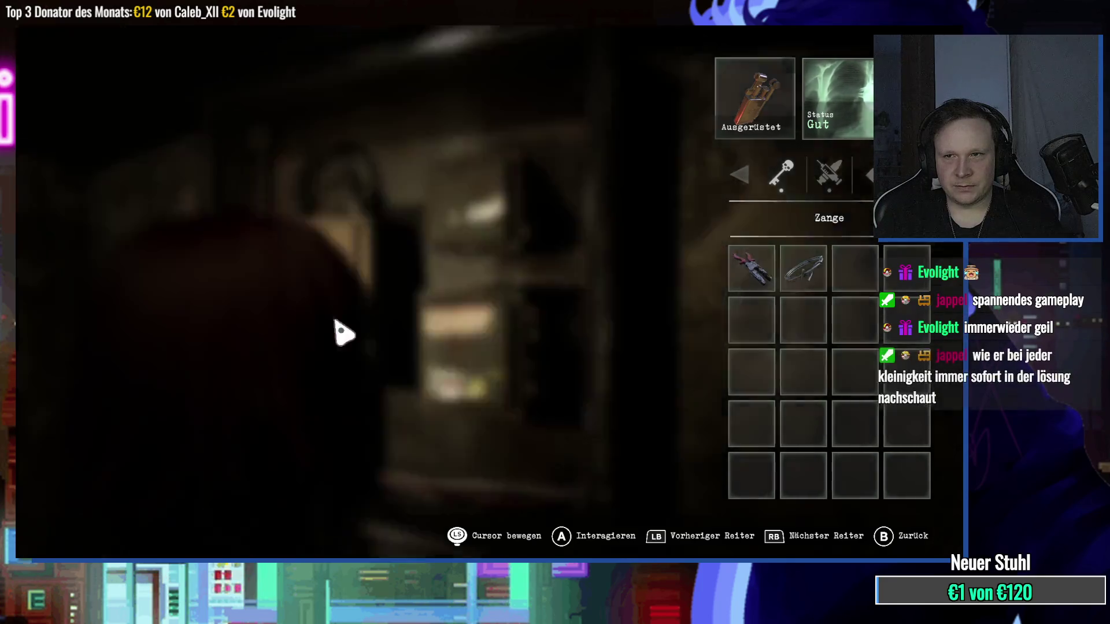
key("Escape")
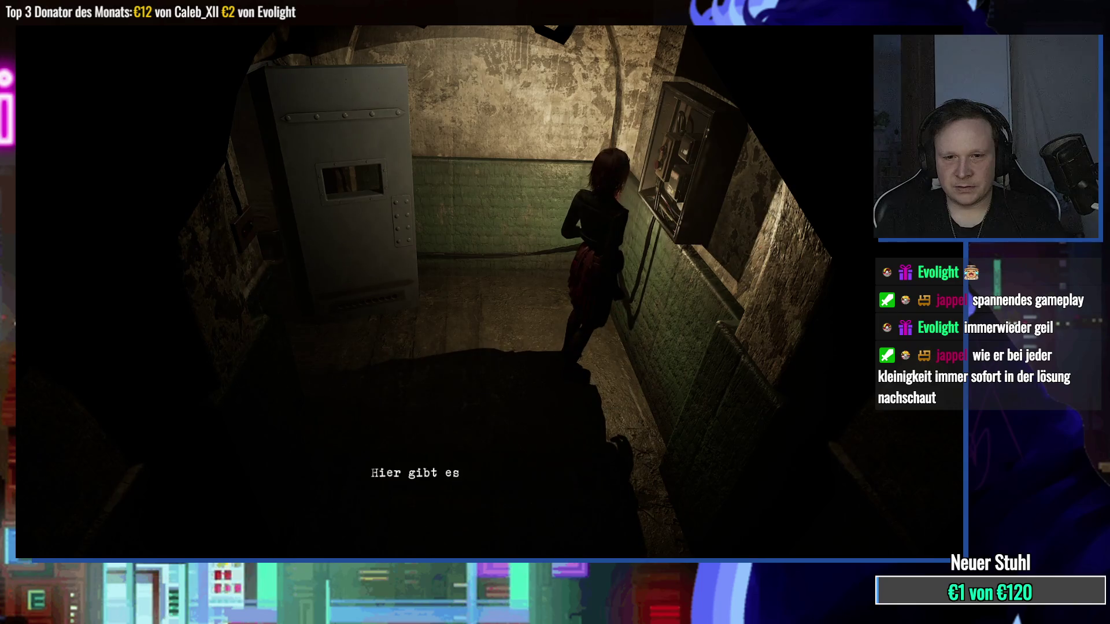
Step: Take the Videokassette – Eiskammer from the bed in the bedroom
key("w")
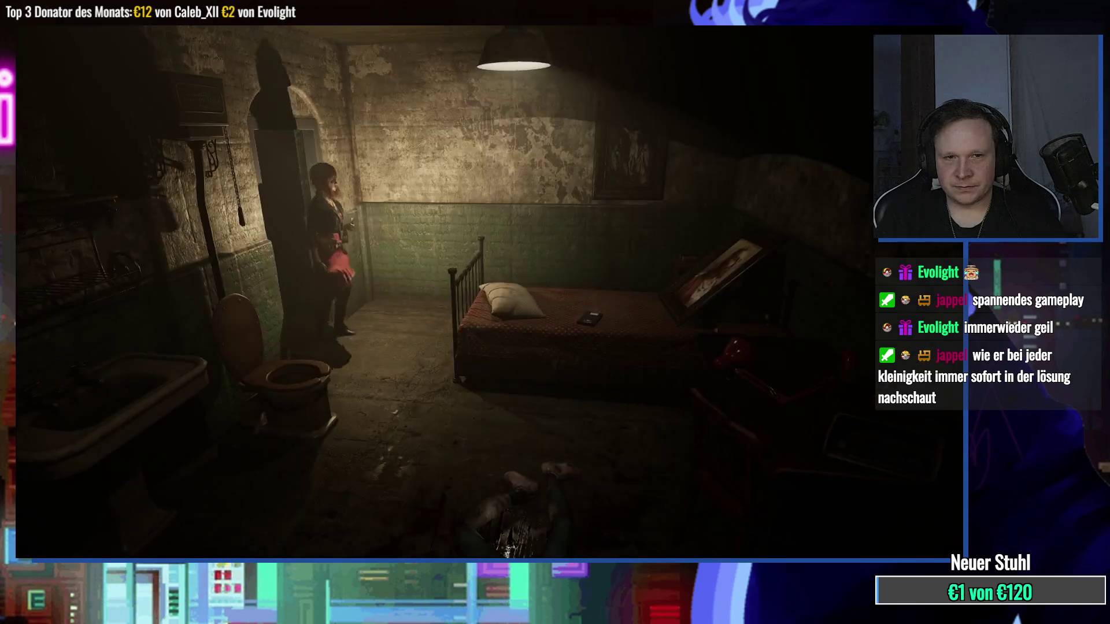
key("e")
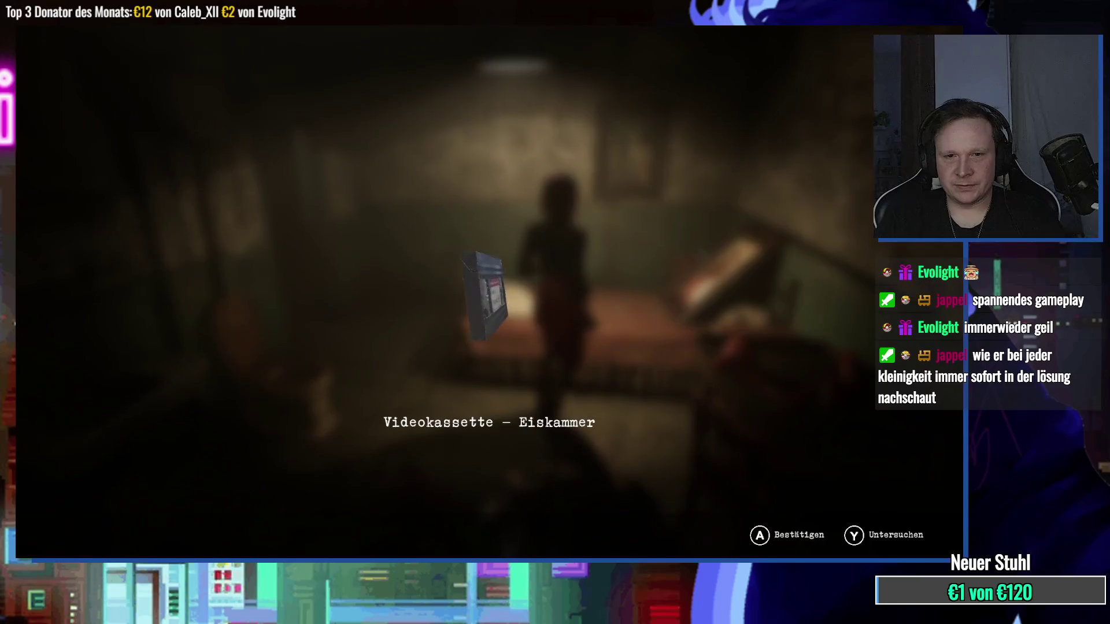
key("e")
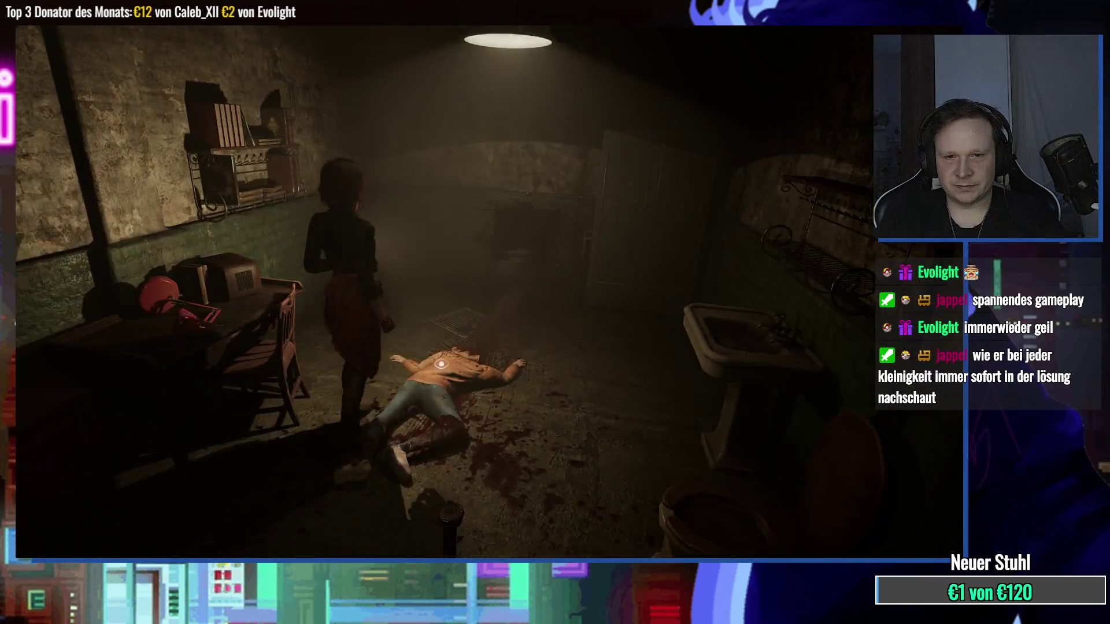
Step: Examine the headless body and the bookshelf, then head for the next door
key("e")
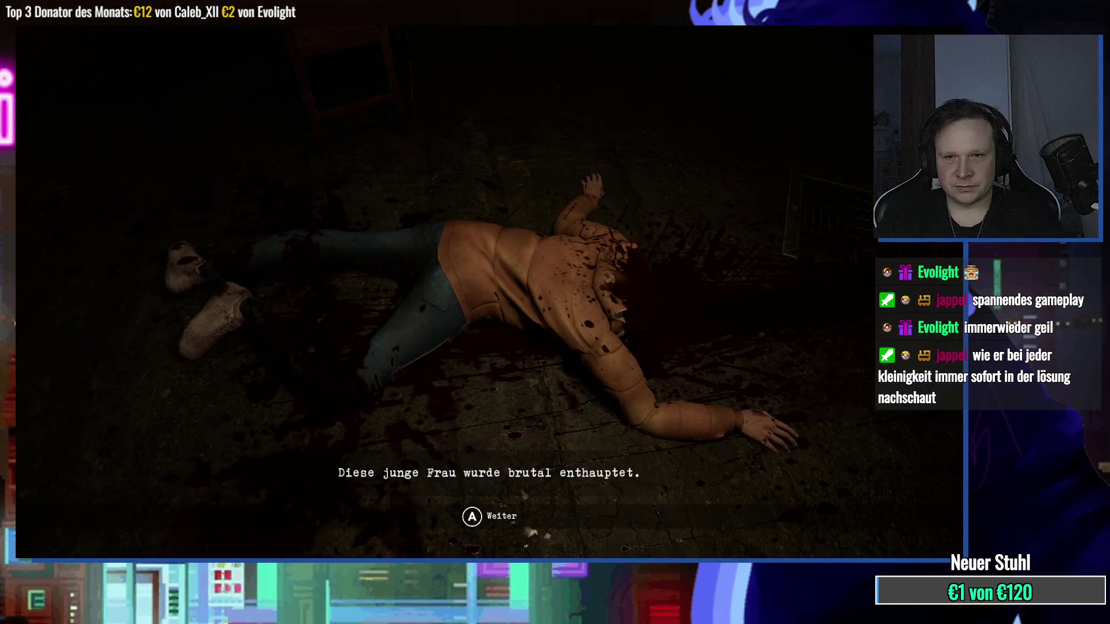
key("e")
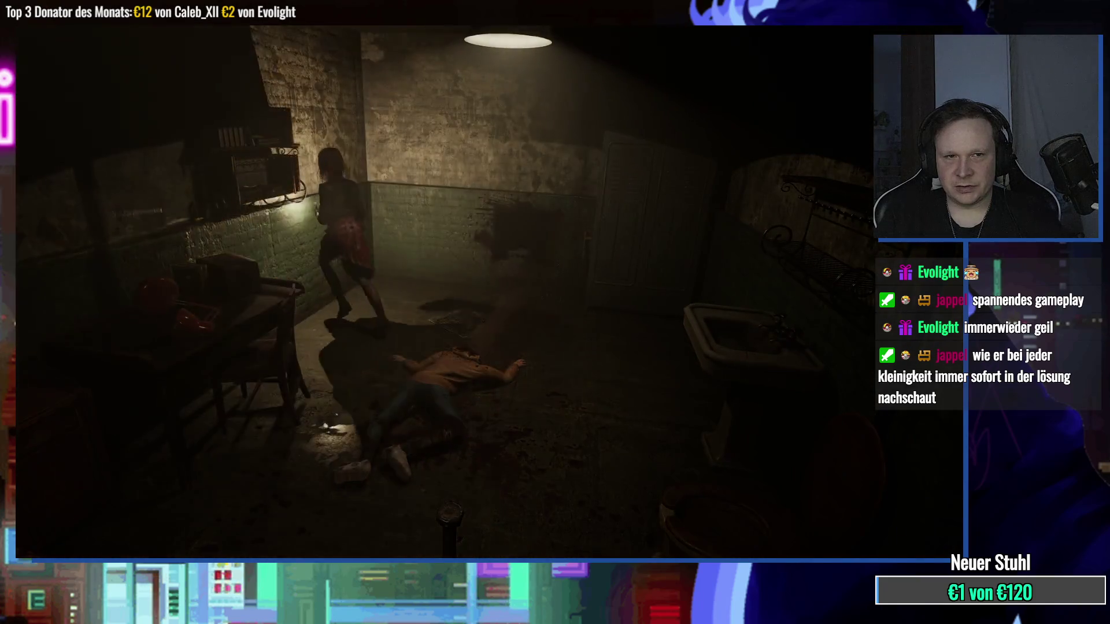
key("e")
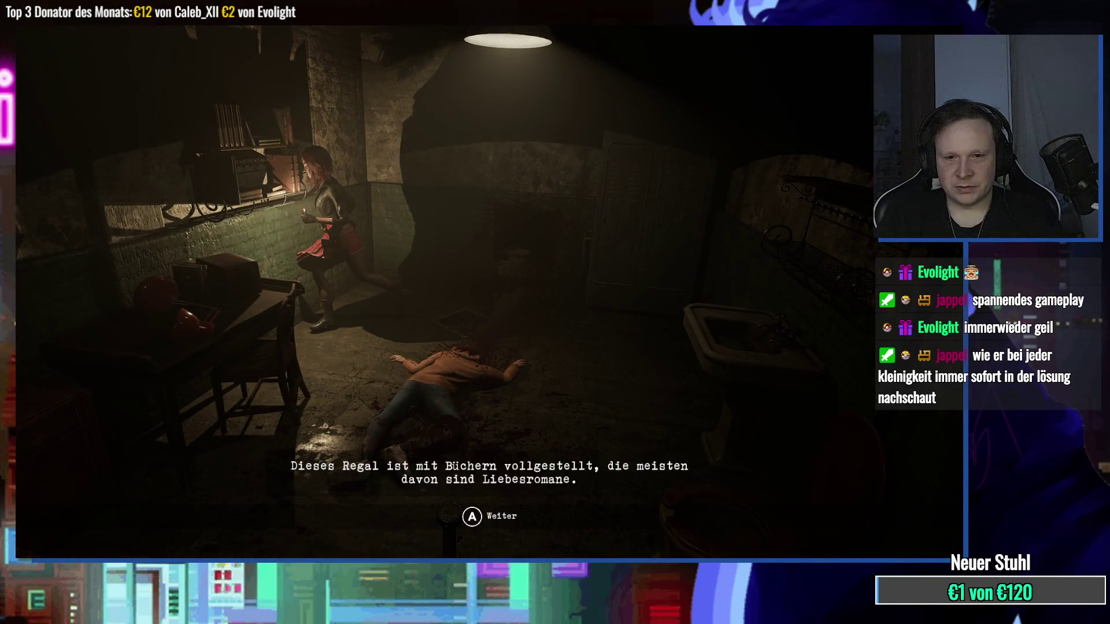
key("e")
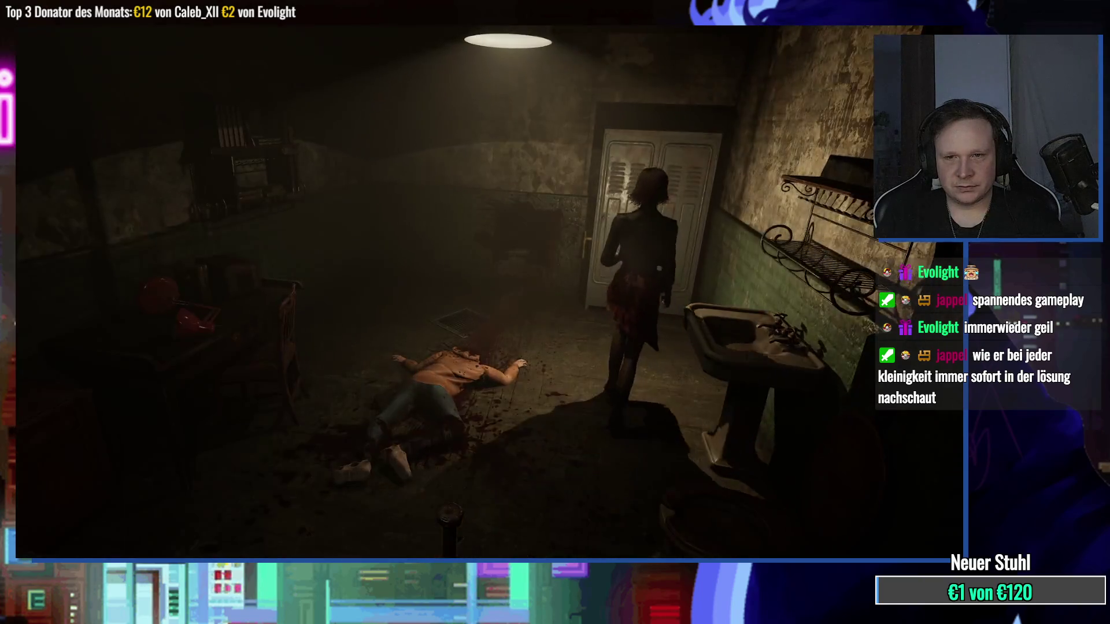
key("Return")
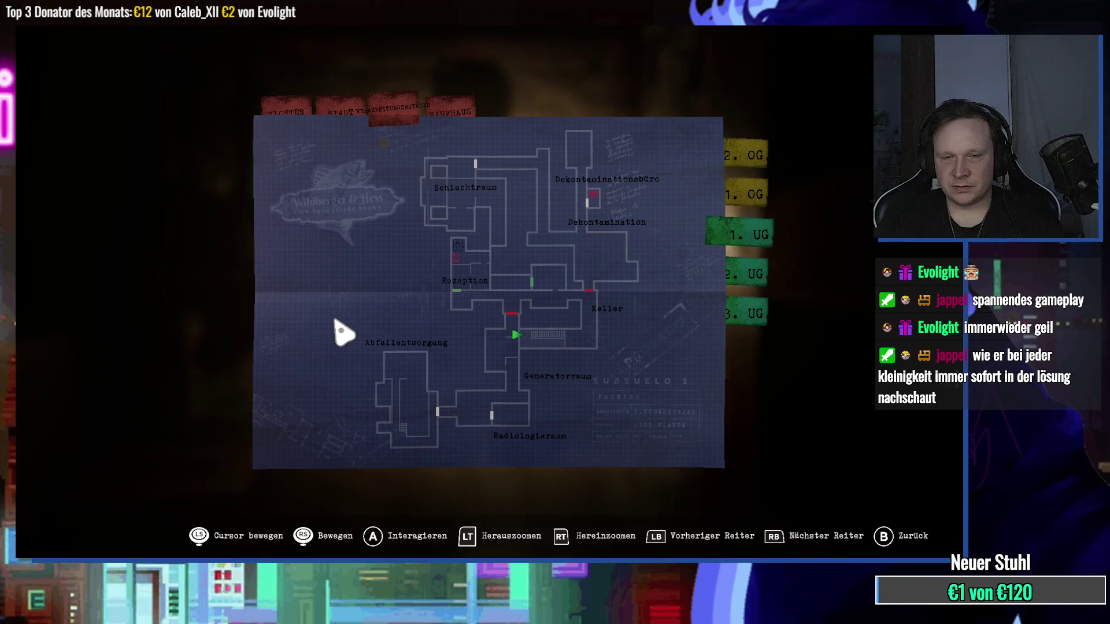
Step: Check the 1. UG basement map, close it, and bring up the inventory showing the pliers
key("Escape")
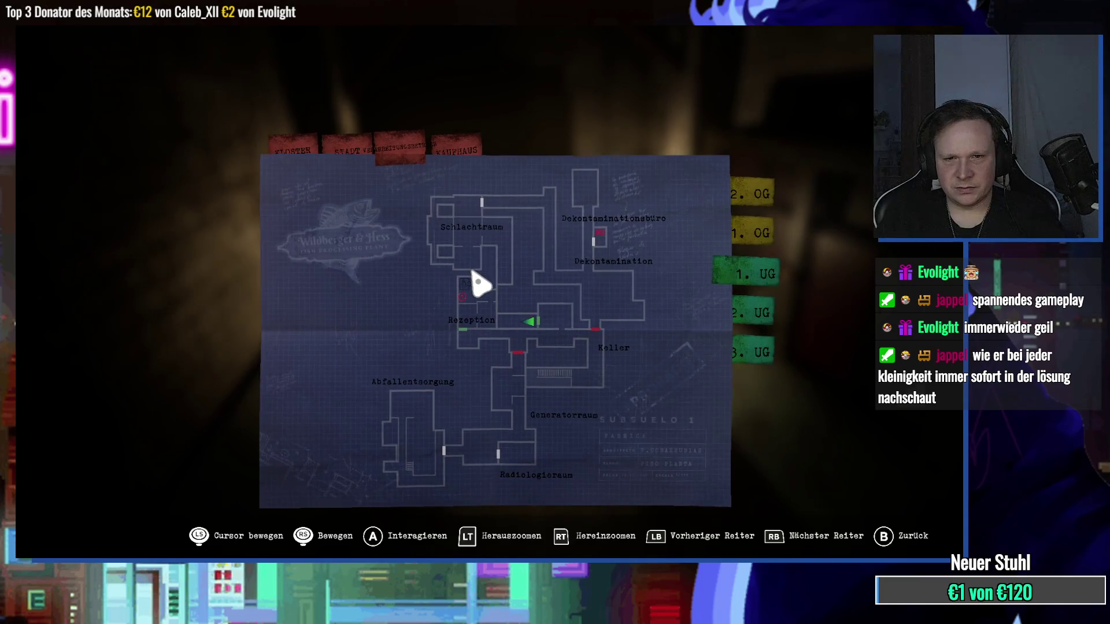
key("Escape")
key("m")
key("Tab")
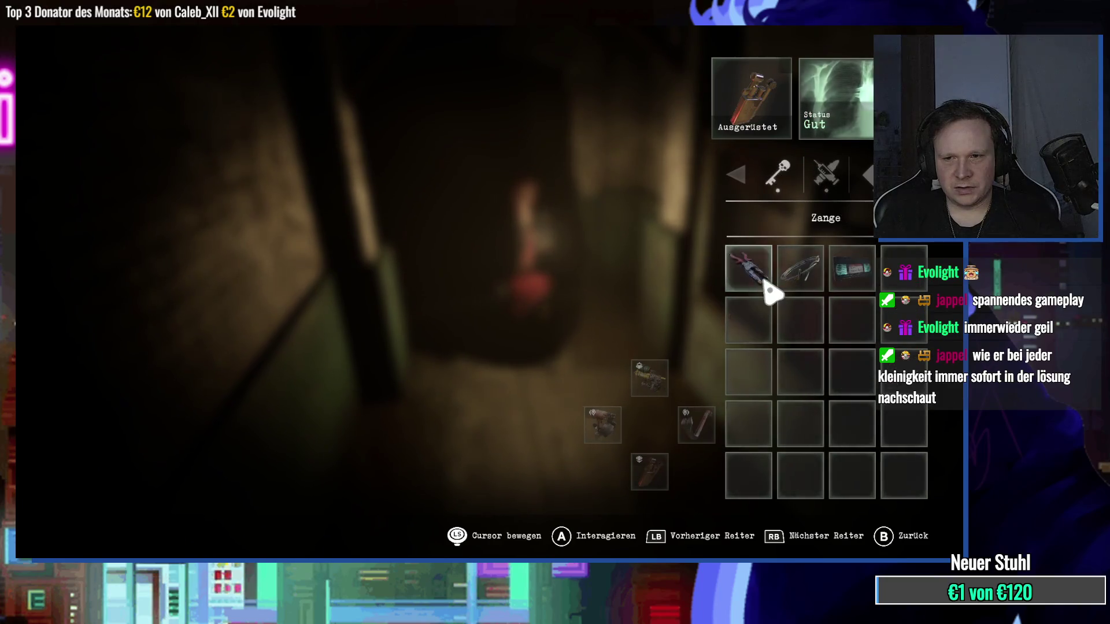
Step: Run to the cinema room and insert the videocassette into the tape player beside the projector
key("Tab")
key("w")
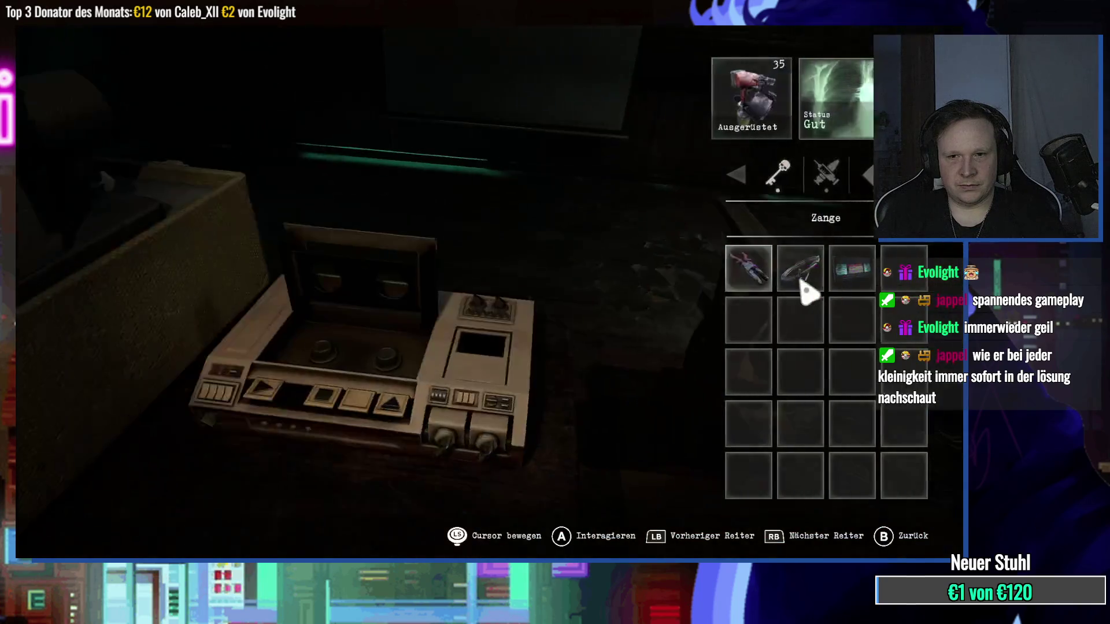
left_click(430, 342)
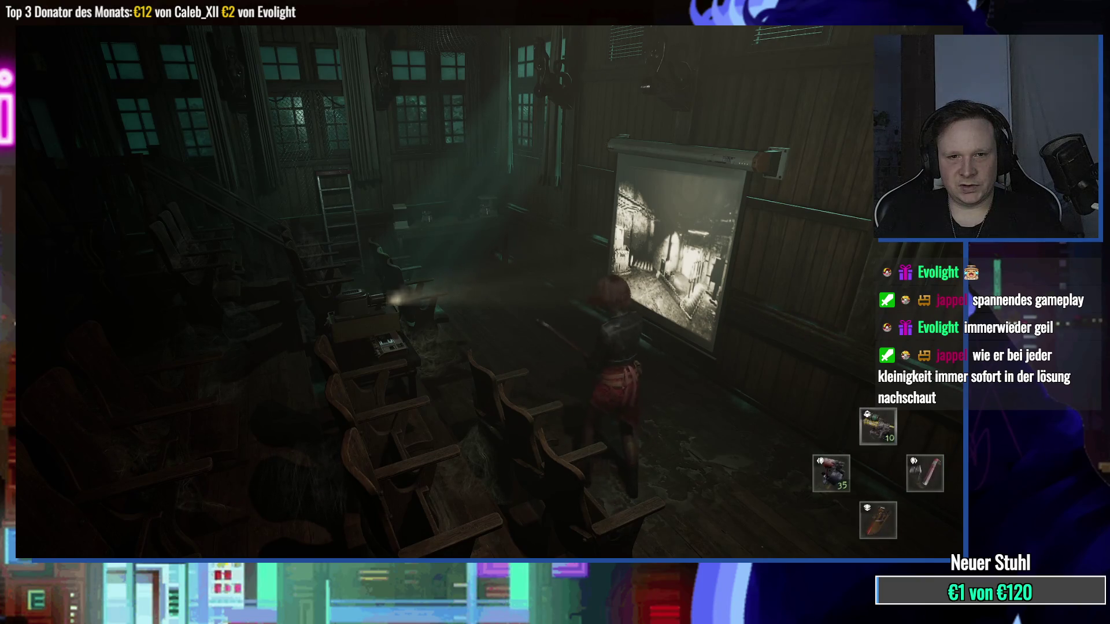
key("e")
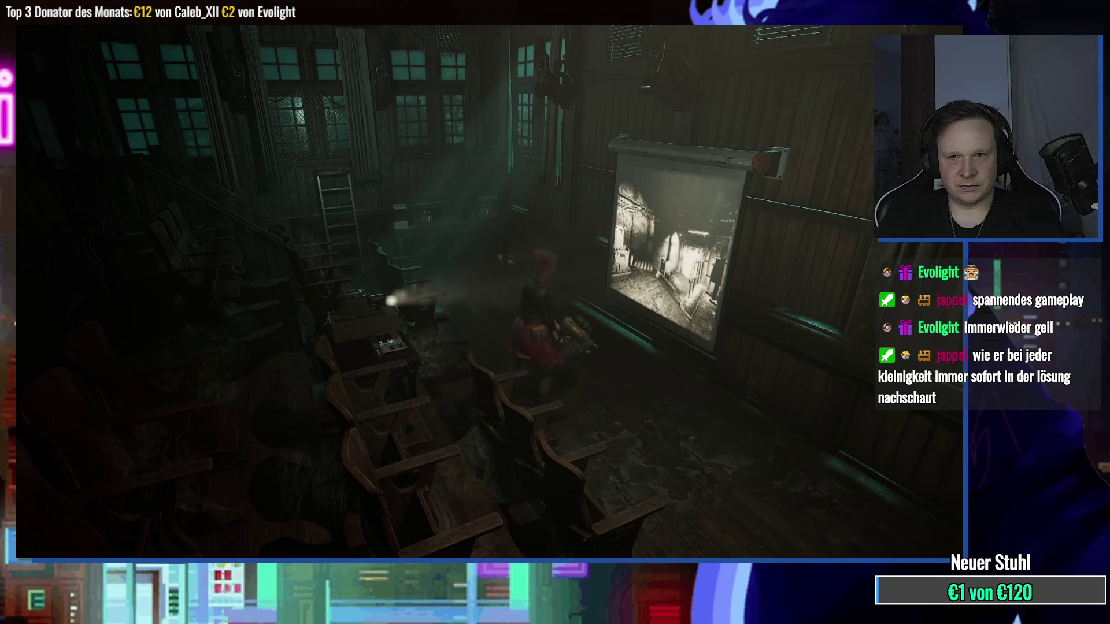
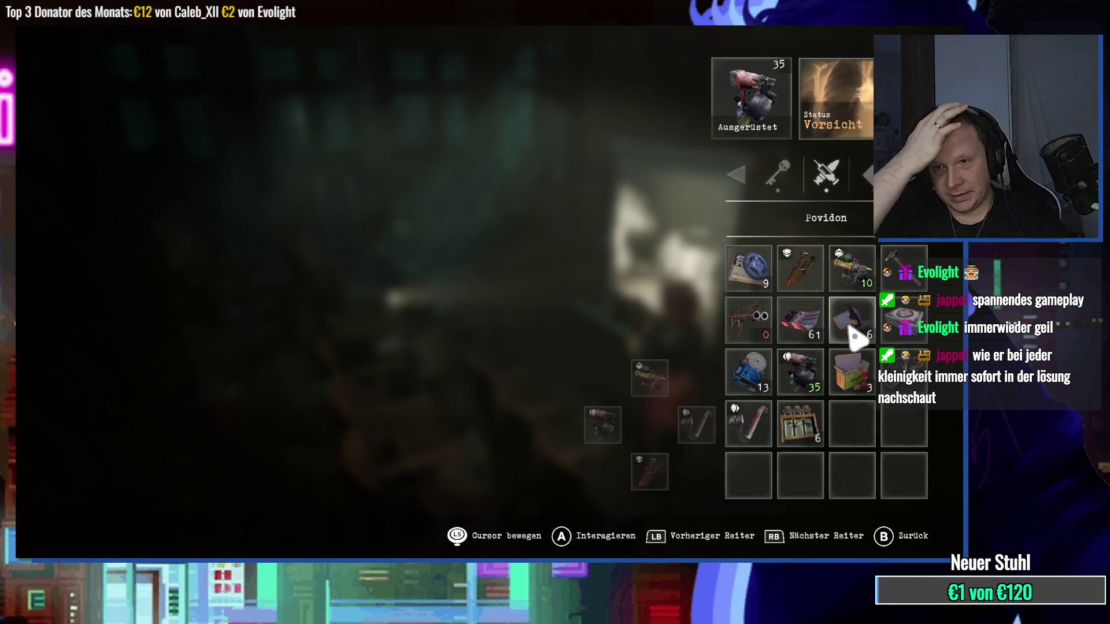
Step: Heal the character with the Povidon from the inventory, then walk across the room
left_click(741, 285)
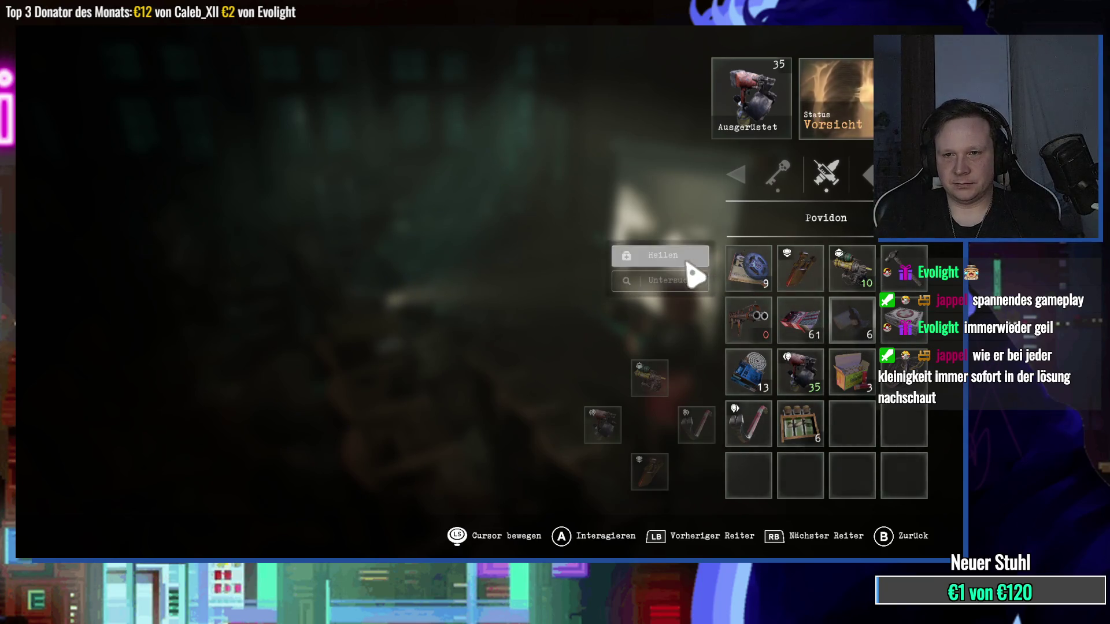
left_click(688, 263)
key("d")
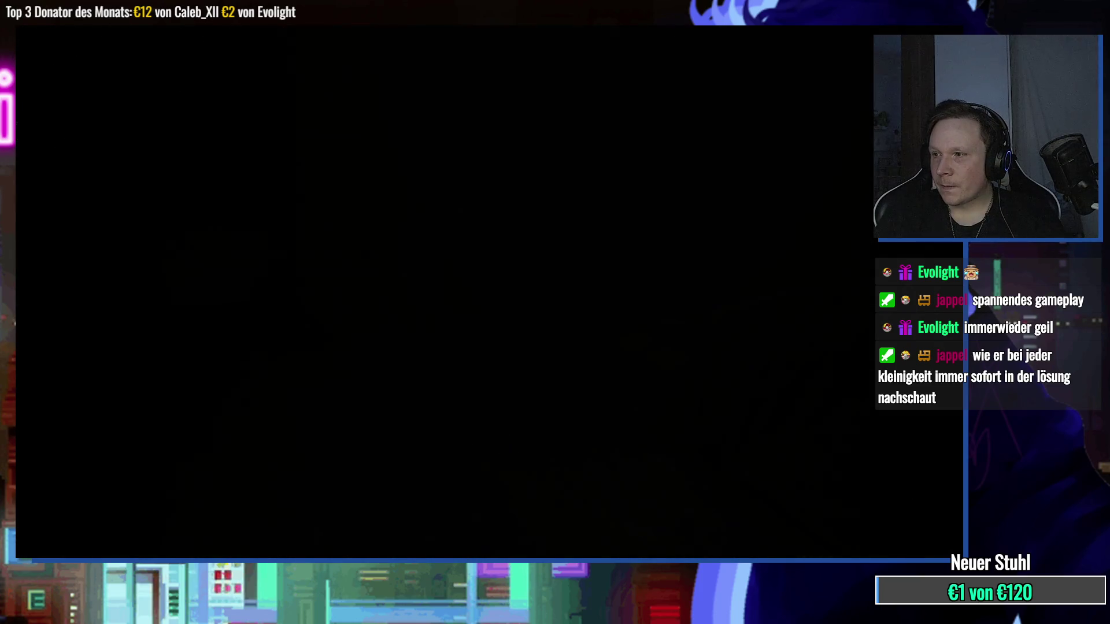
Step: Walk down through the floor opening and lit corridor into the Keller
key("d")
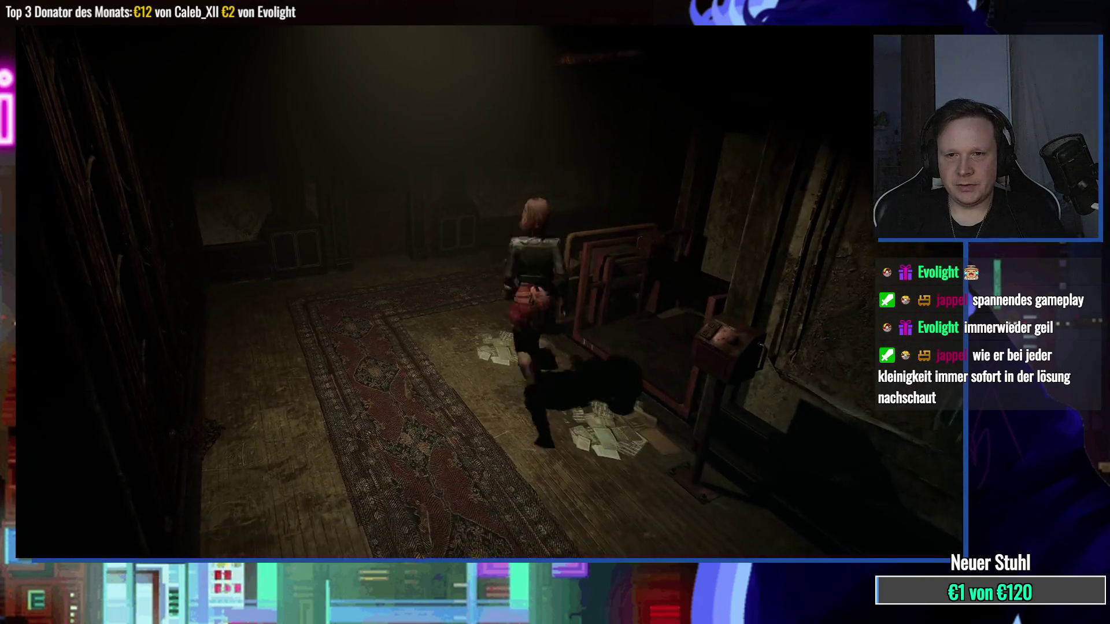
key("d")
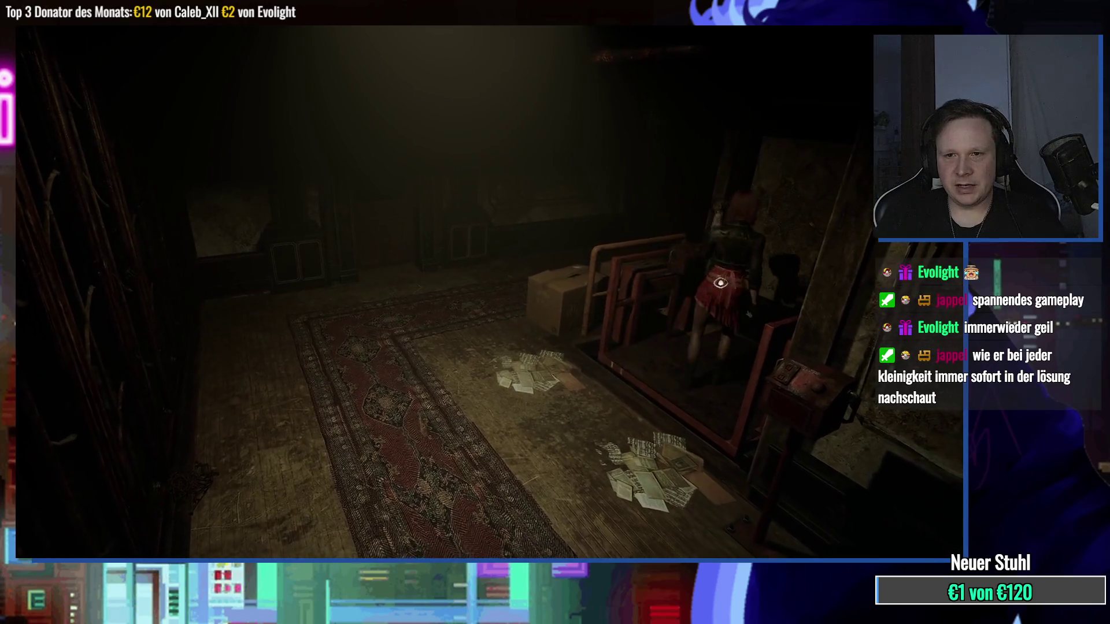
key("s")
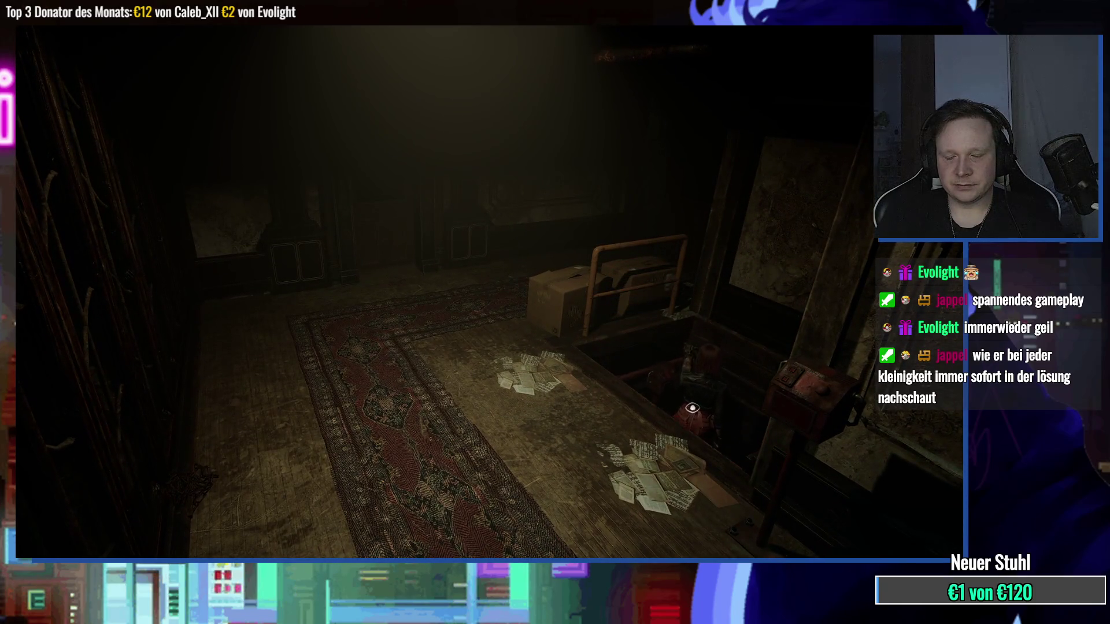
key("s")
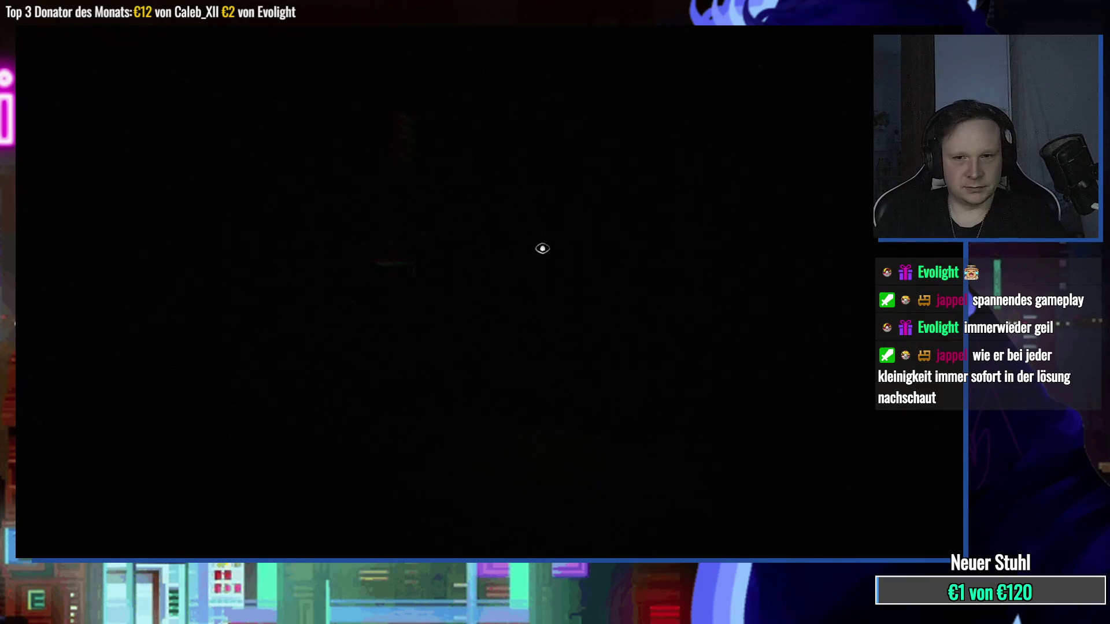
key("s")
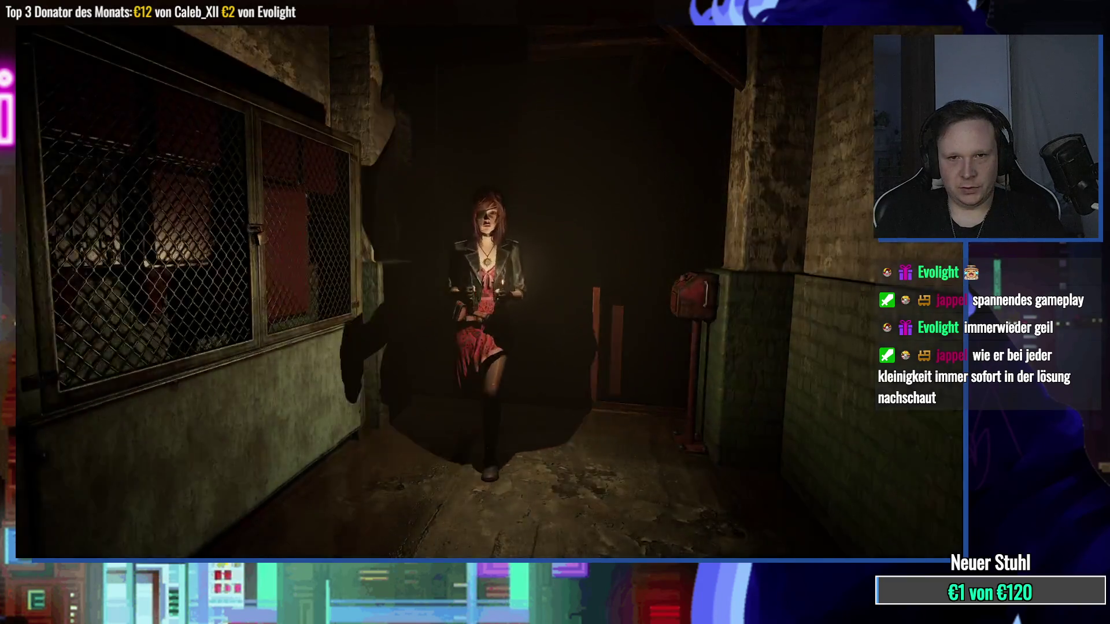
key("Tab")
key("Tab")
key("w")
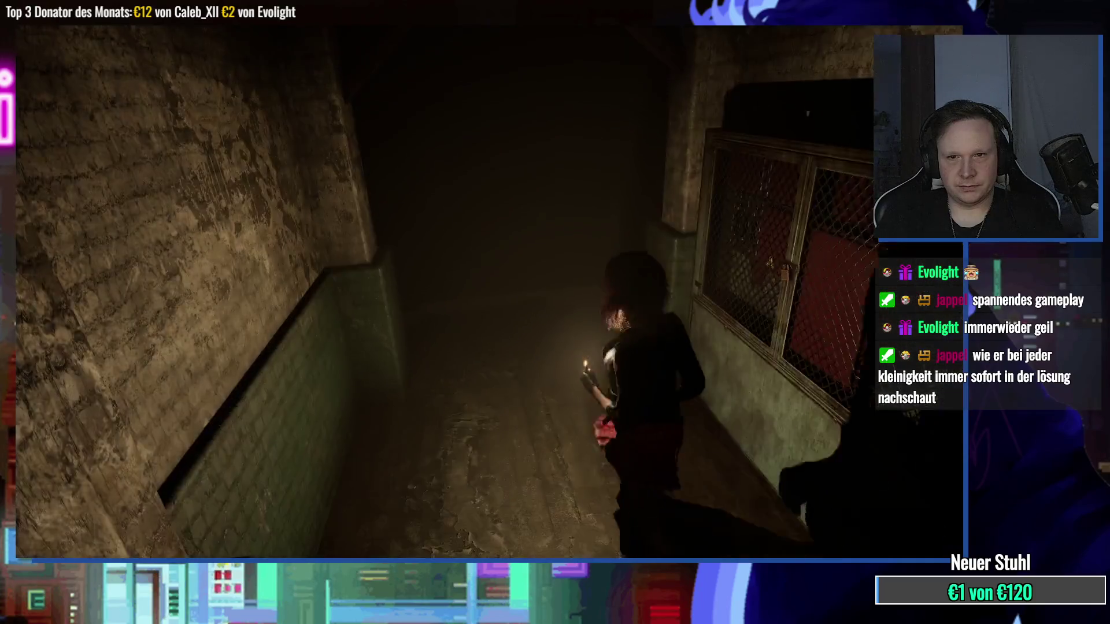
key("e")
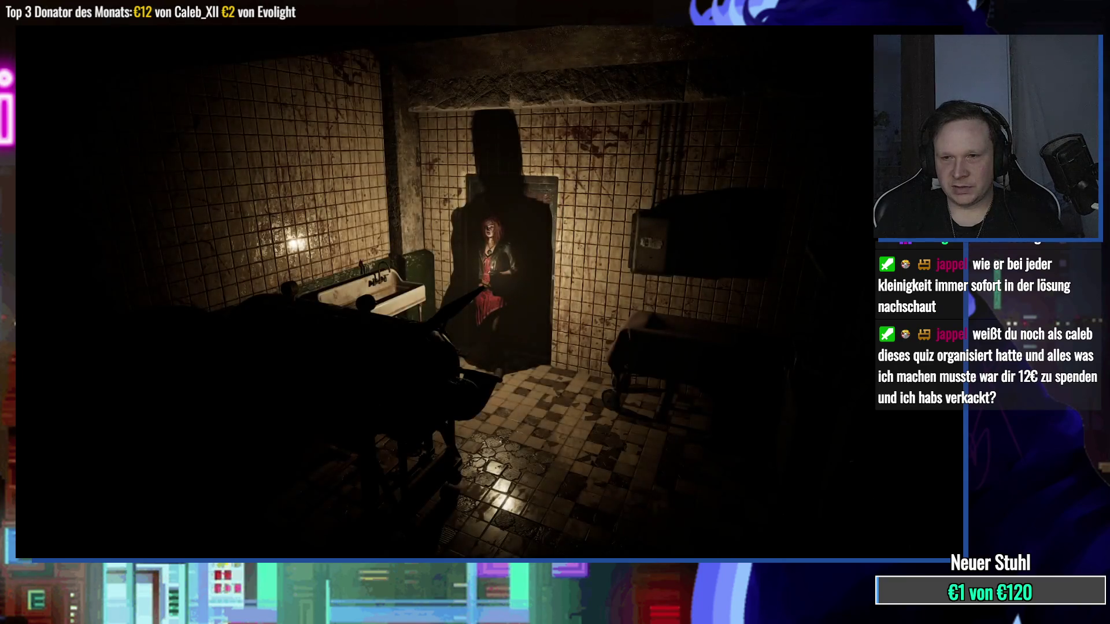
Step: Examine the iron lung, then check the first basement level's floor map
key("e")
key("e")
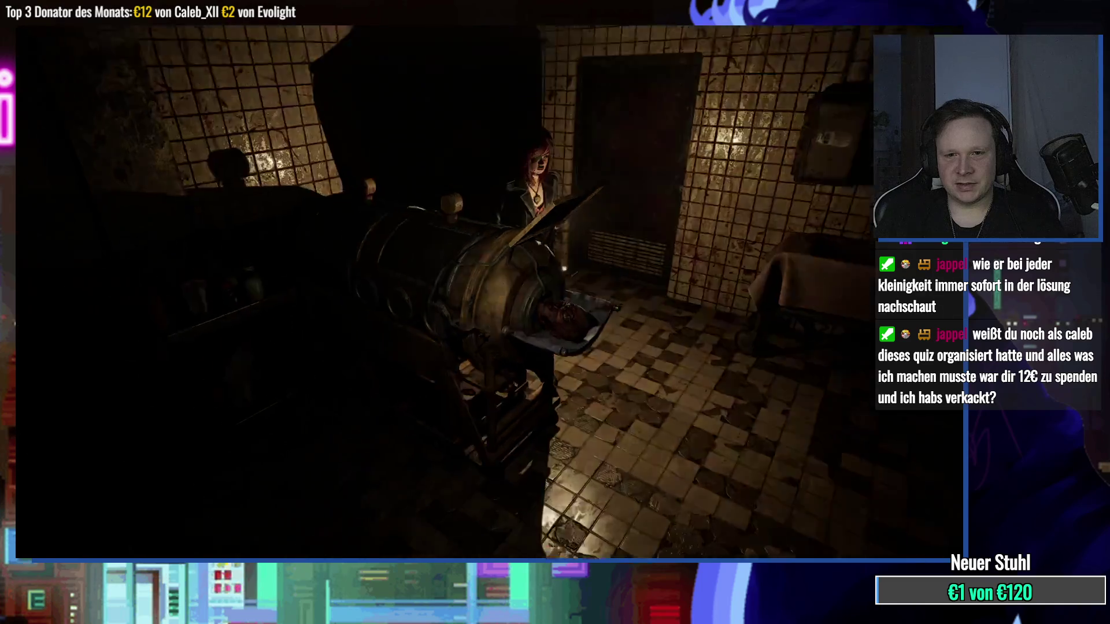
key("w")
key("w")
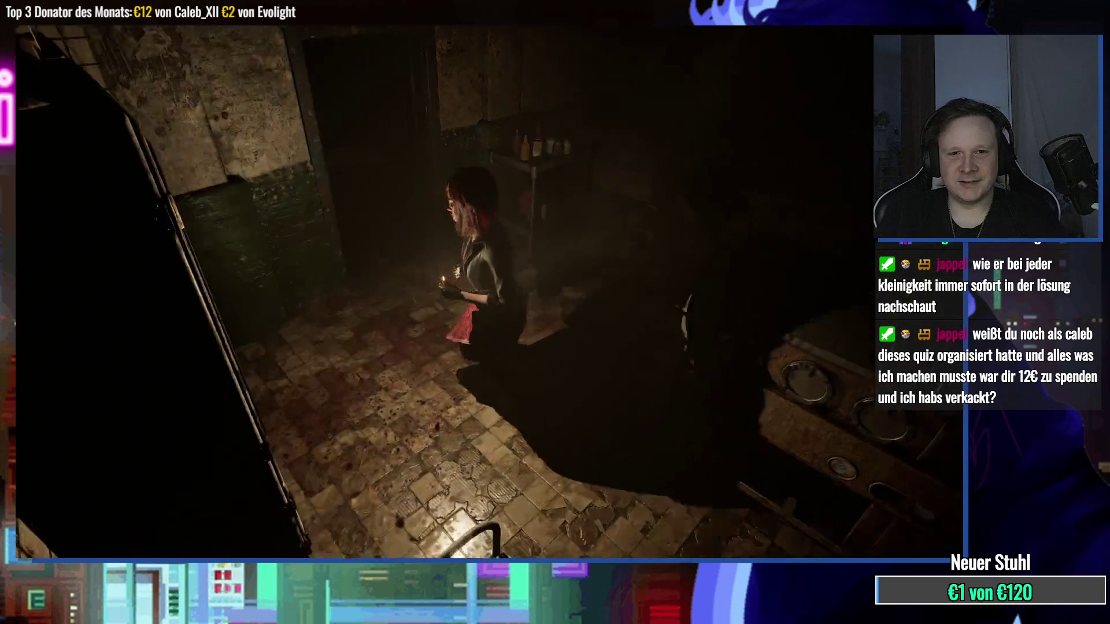
key("w")
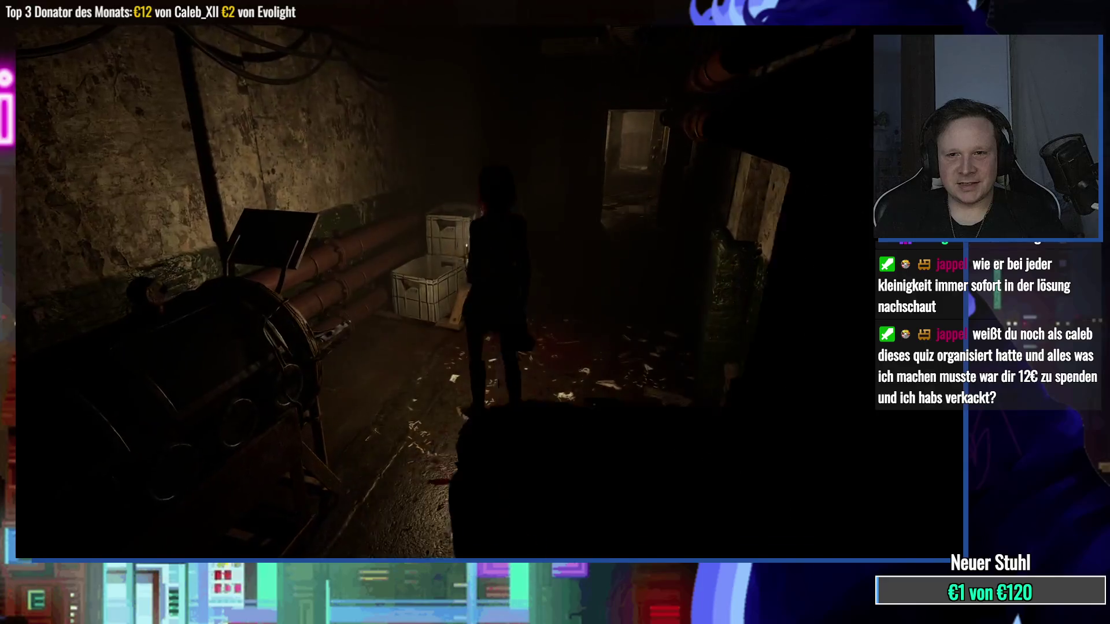
key("m")
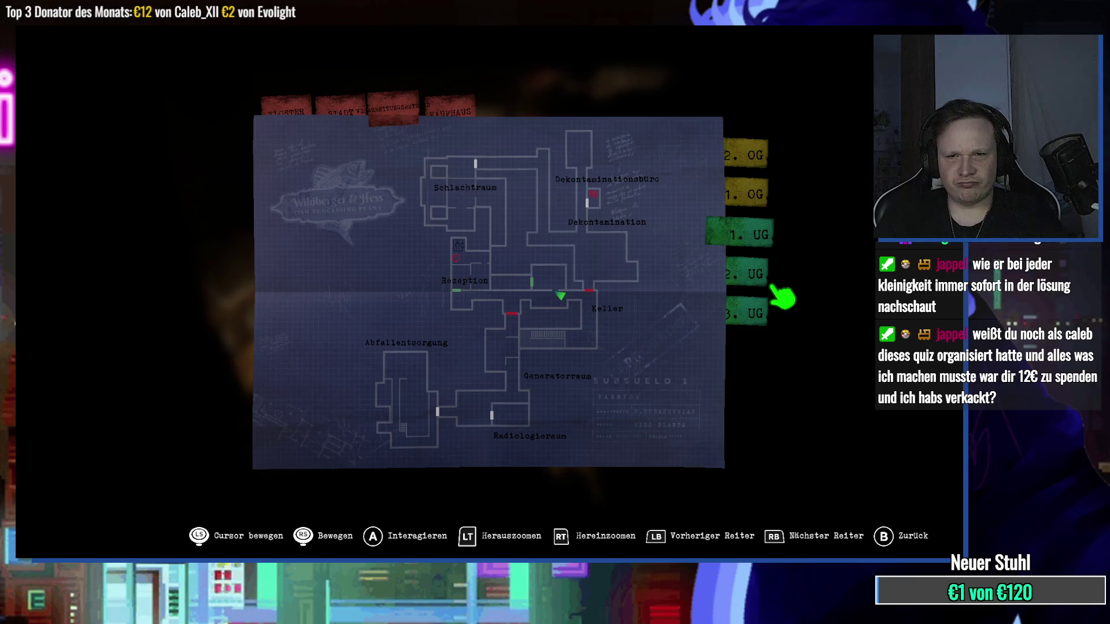
key("Escape")
Step: Walk down the cellar corridor into the small bedroom and over to the desk
key("w")
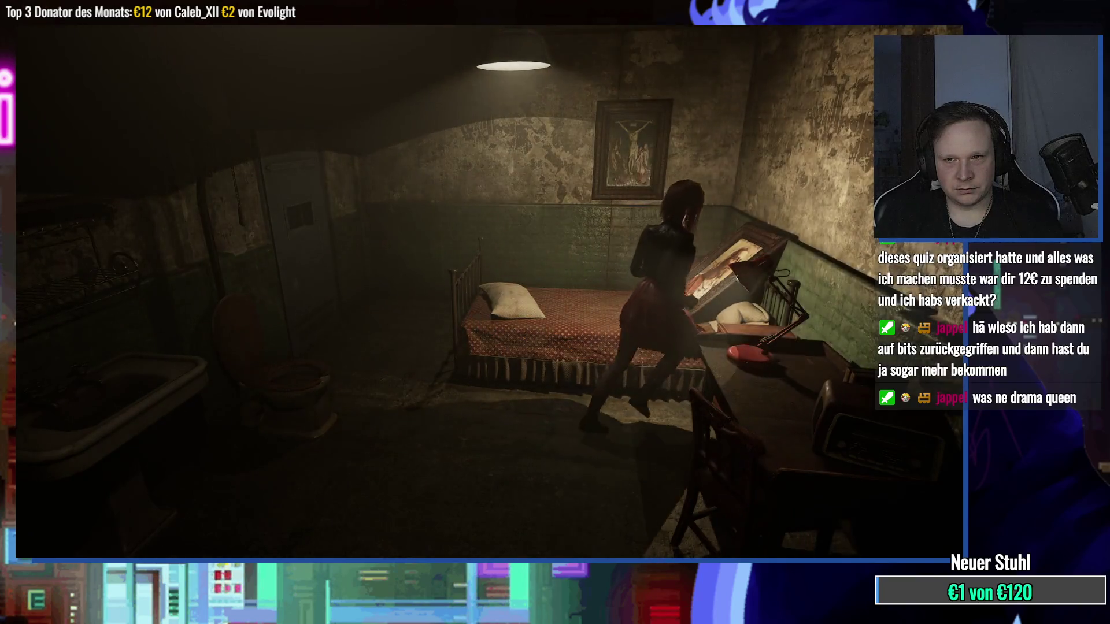
Step: Dismiss the light bulb and 'Griff beschädigt' messages, then pick the wire for the wall hatch
key("Return")
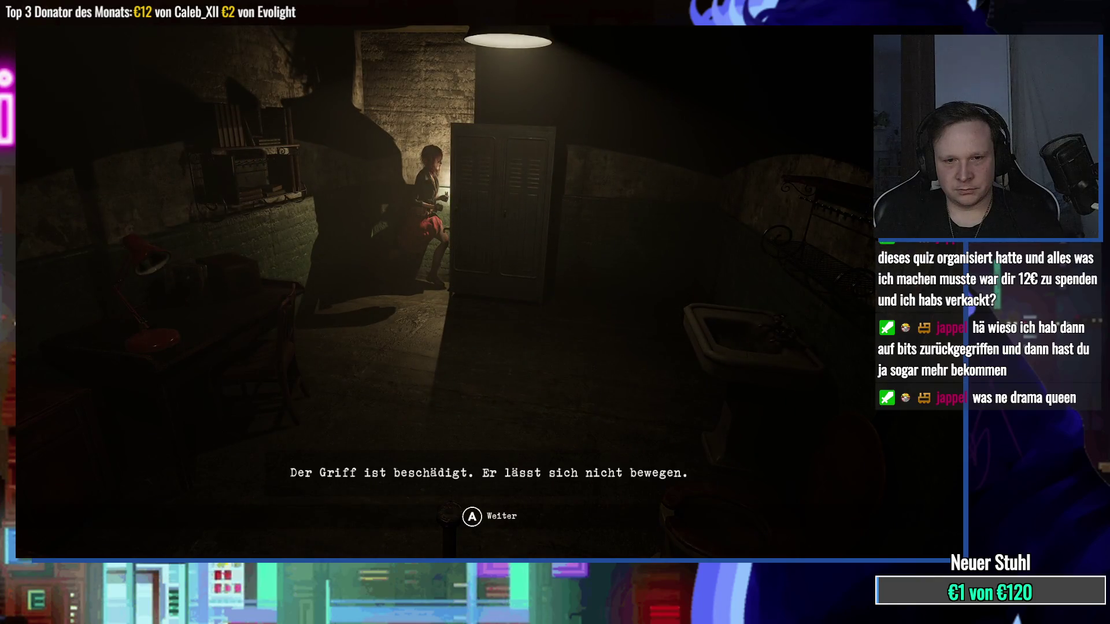
key("Return")
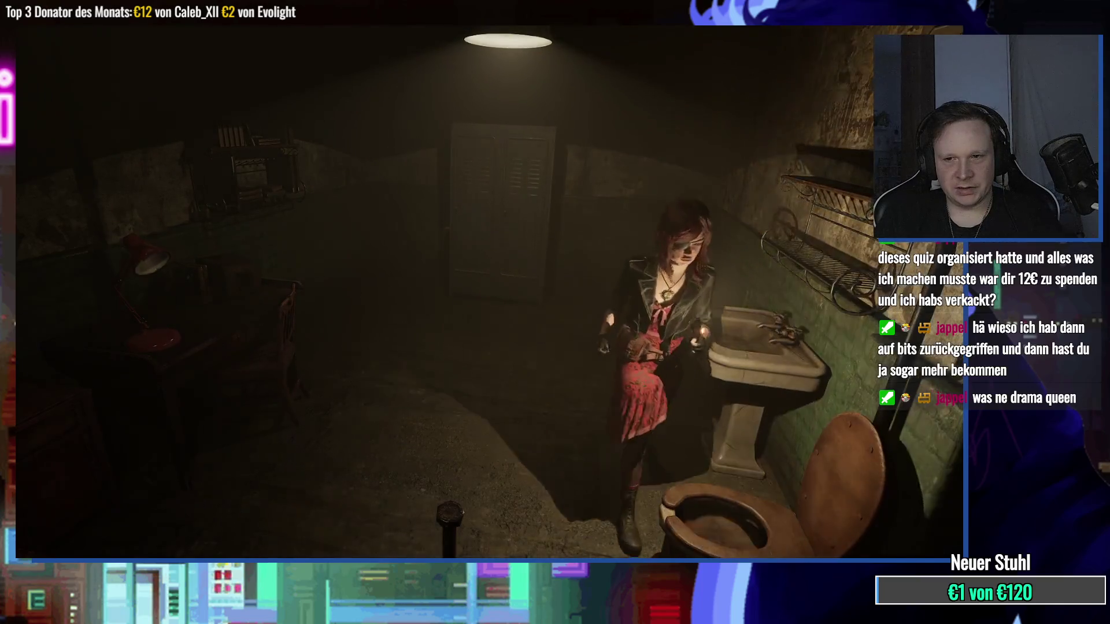
key("Return")
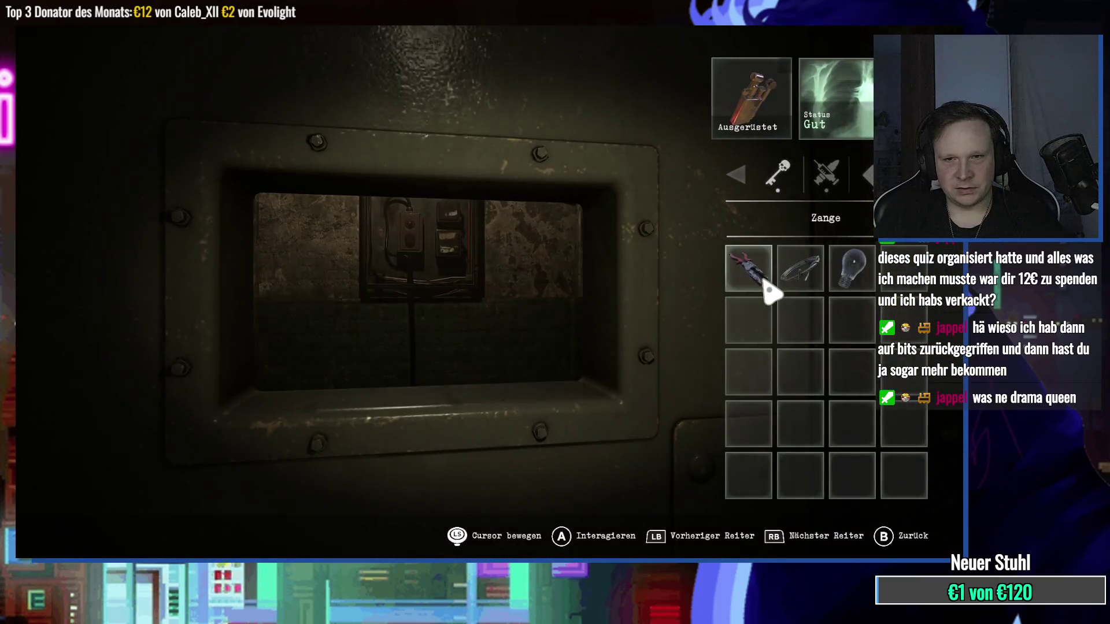
left_click(773, 273)
Step: Take the Draht, then the Zange, in hand for the hatch socket
left_click(689, 258)
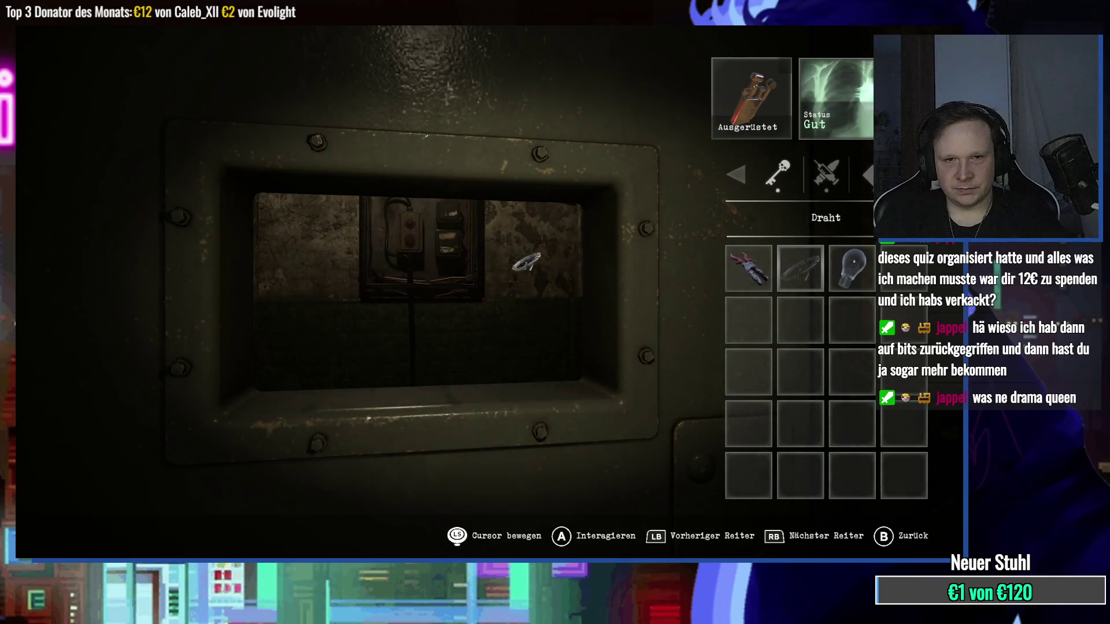
left_click(757, 267)
left_click(682, 257)
left_click(748, 268)
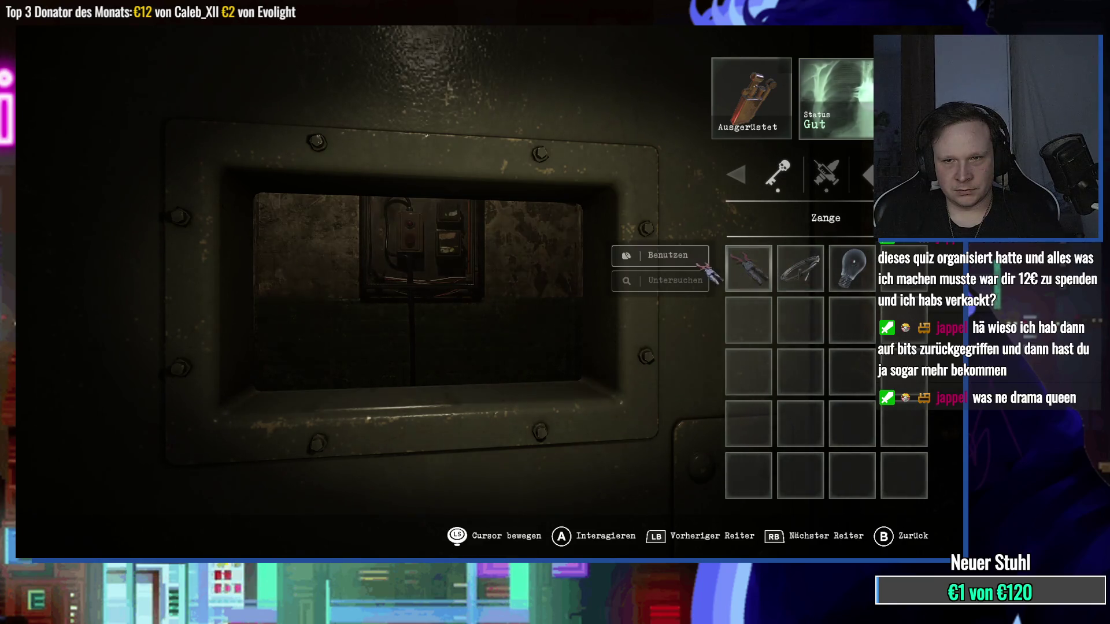
left_click(682, 256)
left_click(771, 260)
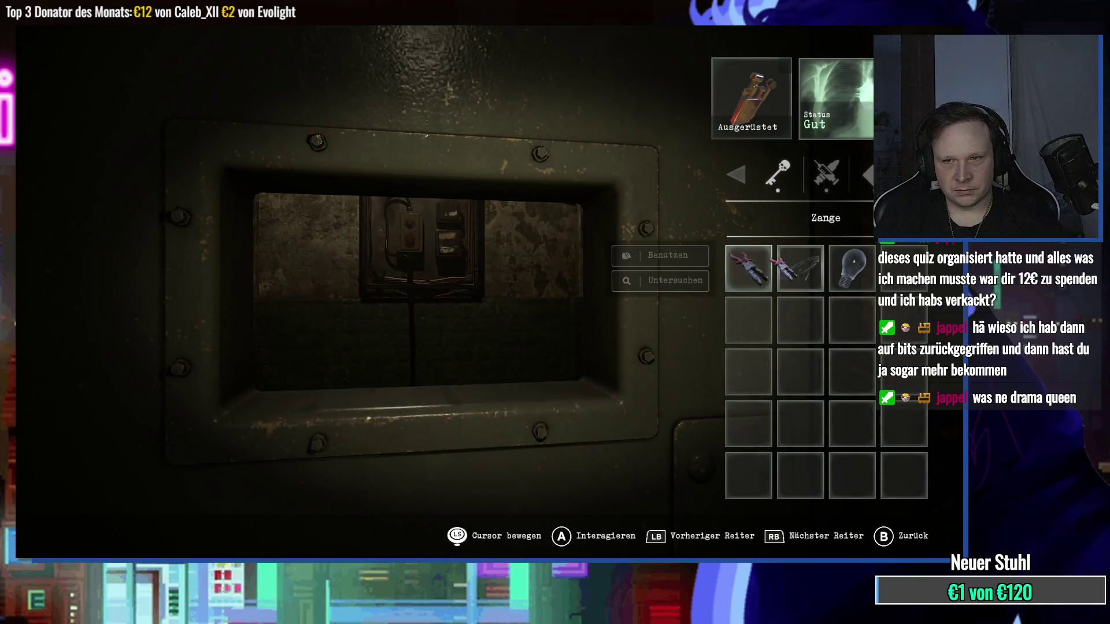
left_click(680, 260)
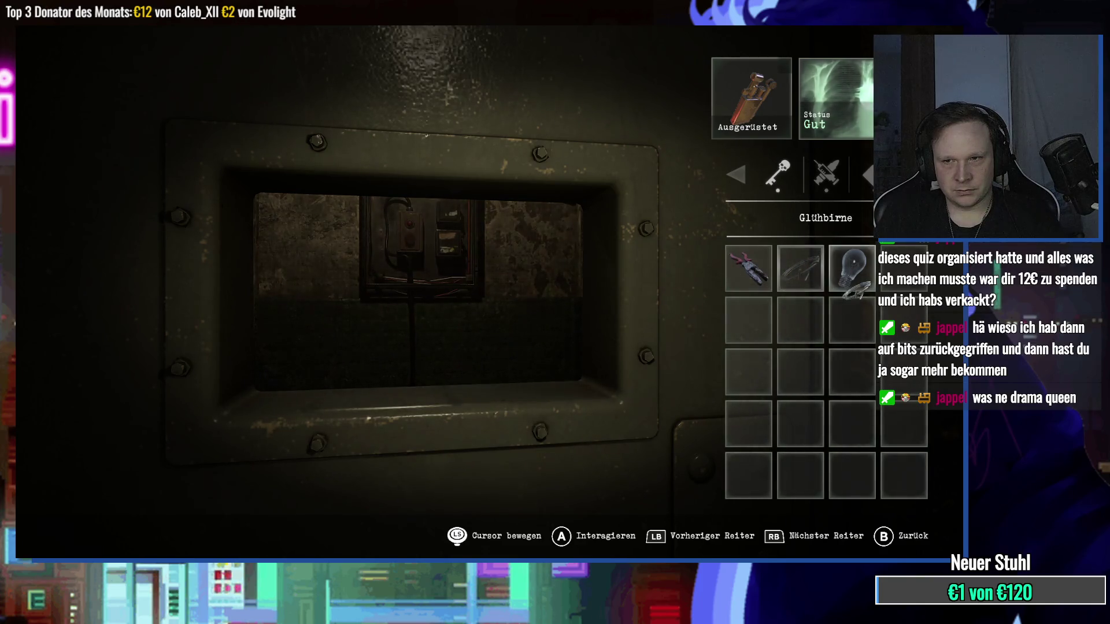
Step: Try the Glühbirne and then the Draht in the socket; neither works
left_click(852, 287)
left_click(679, 257)
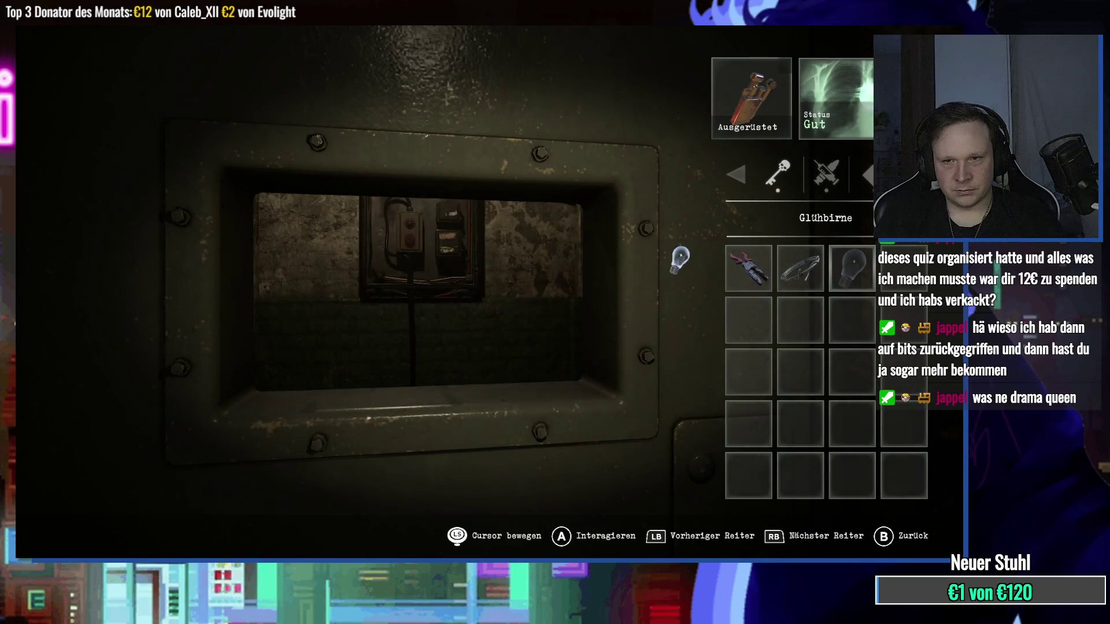
left_click(800, 276)
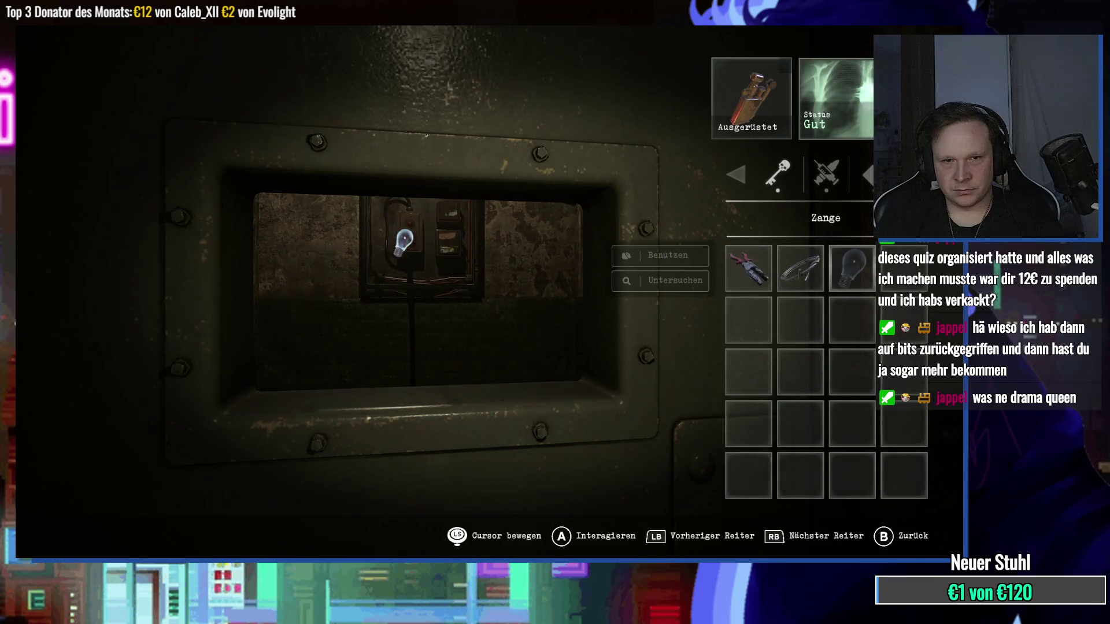
left_click(427, 237)
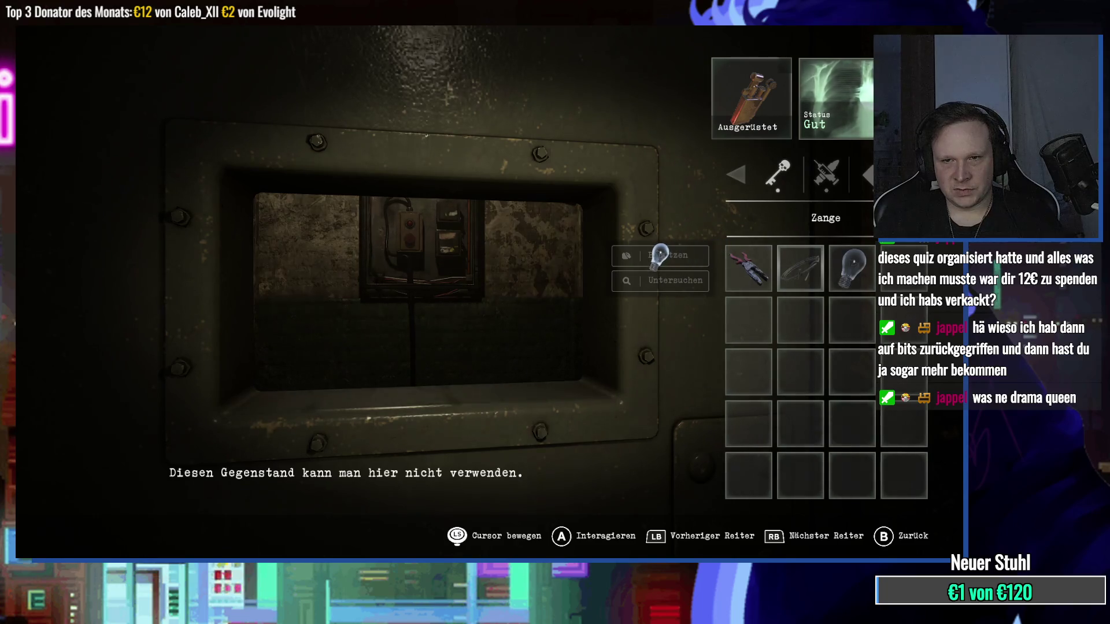
left_click(709, 259)
left_click(430, 246)
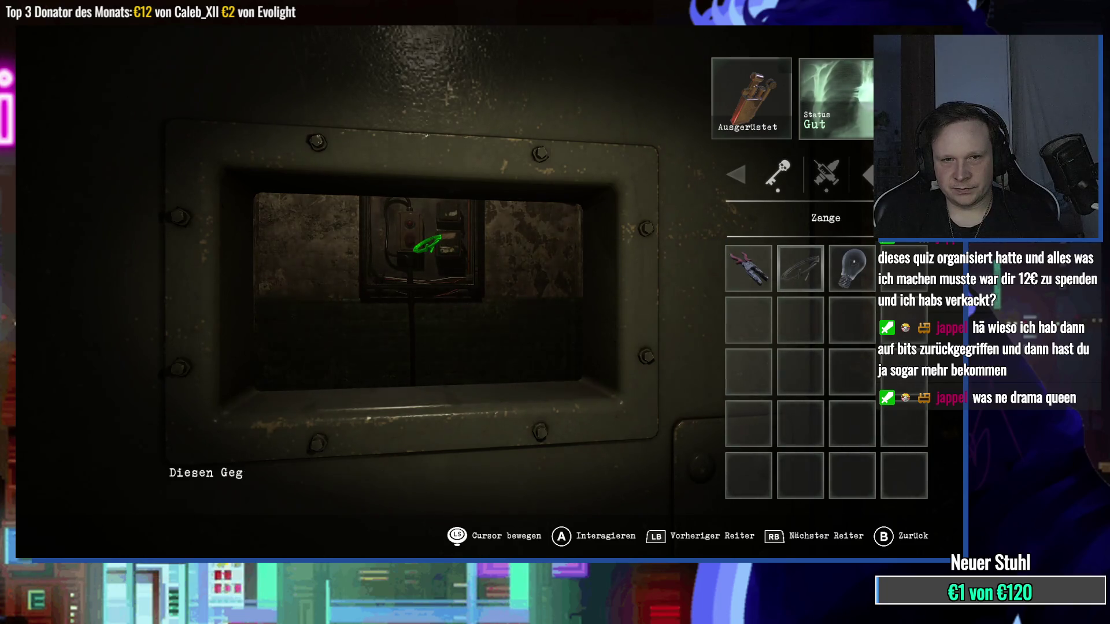
Step: Close the inventory and walk from the bed toward the door
right_click(428, 246)
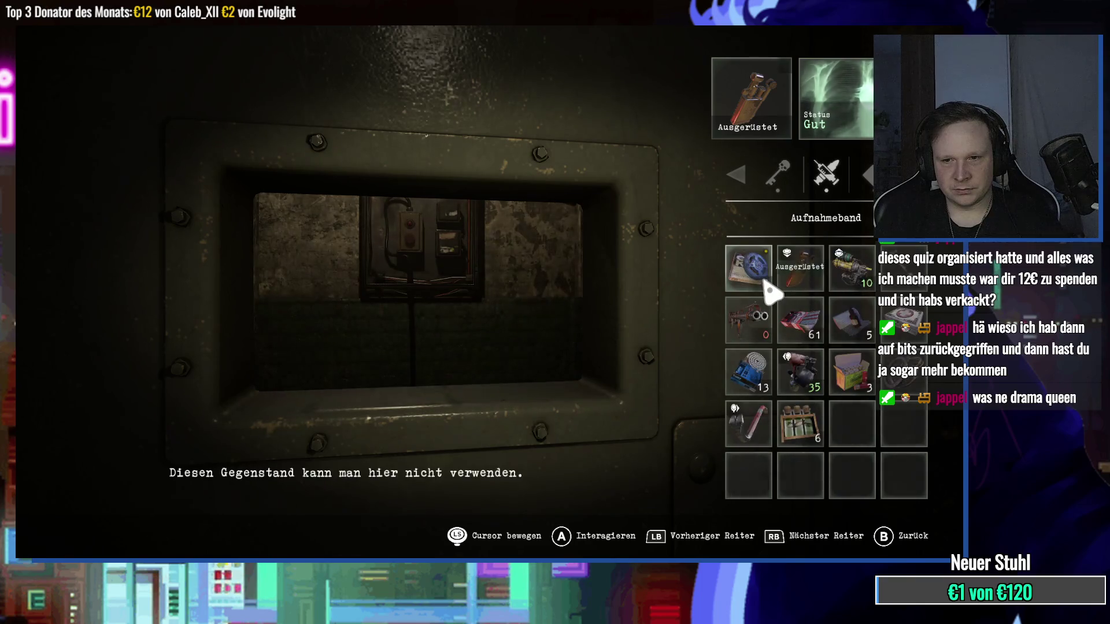
right_click(743, 421)
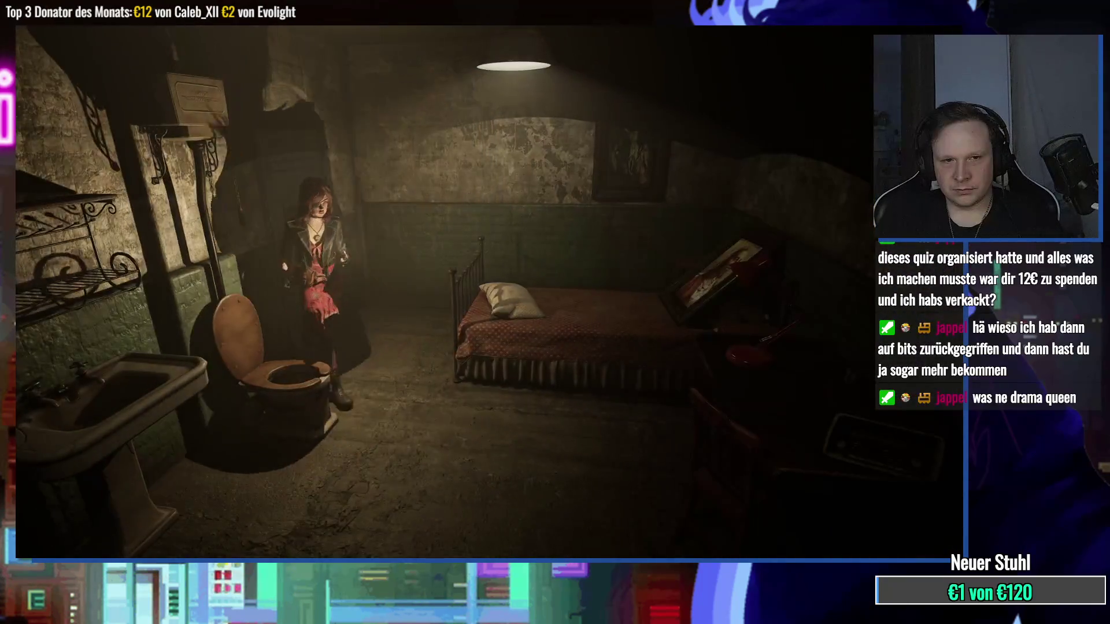
key("w")
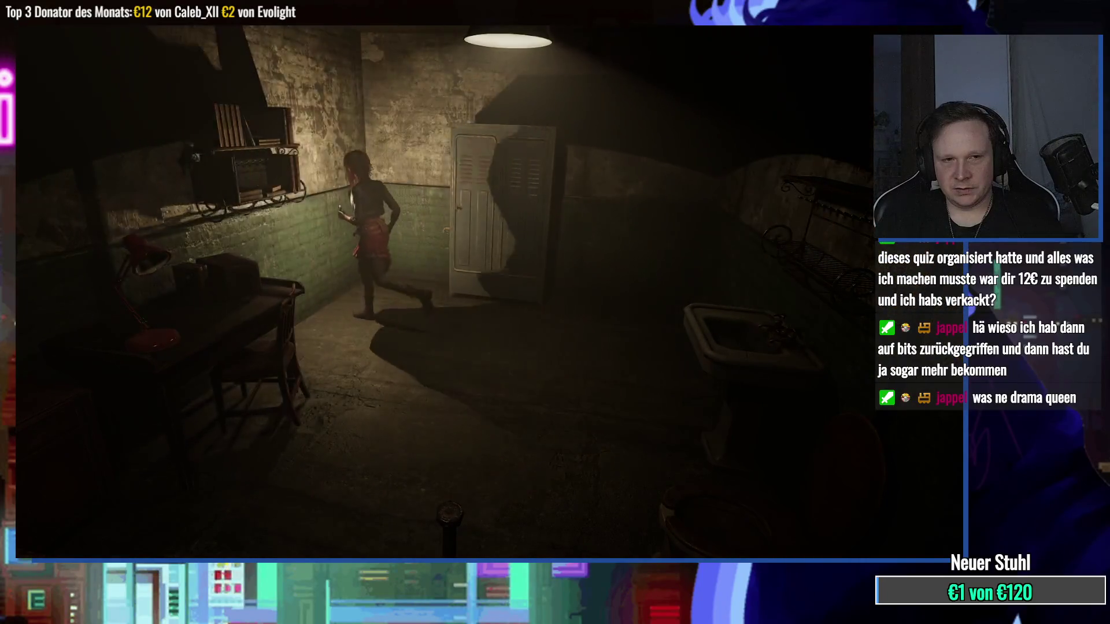
Step: Examine the cell's bookshelf twice, finding mostly romance novels
key("e")
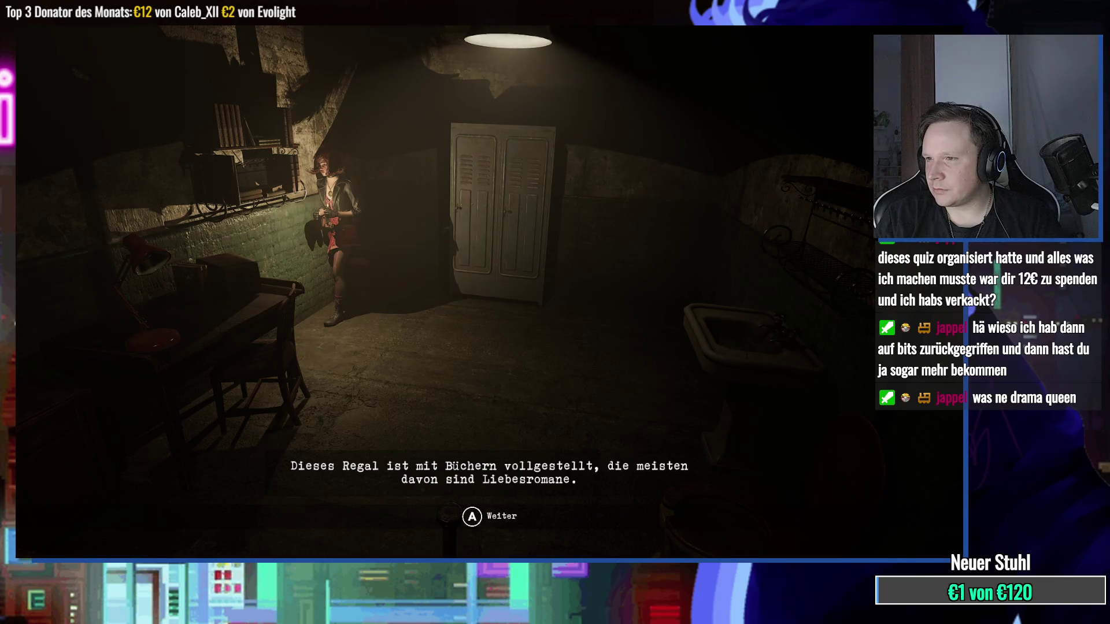
key("Return")
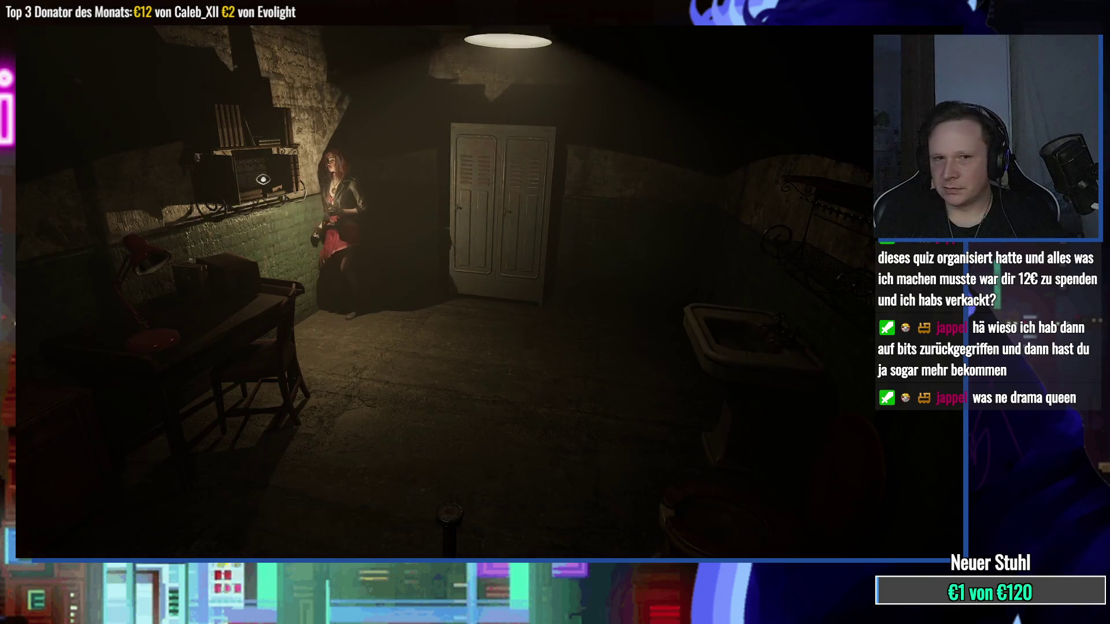
key("e")
key("Return")
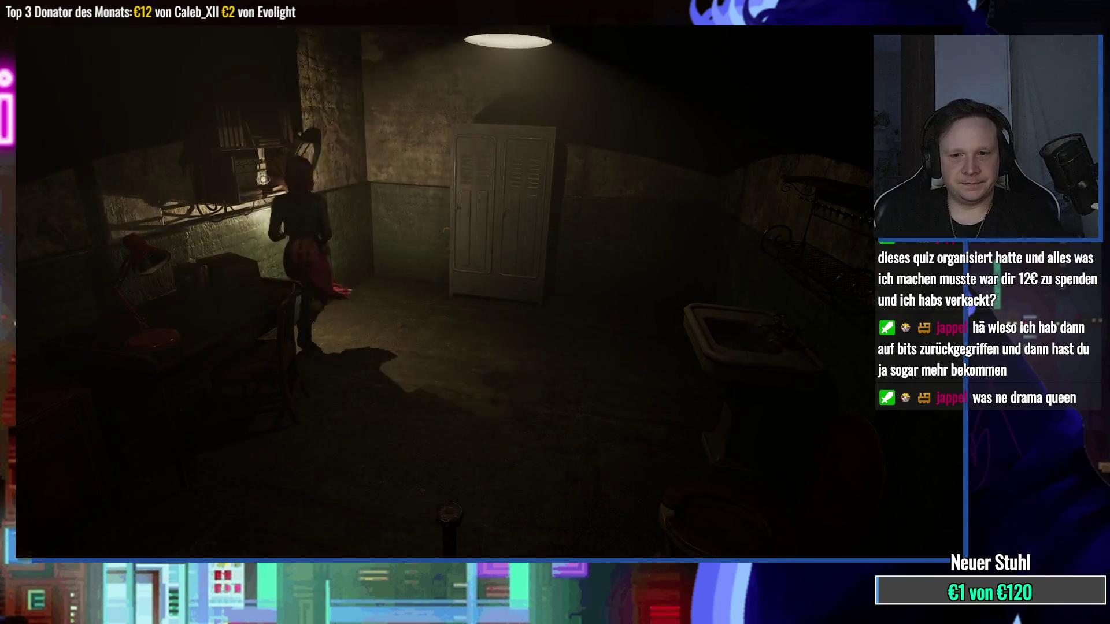